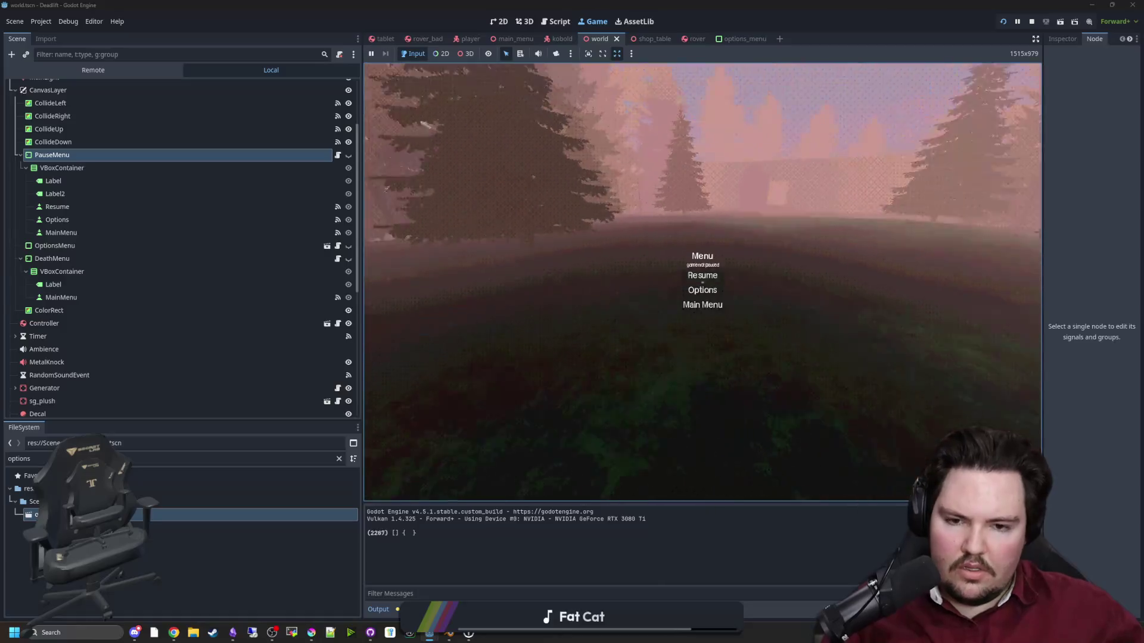
Dismiss the in-game pause menu and stop the running game.
key("Escape")
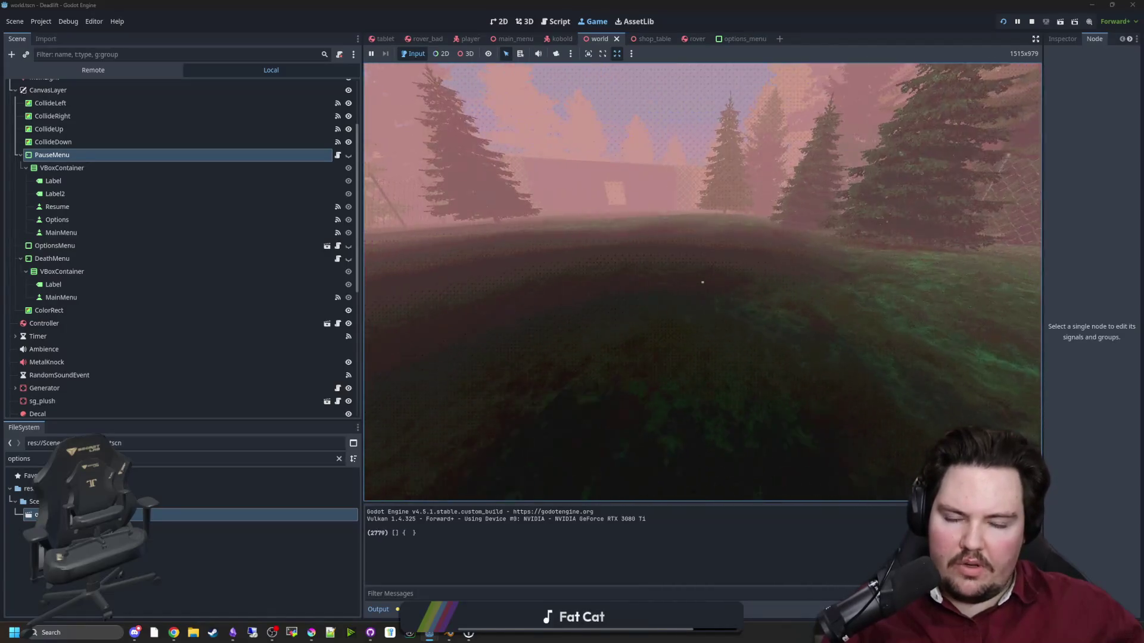
key("Escape")
left_click(1034, 22)
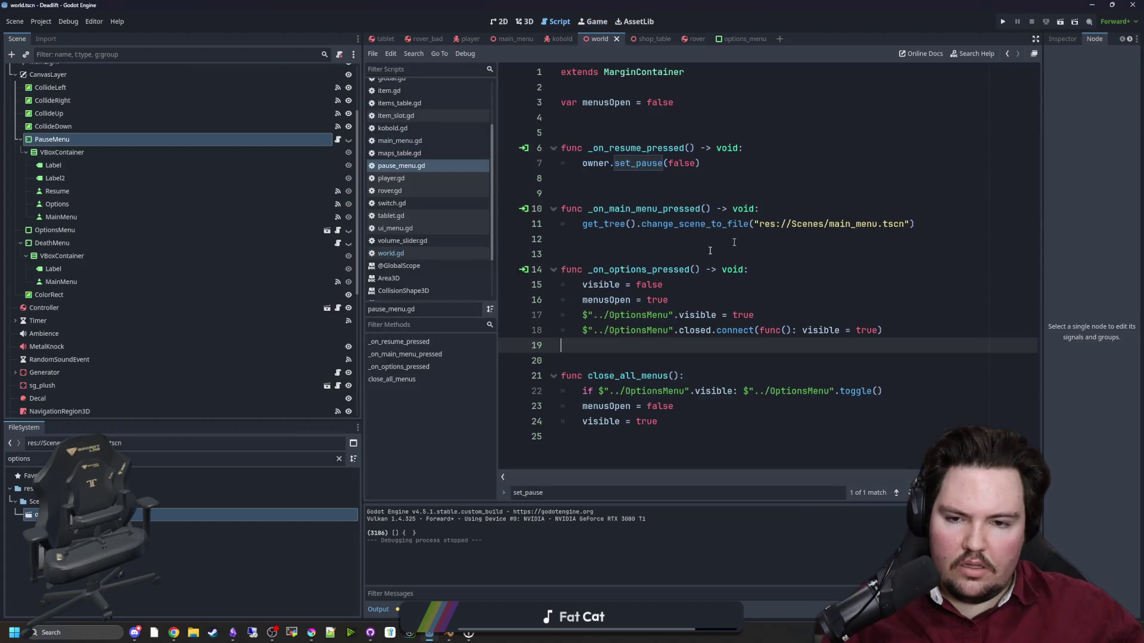
In pause_menu.gd, replace the line 18 lambda with close_all_menus, then relaunch the project.
left_click(649, 260)
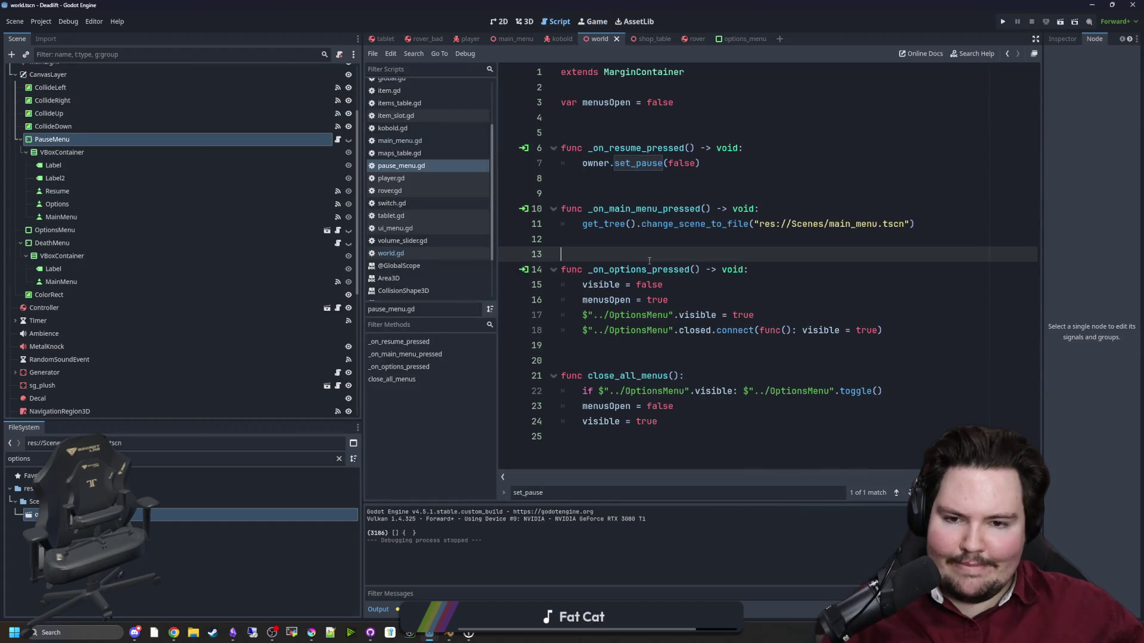
left_click(796, 358)
left_click_drag(878, 331, 792, 337)
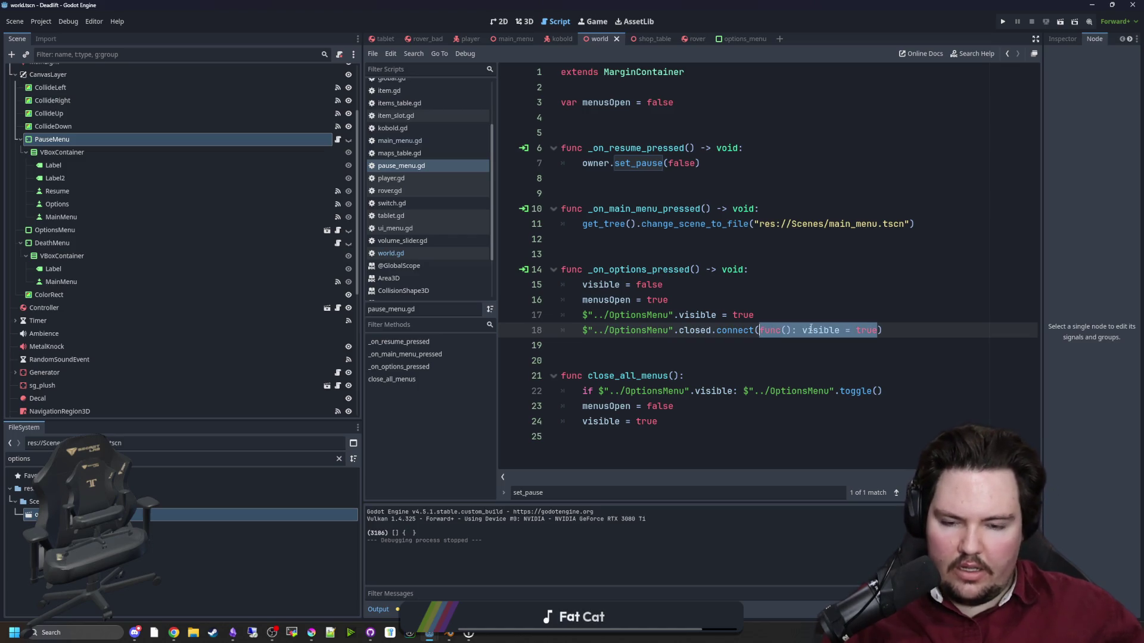
type("close_")
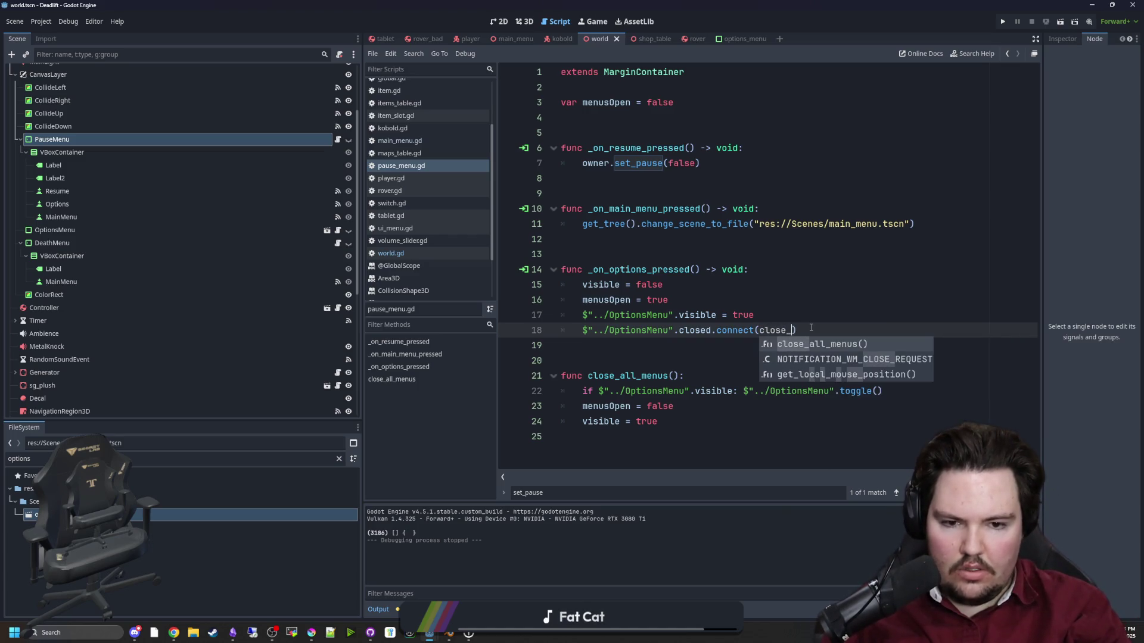
key("Return")
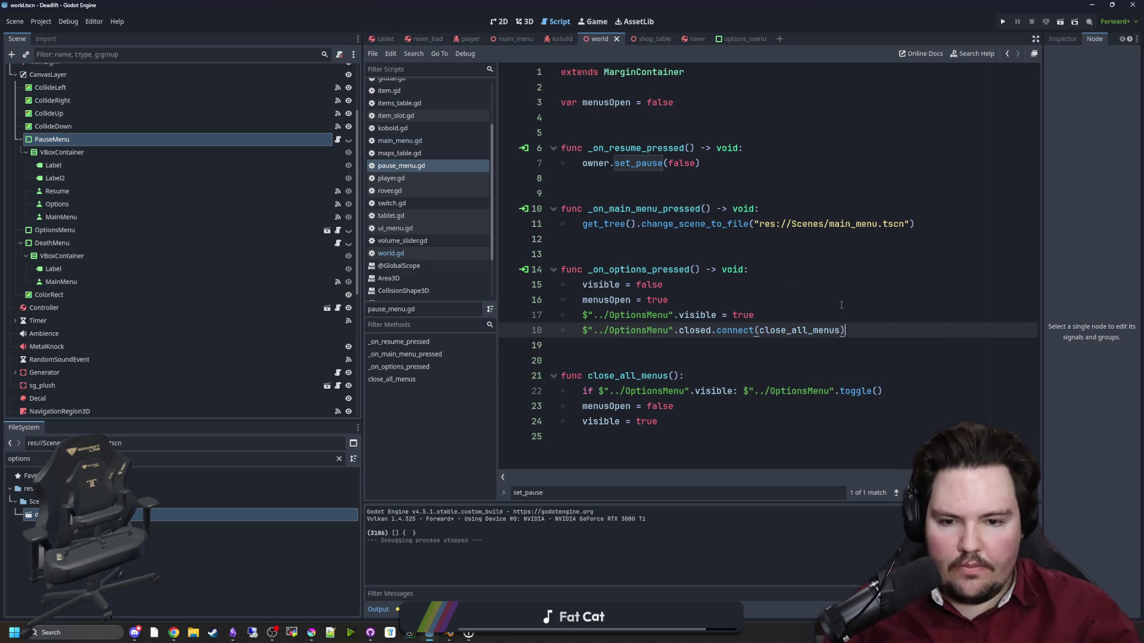
left_click(841, 305)
left_click(1003, 22)
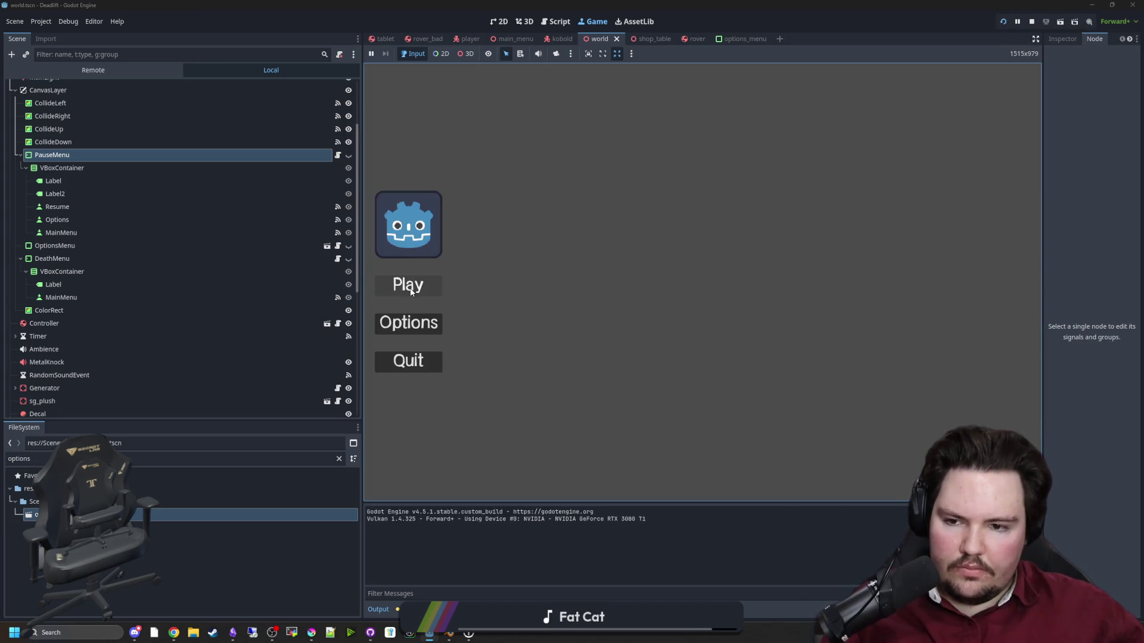
Start the game and open the Options panel from the pause menu.
left_click(411, 291)
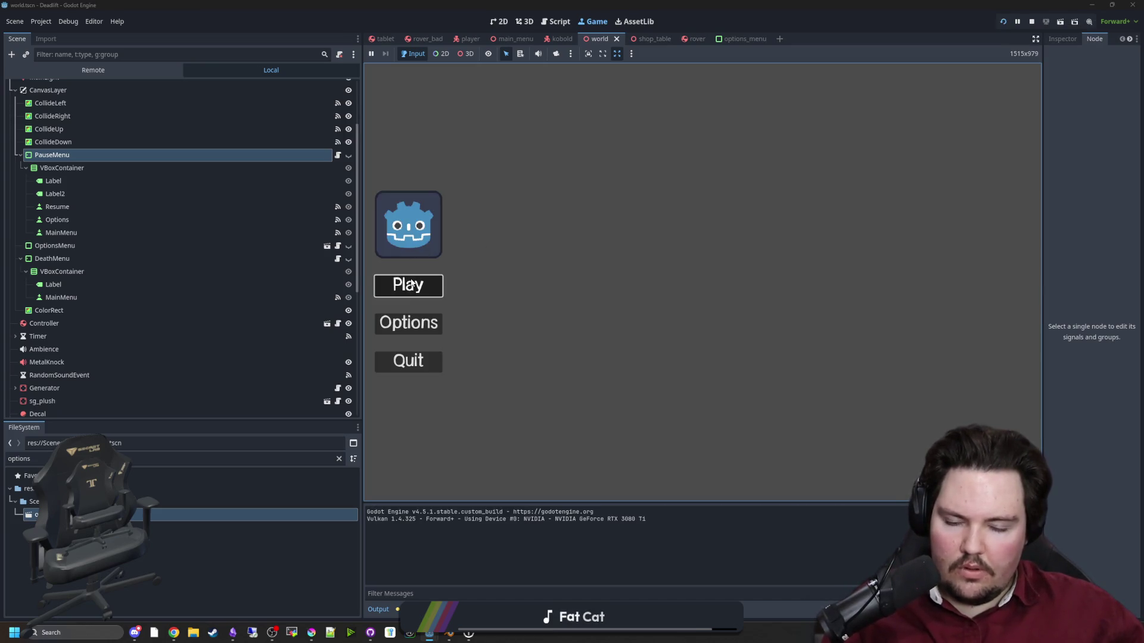
key("Escape")
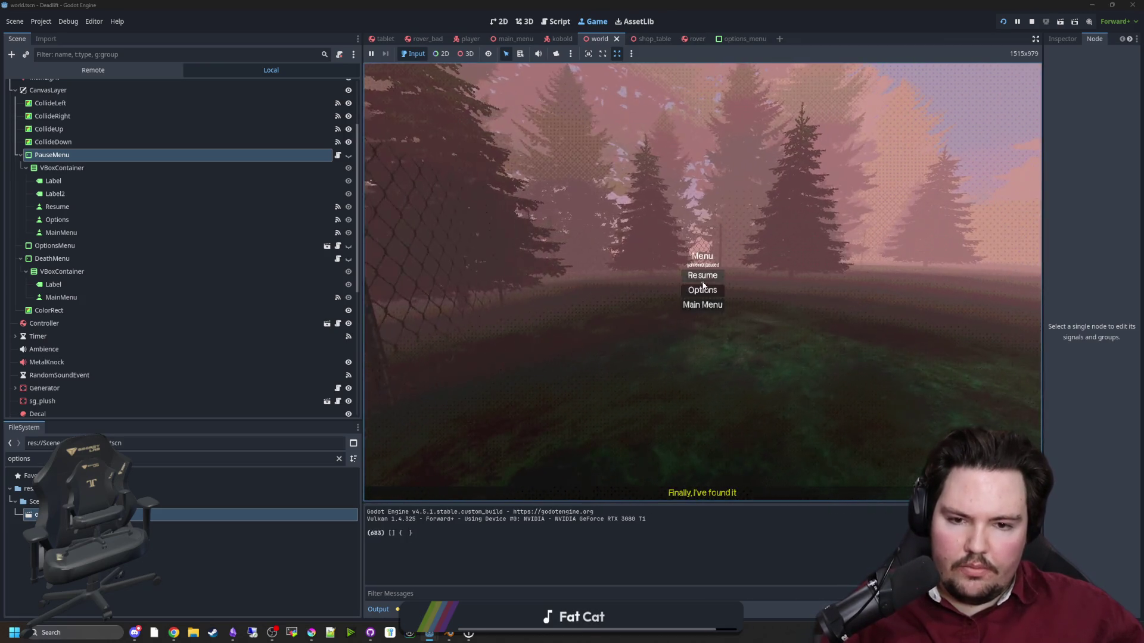
left_click(703, 290)
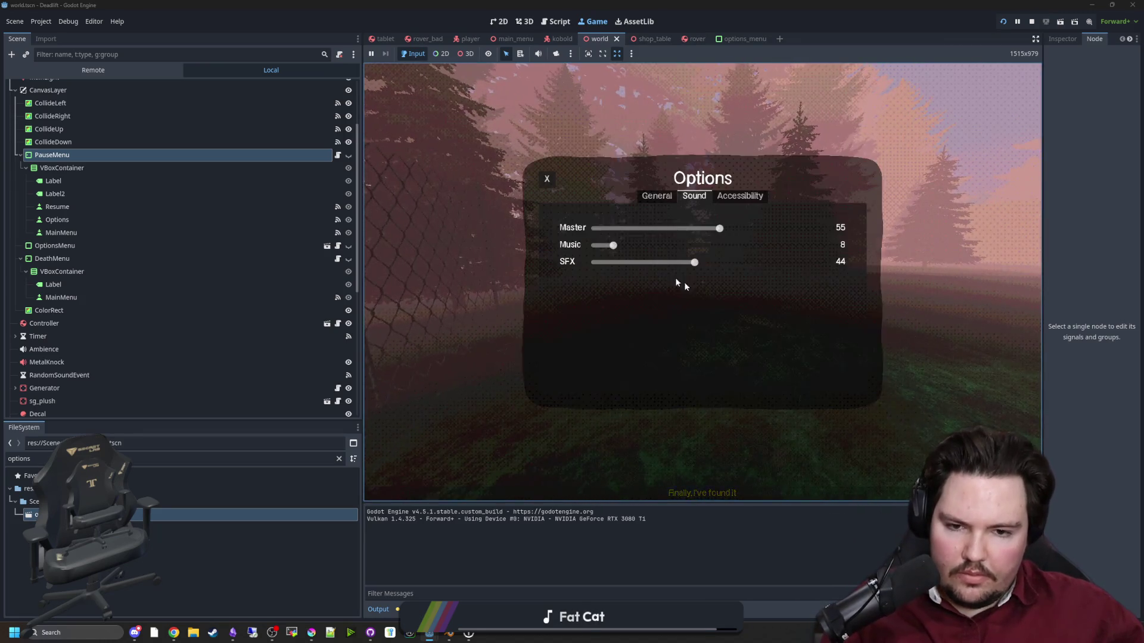
key("Escape")
key("Escape")
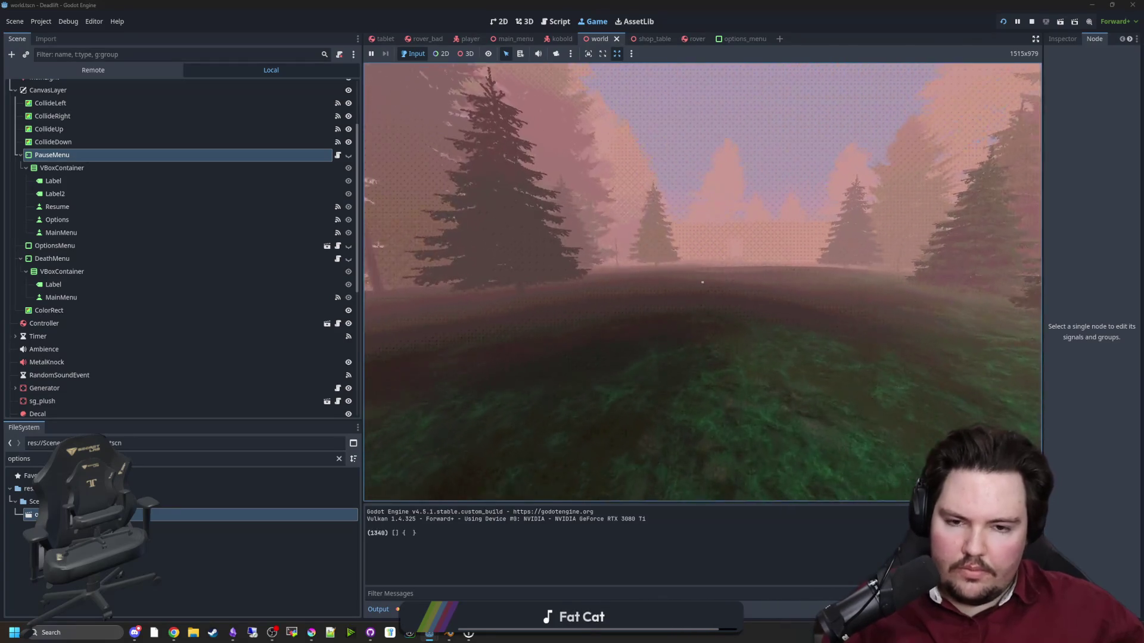
key("Escape")
left_click(703, 290)
Adjust the Master, SFX and Music volume sliders, with Music at 16, then close Options and stop the game.
left_click_drag(720, 228, 825, 228)
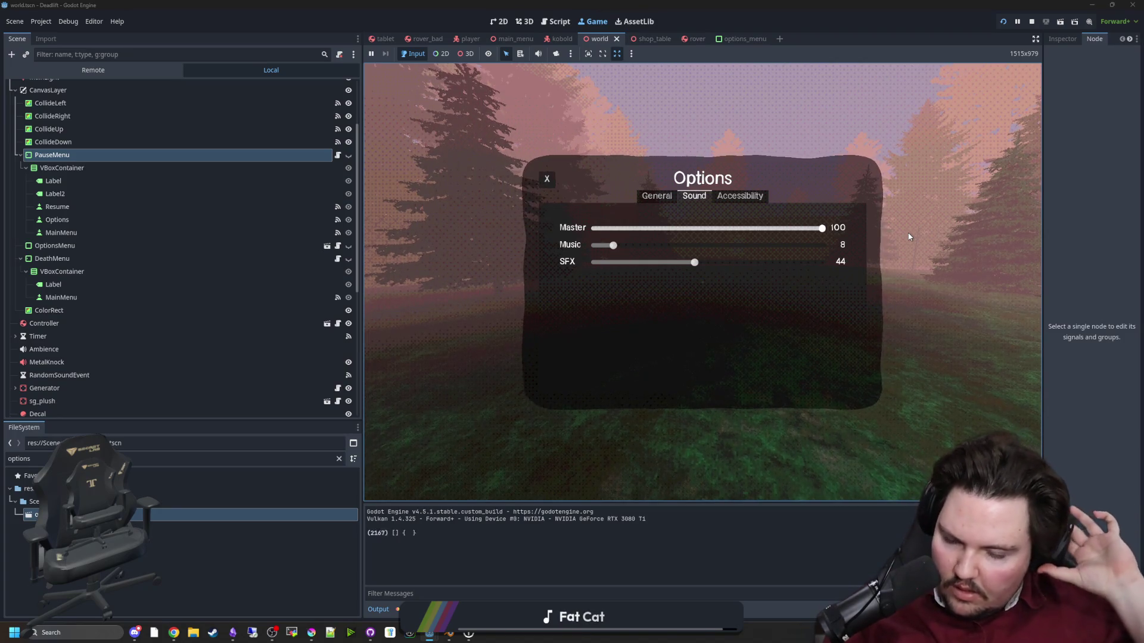
mouse_move(694, 262)
left_mouse_down()
mouse_move(792, 262)
mouse_move(608, 263)
mouse_move(828, 263)
mouse_move(460, 267)
left_mouse_up()
mouse_move(604, 249)
left_mouse_down()
mouse_move(828, 246)
mouse_move(630, 246)
left_mouse_up()
mouse_move(774, 228)
left_mouse_down()
mouse_move(595, 228)
mouse_move(828, 228)
left_mouse_up()
left_click(545, 181)
left_click(1050, 20)
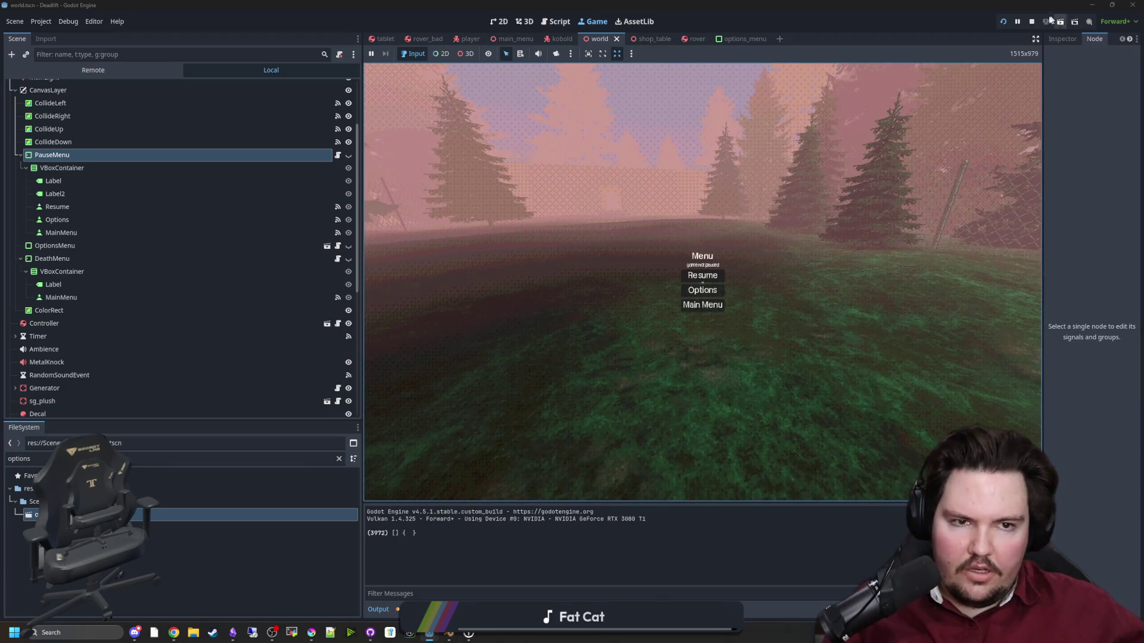
left_click(1031, 21)
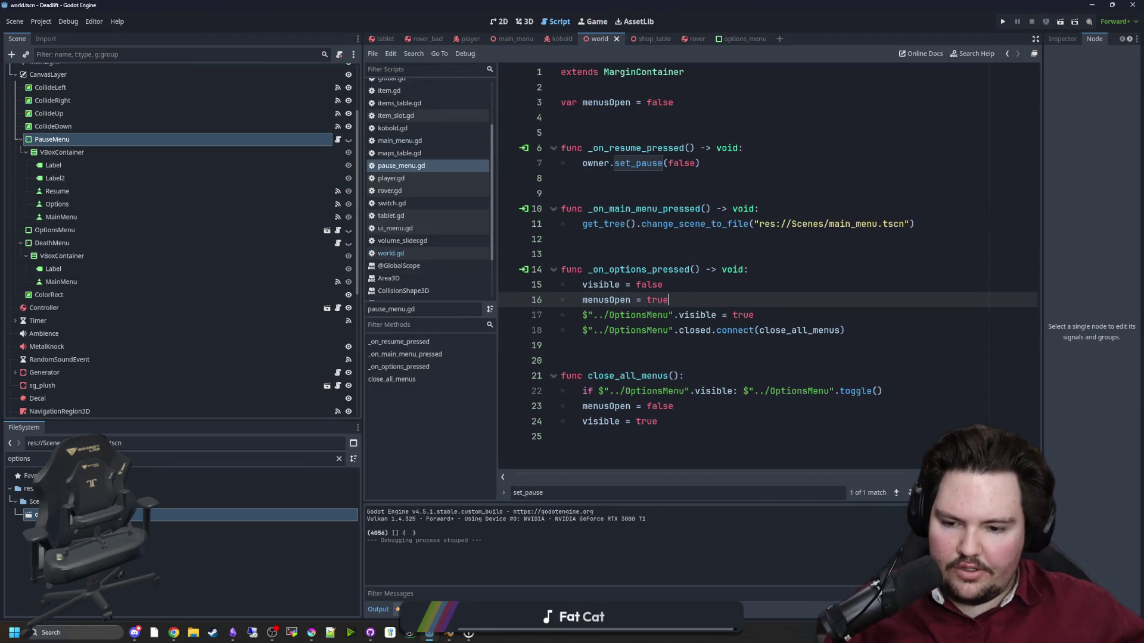
Filter the FileSystem for 'world' and select the Ambience node.
left_click(674, 376)
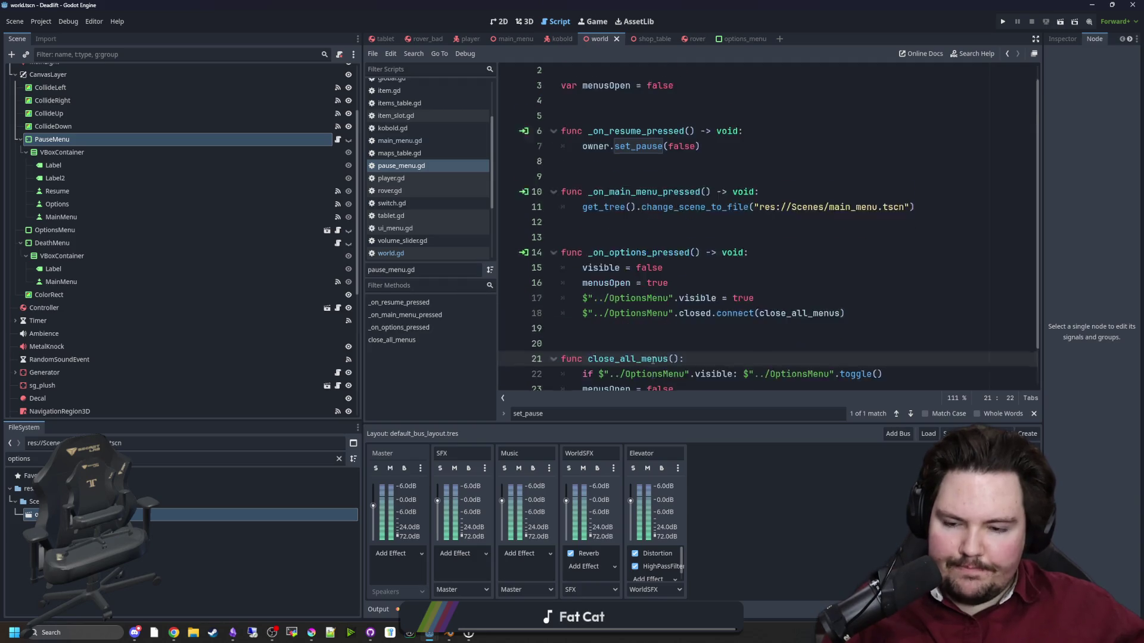
scroll(673, 357, "down", 2)
left_click(339, 459)
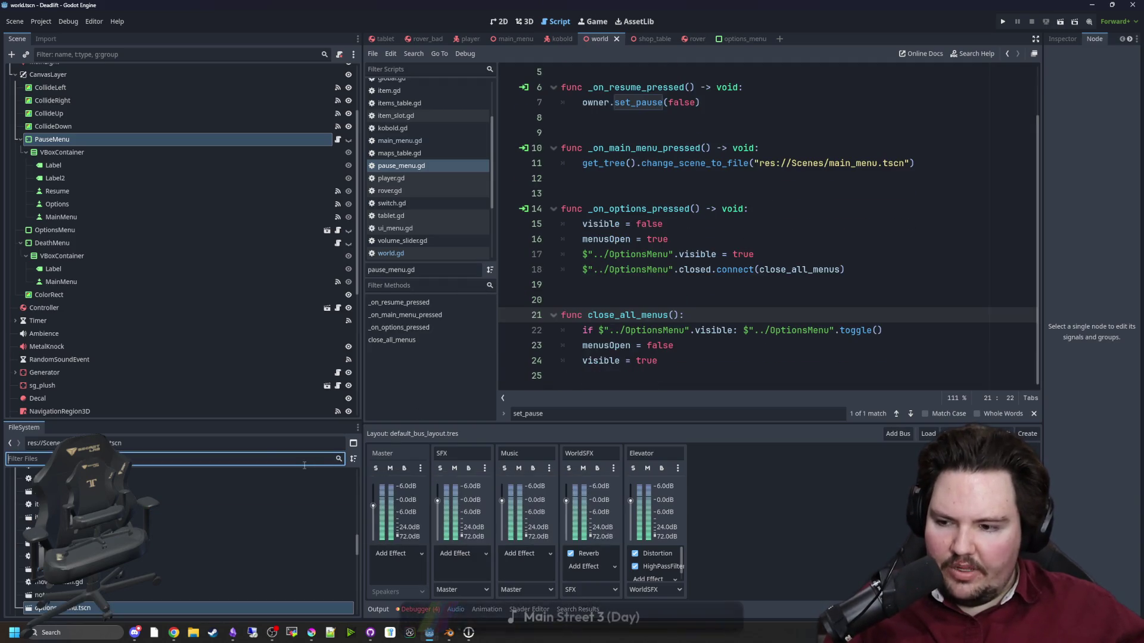
type("world")
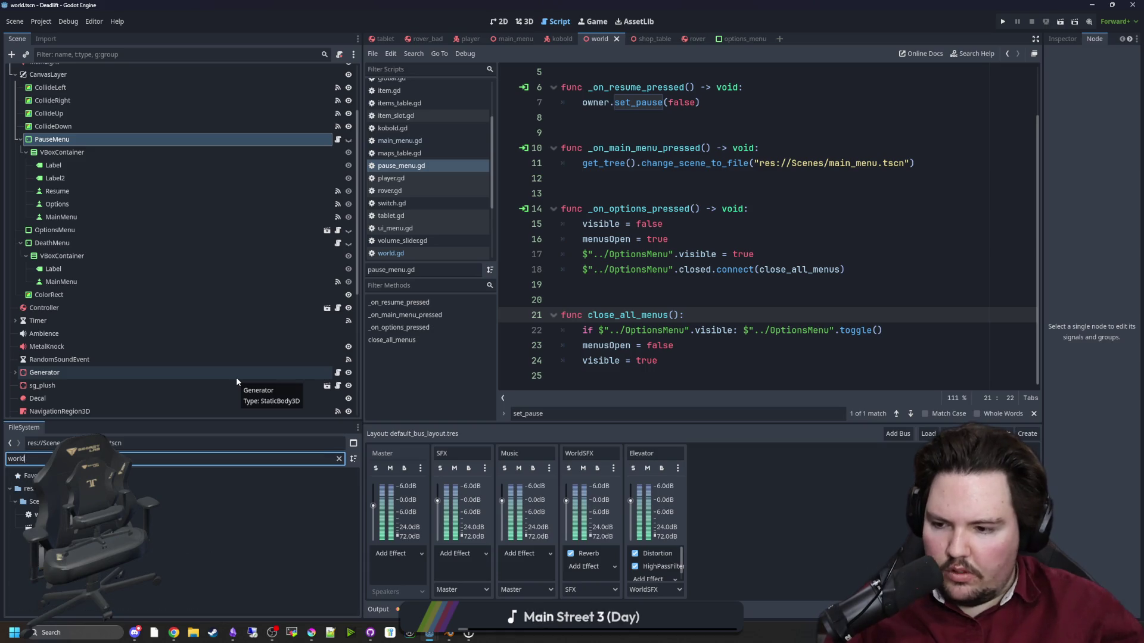
scroll(95, 384, "down", 5)
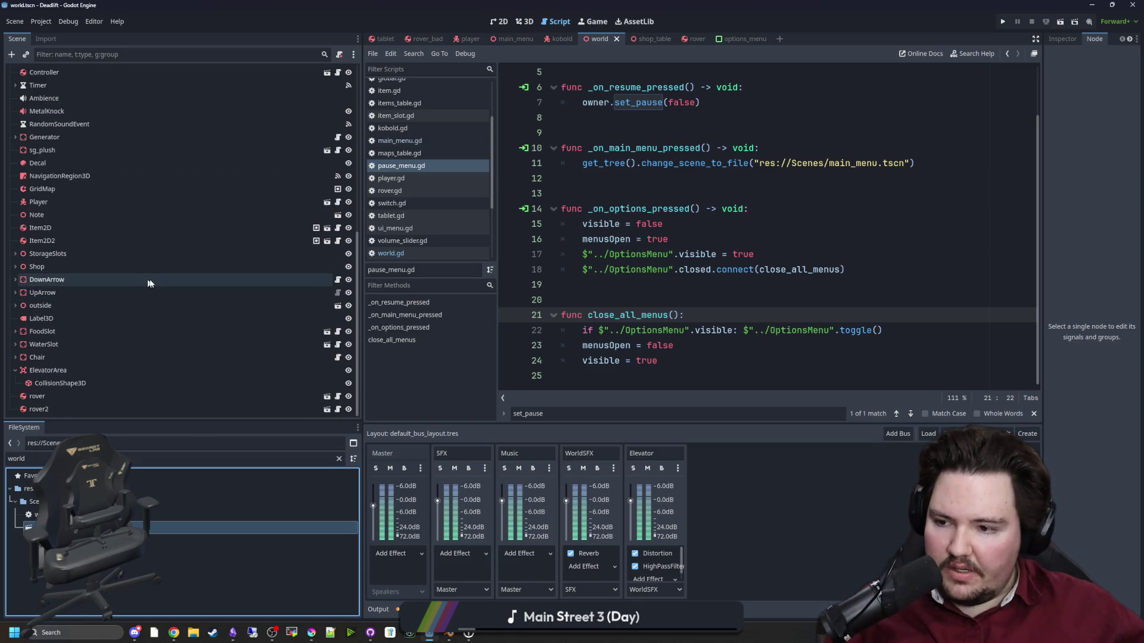
scroll(104, 303, "up", 2)
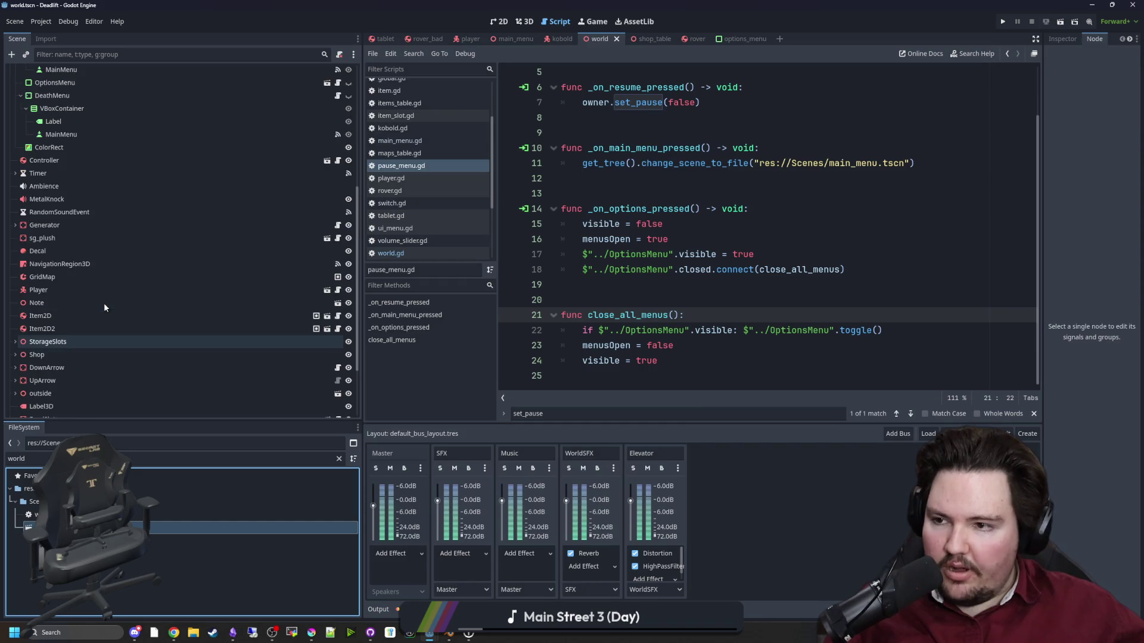
left_click(91, 200)
left_click(89, 186)
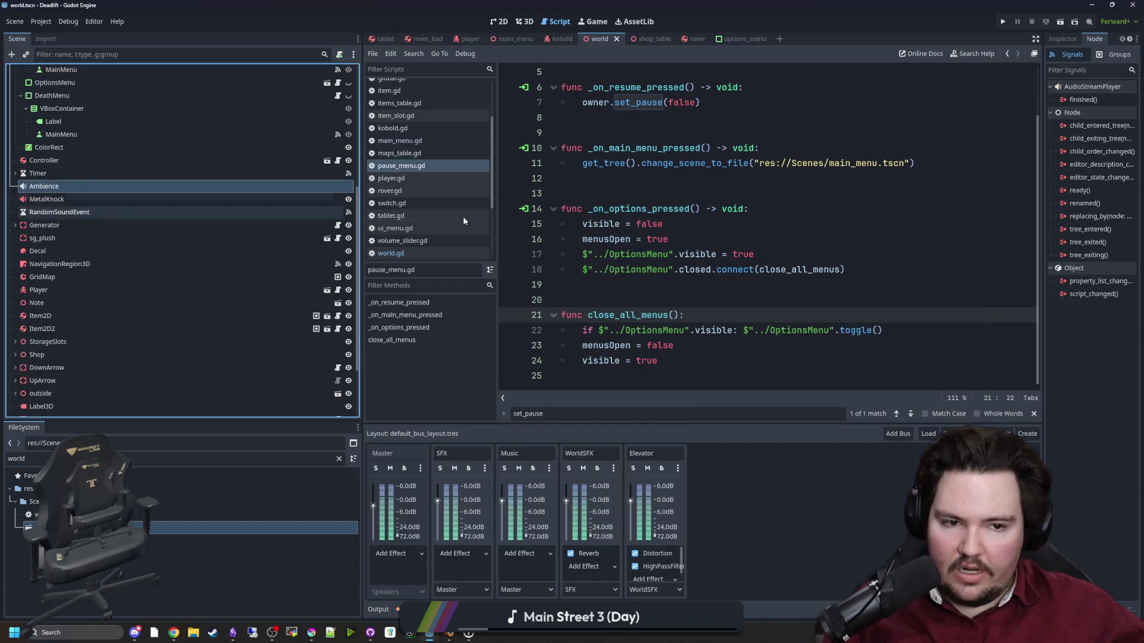
Set the Ambience node's audio Bus to SFX in the Inspector.
left_click(1058, 38)
left_click_drag(1043, 125, 899, 133)
left_click(1053, 238)
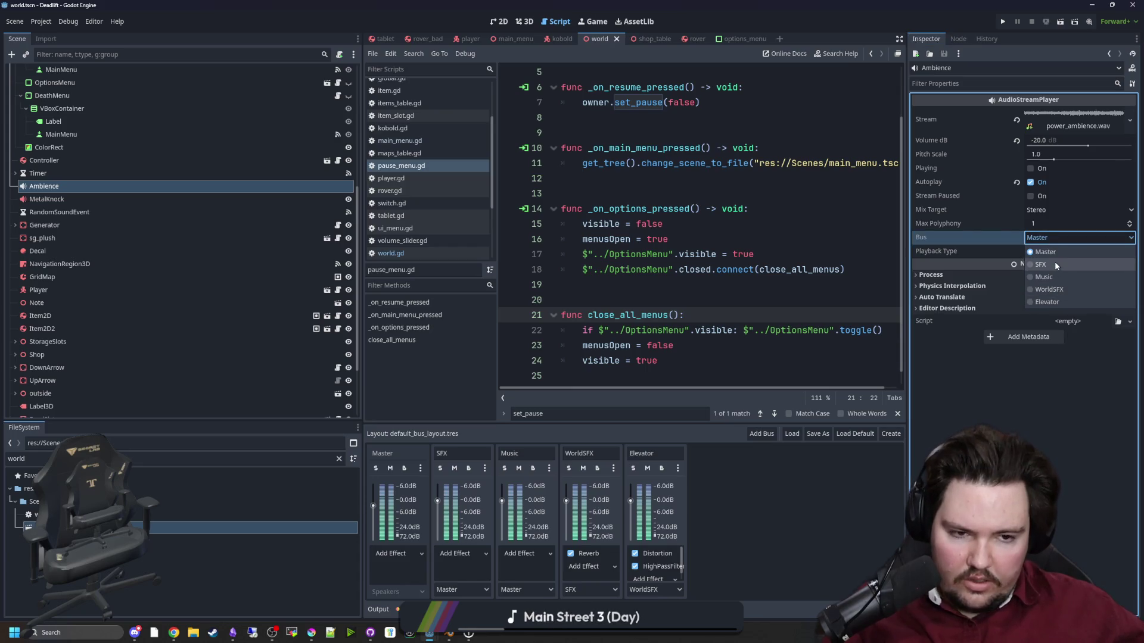
left_click(1055, 264)
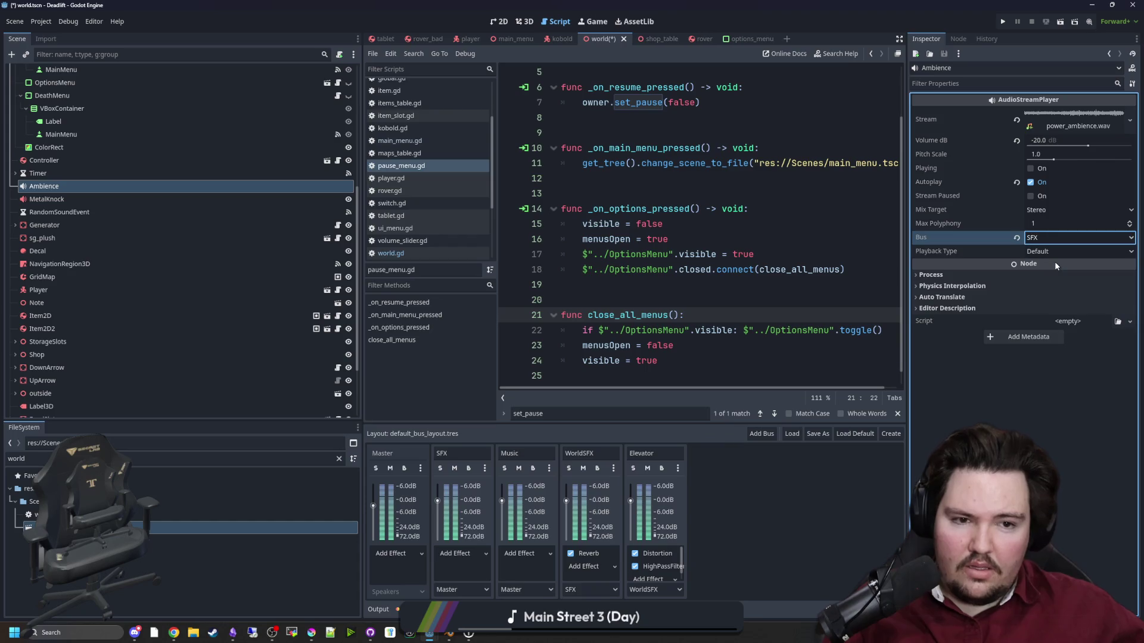
Check MetalKnock's bus, save the world scene, and run the project again.
left_click(62, 200)
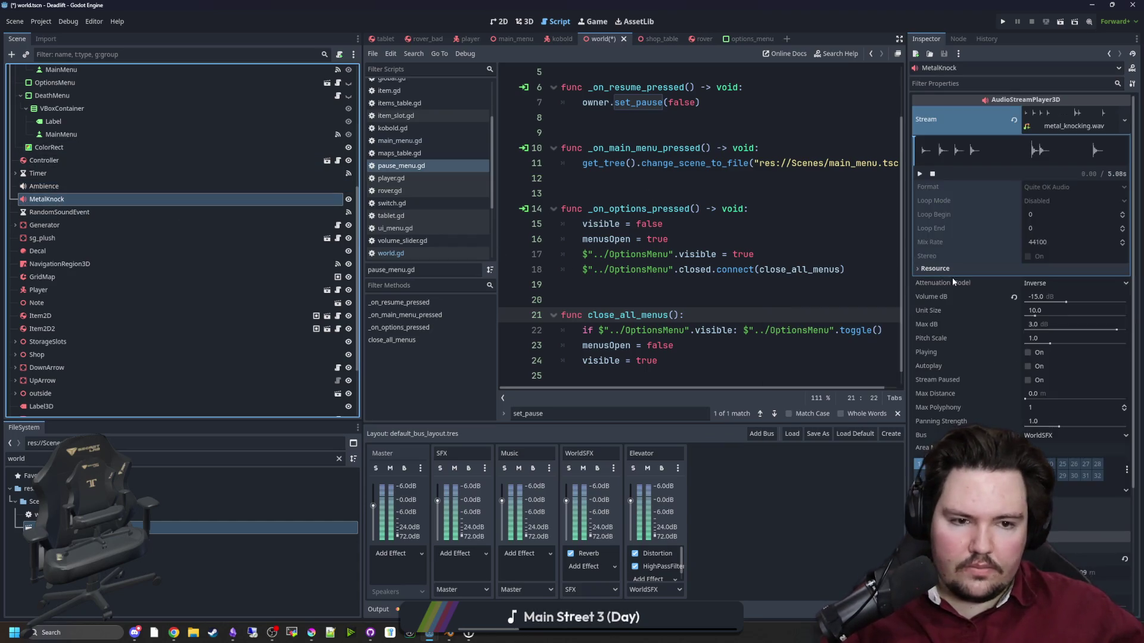
scroll(991, 343, "down", 3)
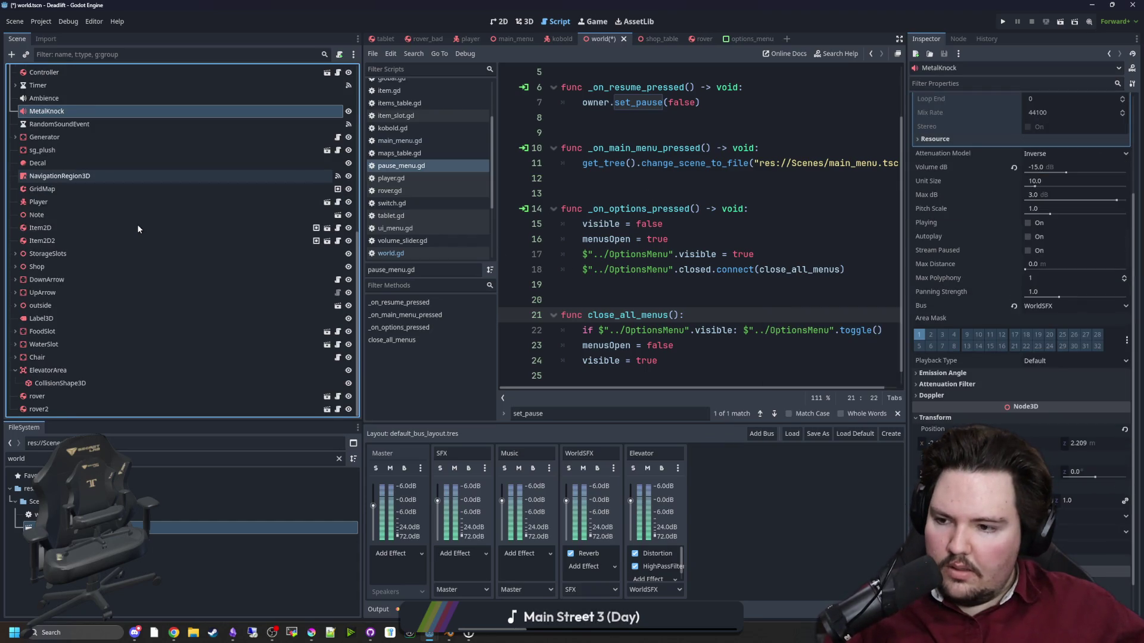
scroll(137, 224, "up", 5)
left_click(673, 224)
key("ctrl+s")
left_click(1003, 22)
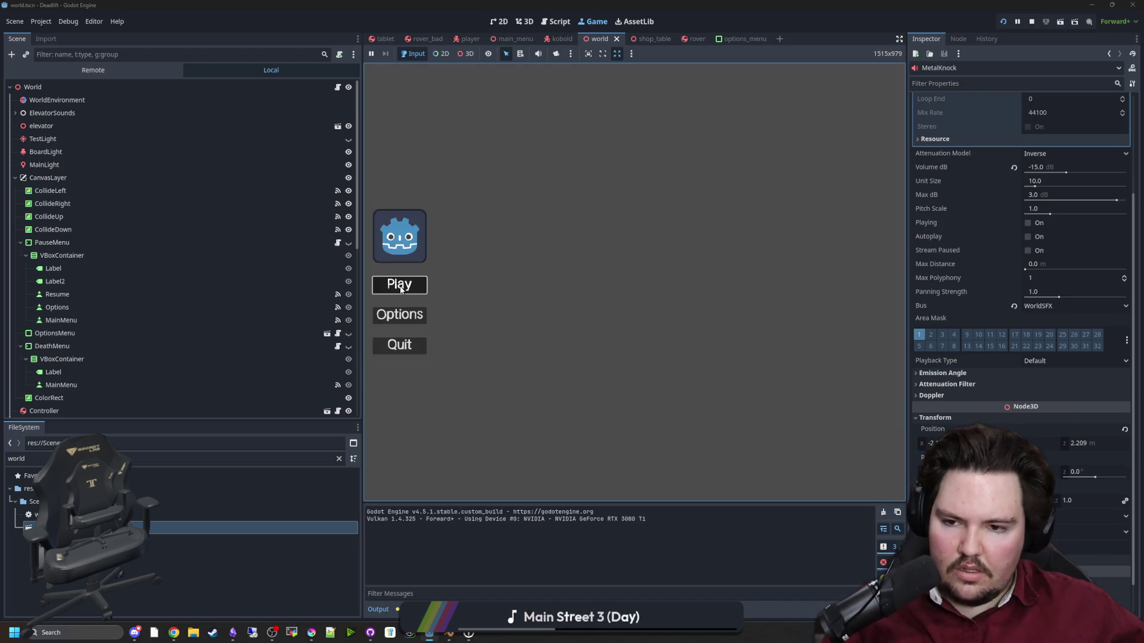
Start the game, raise SFX volume from 0 to 100 in Options, and resume.
left_click(400, 290)
key("Escape")
left_click(635, 278)
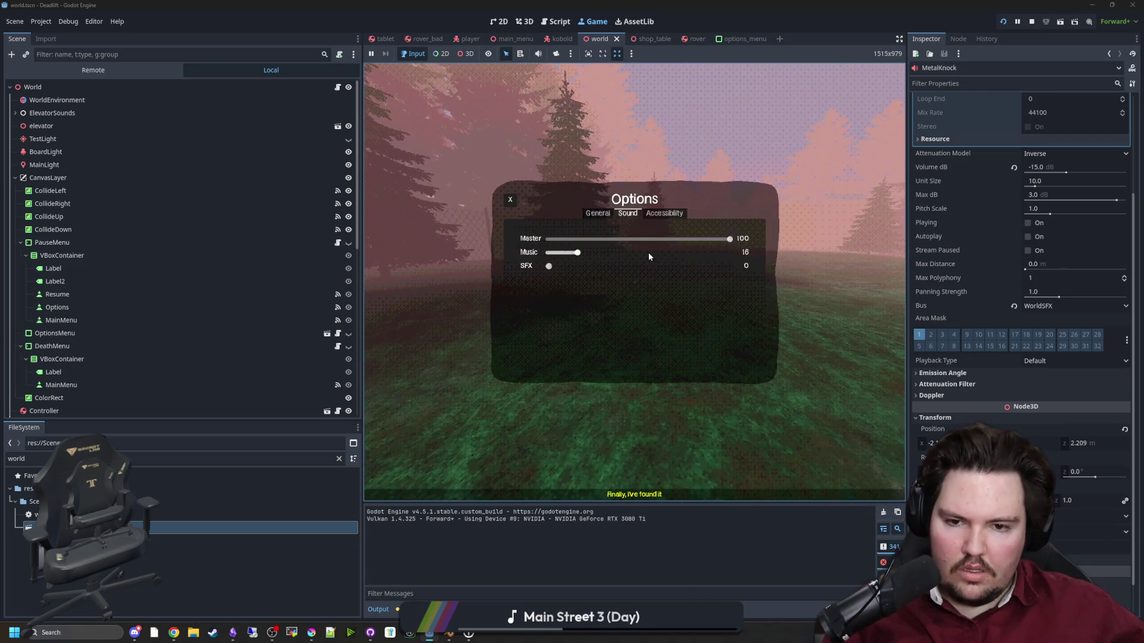
left_click_drag(566, 271, 799, 276)
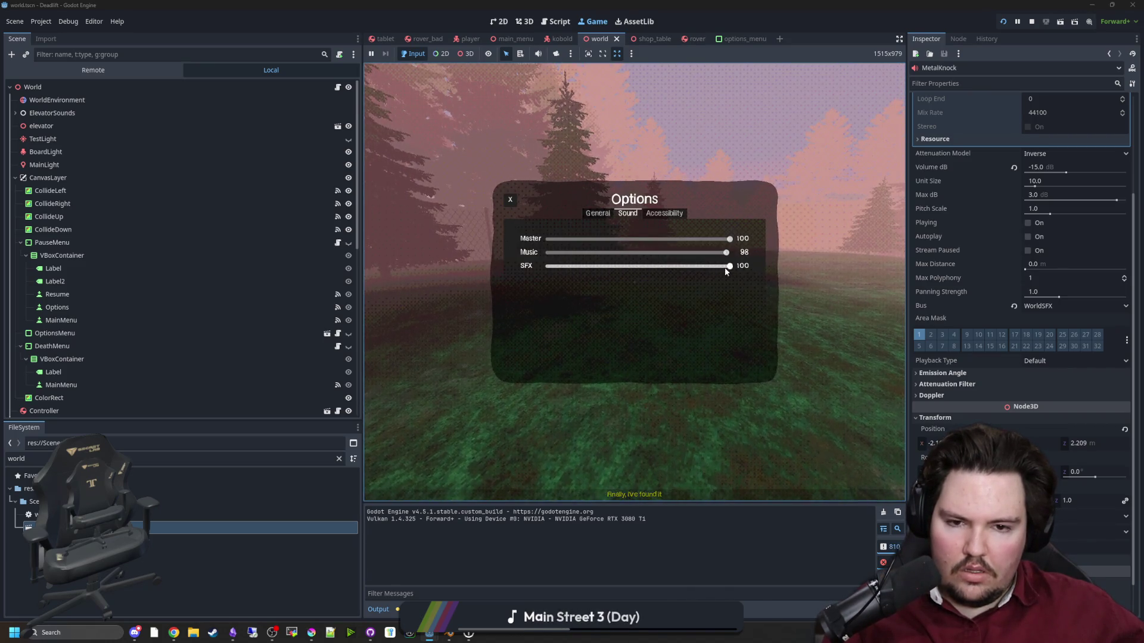
key("Escape")
left_click(616, 279)
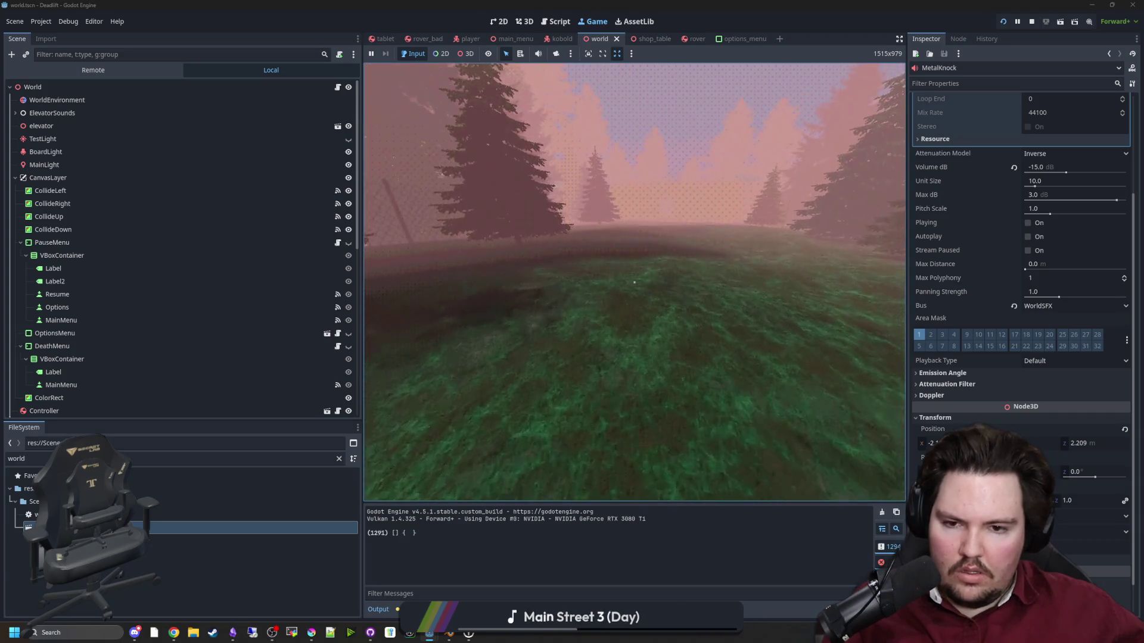
Walk through the doorway into the building and face the desk with the machine.
key("w")
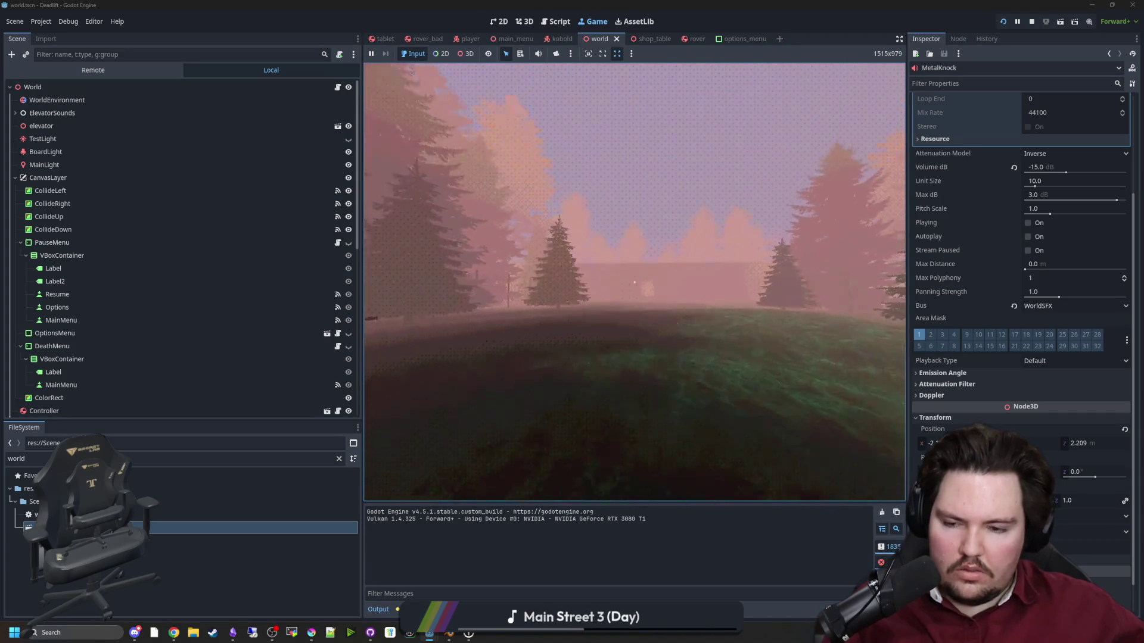
key("w")
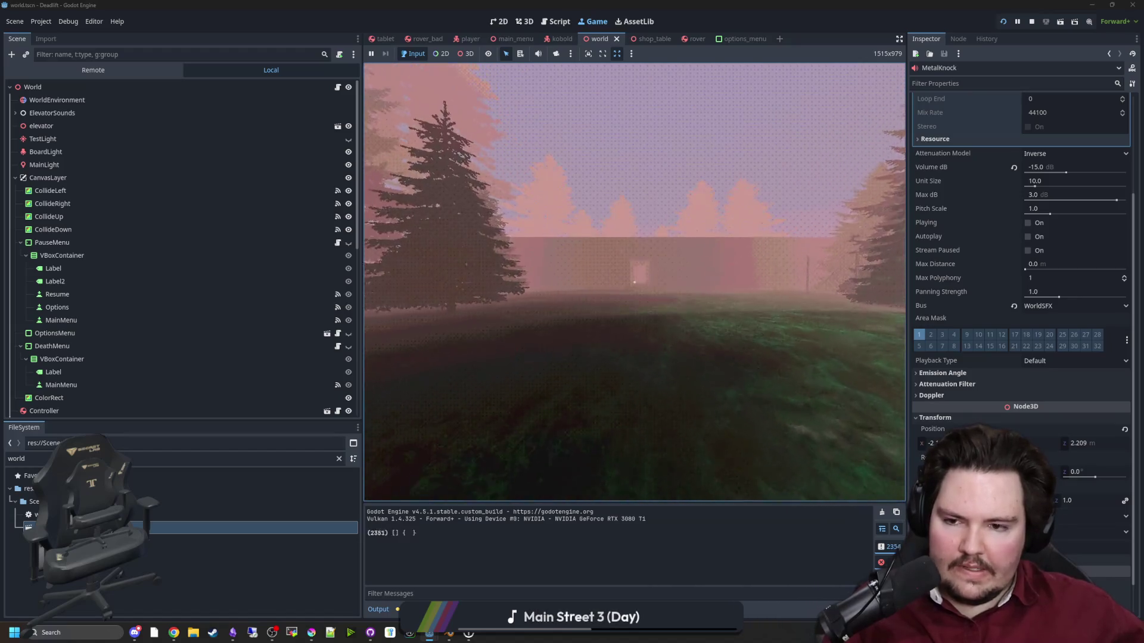
key("w")
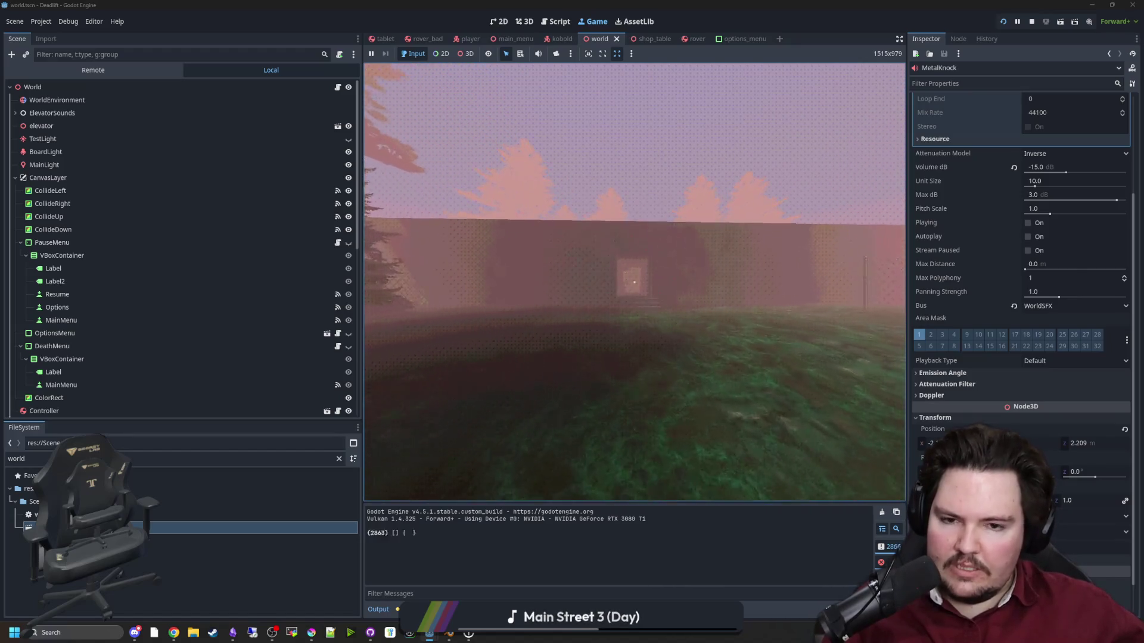
key("w")
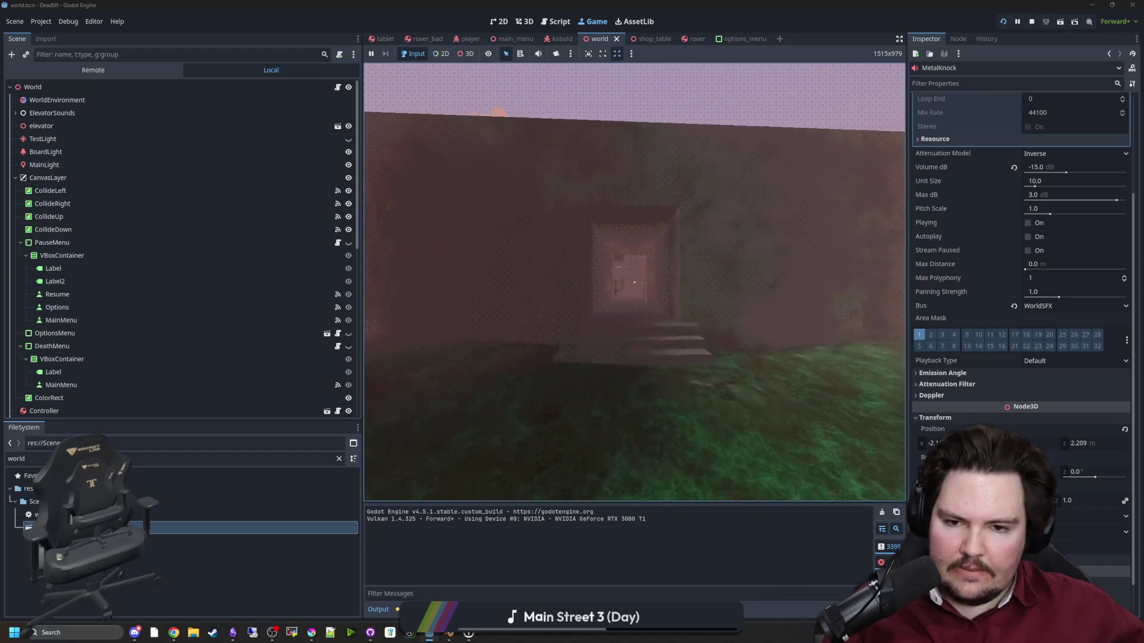
key("w")
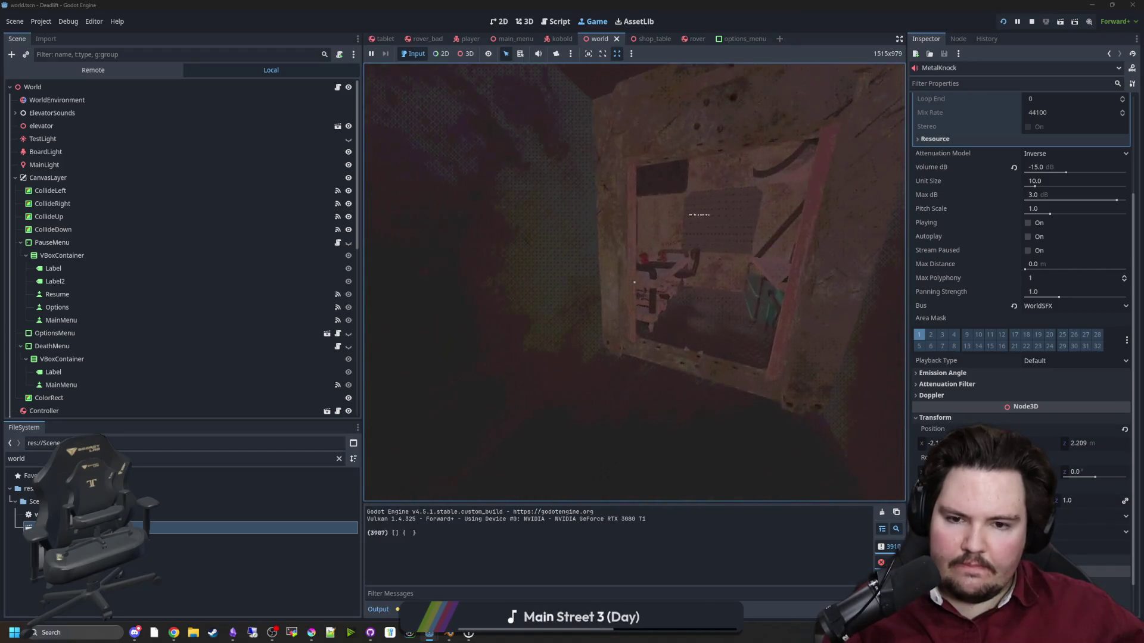
key("w")
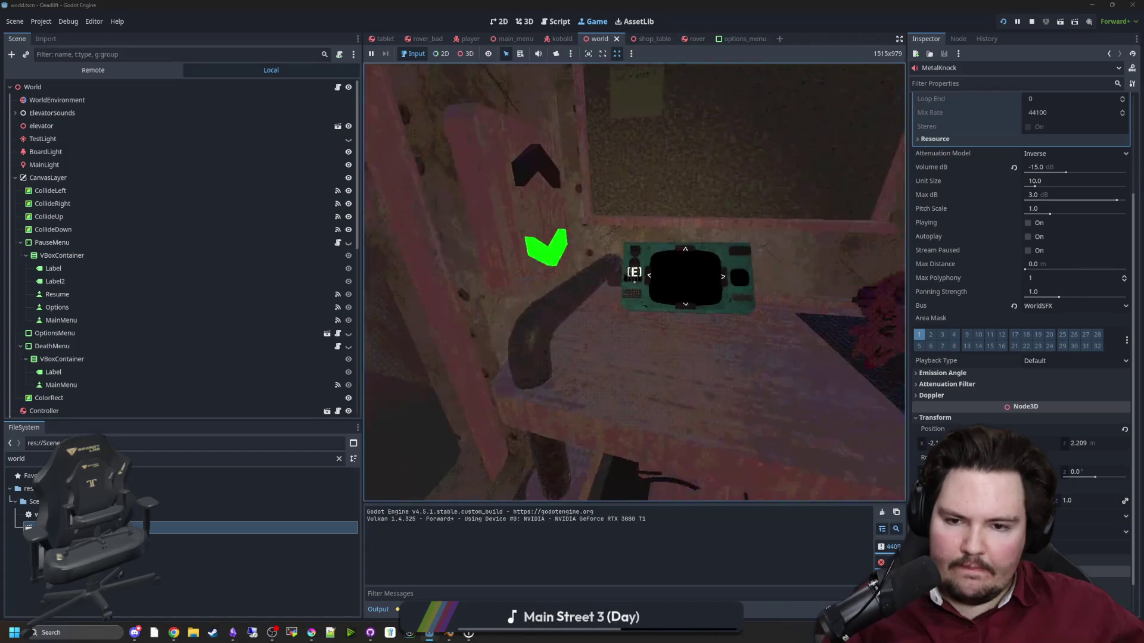
key("d")
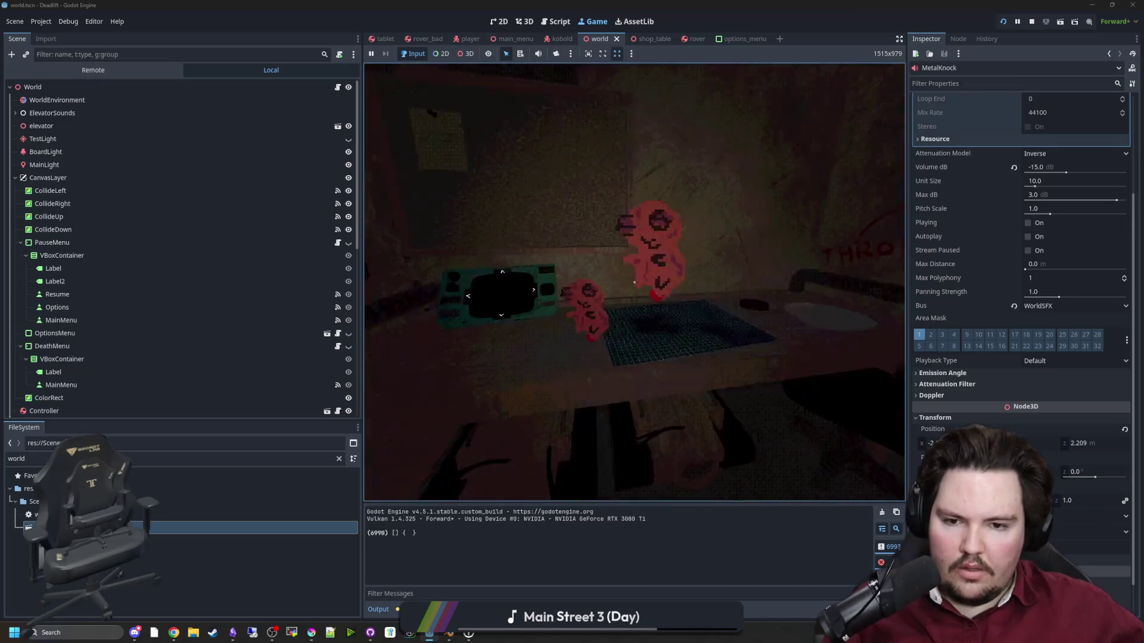
Walk around the room past the figurine table and corridor into the lit room.
key("w")
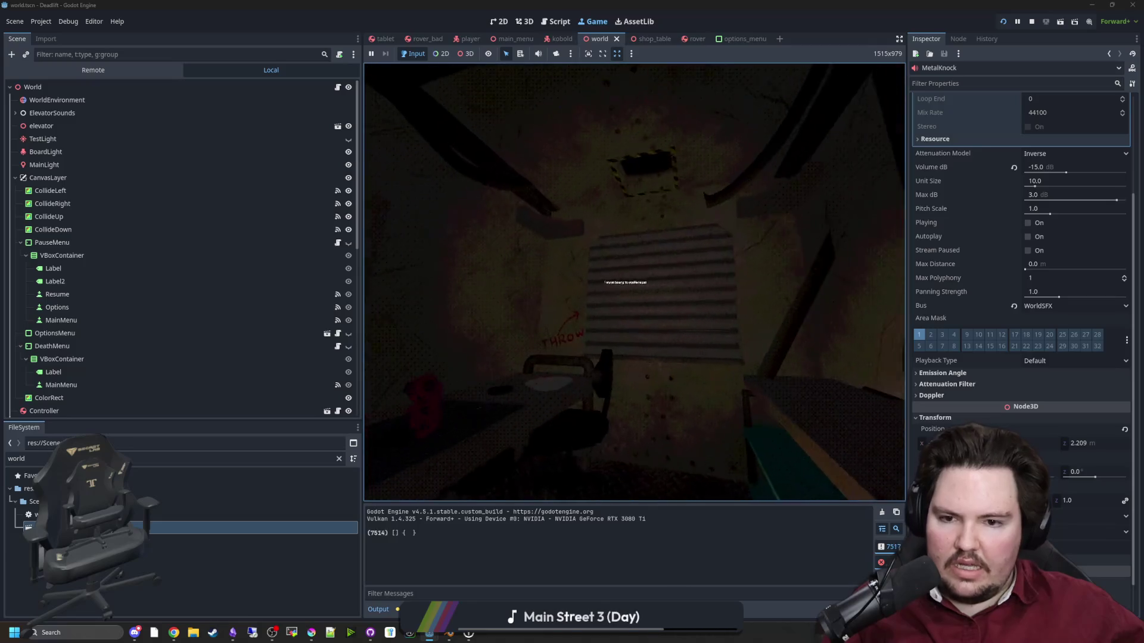
key("w")
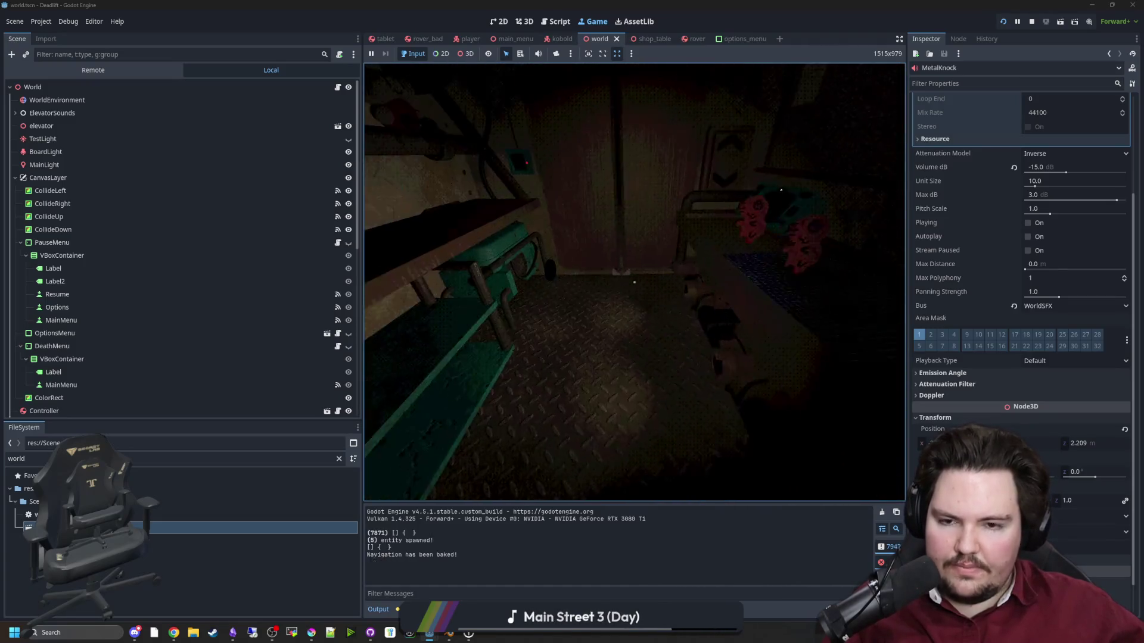
key("w")
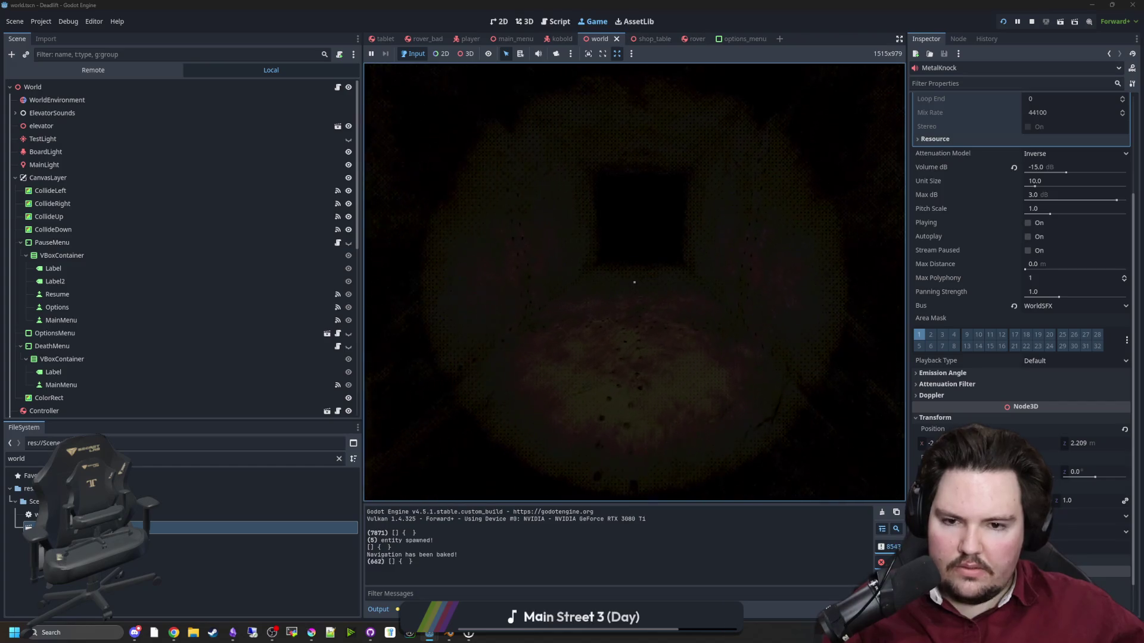
key("w")
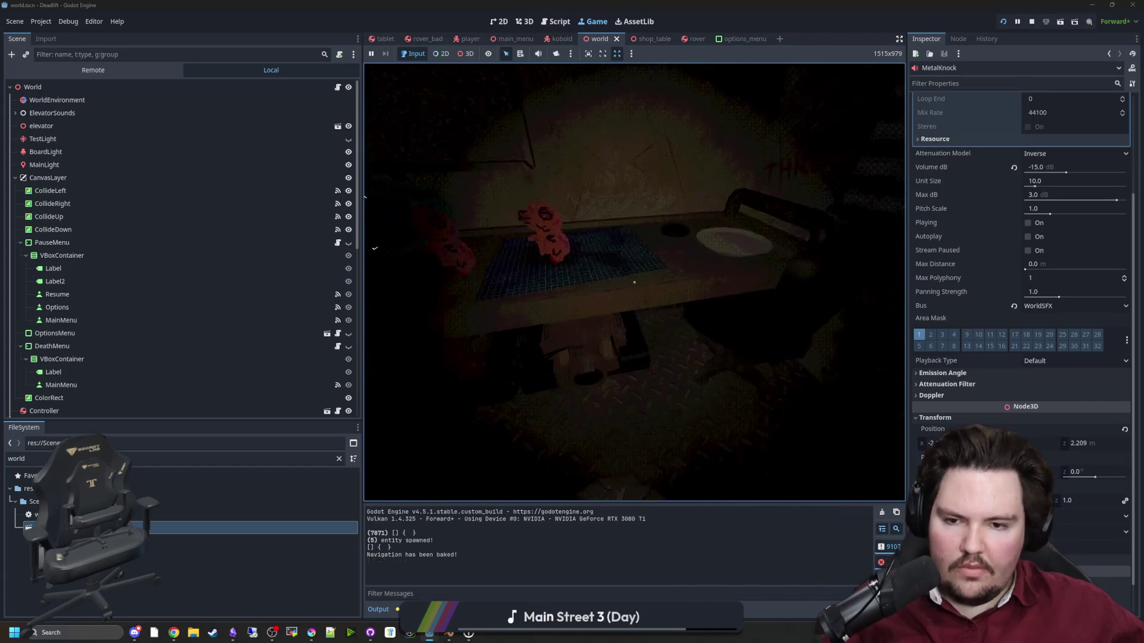
key("w")
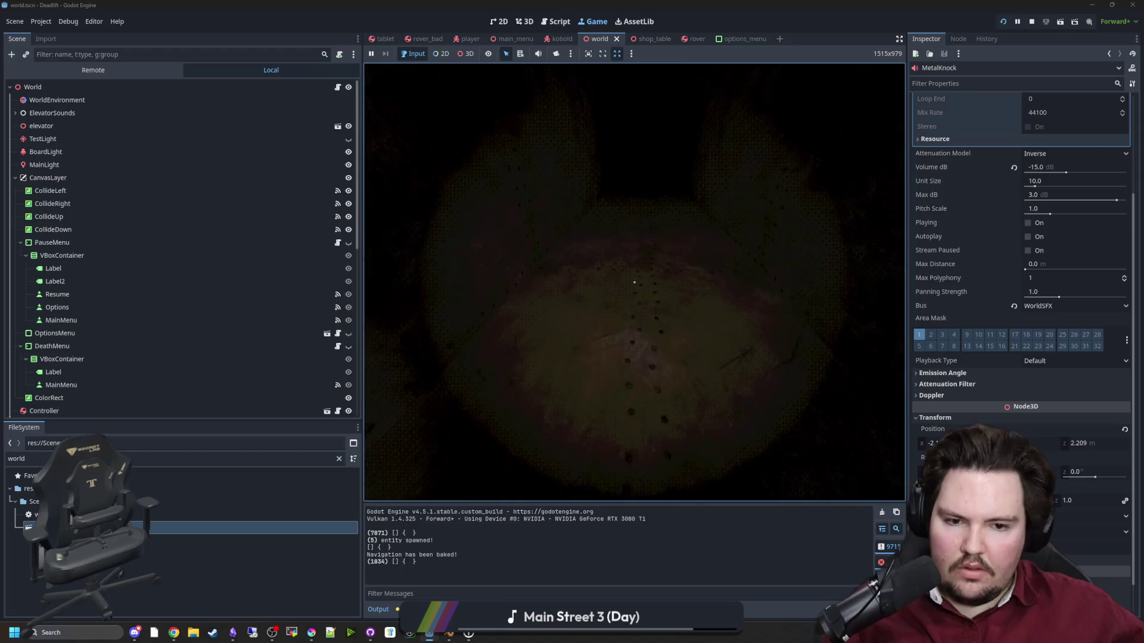
key("w")
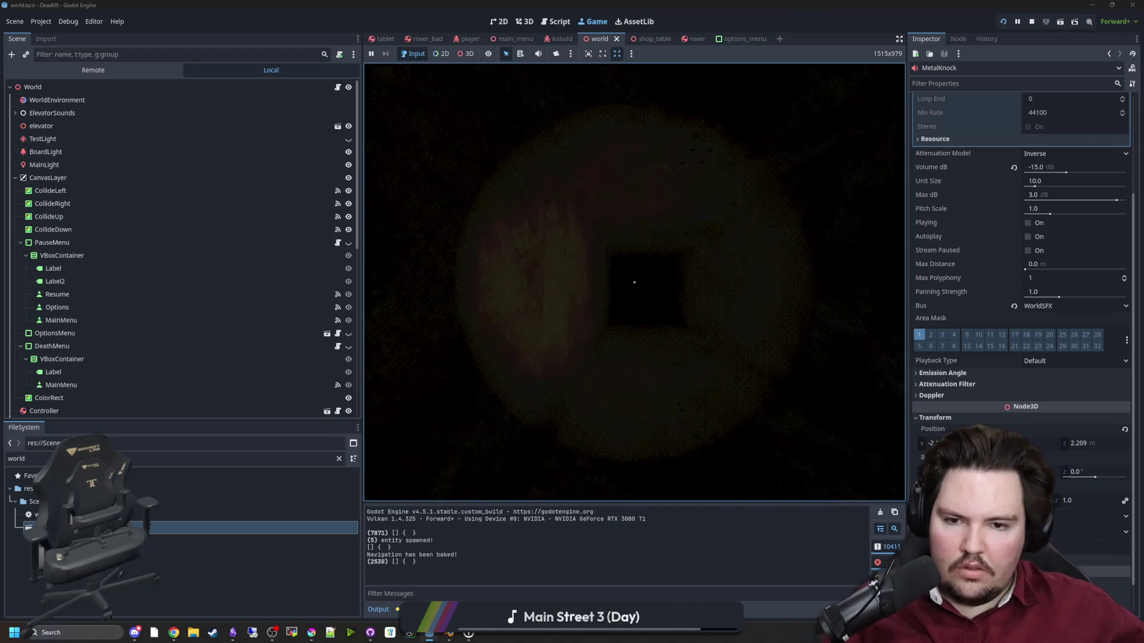
key("w")
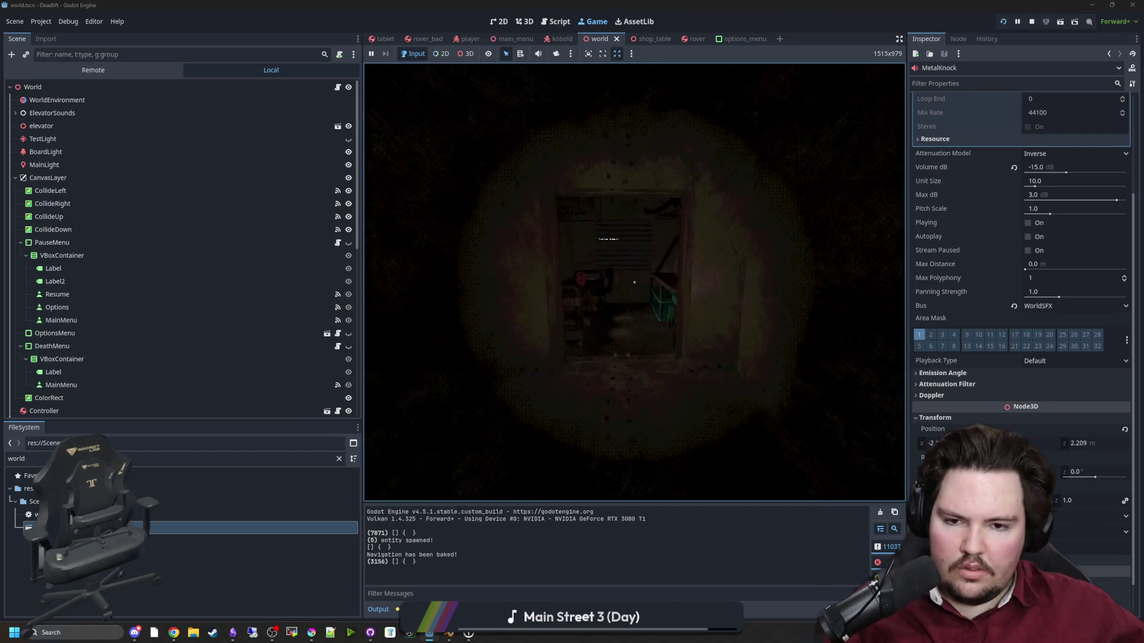
key("w")
Pause to view the Sound options, resume, then pause again and stop the game.
key("Escape")
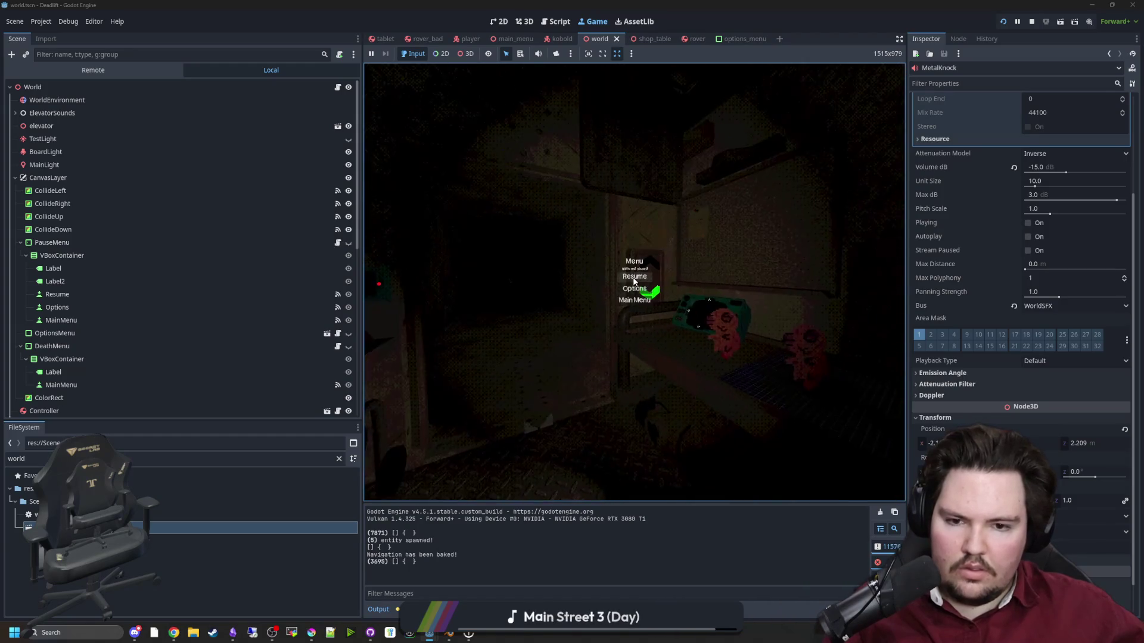
left_click(635, 289)
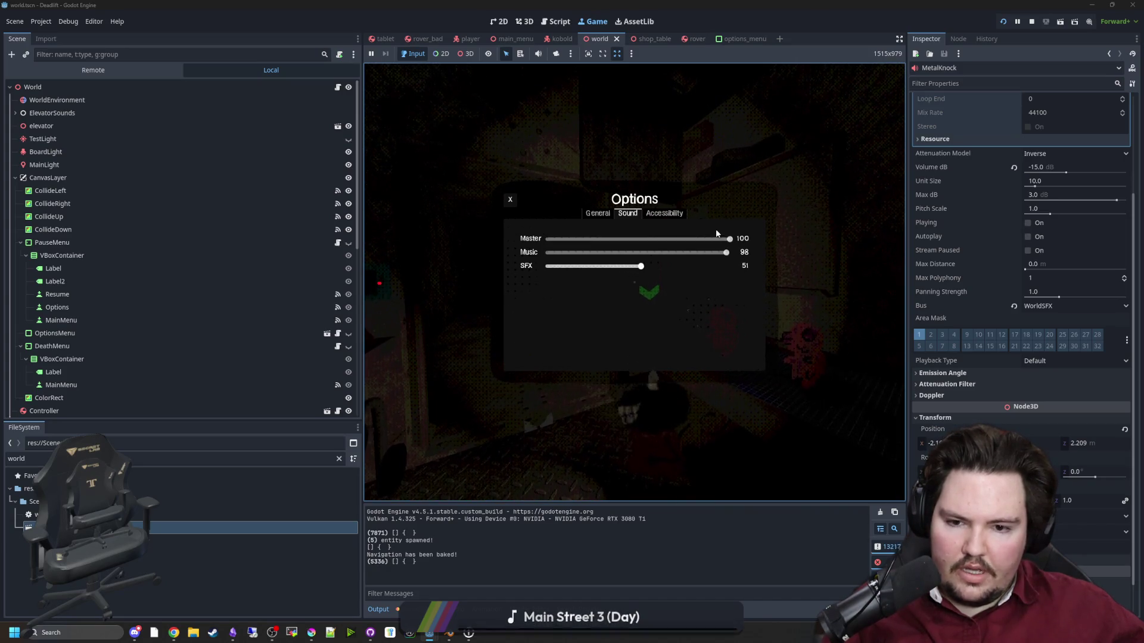
key("Escape")
key("Escape")
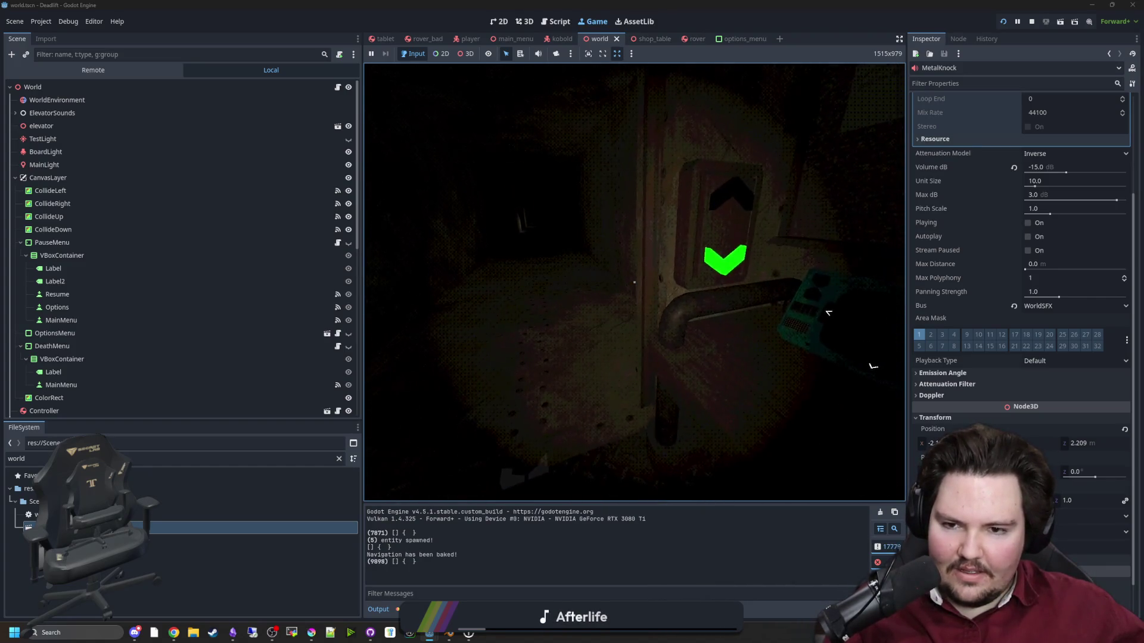
key("Escape")
left_click(1033, 26)
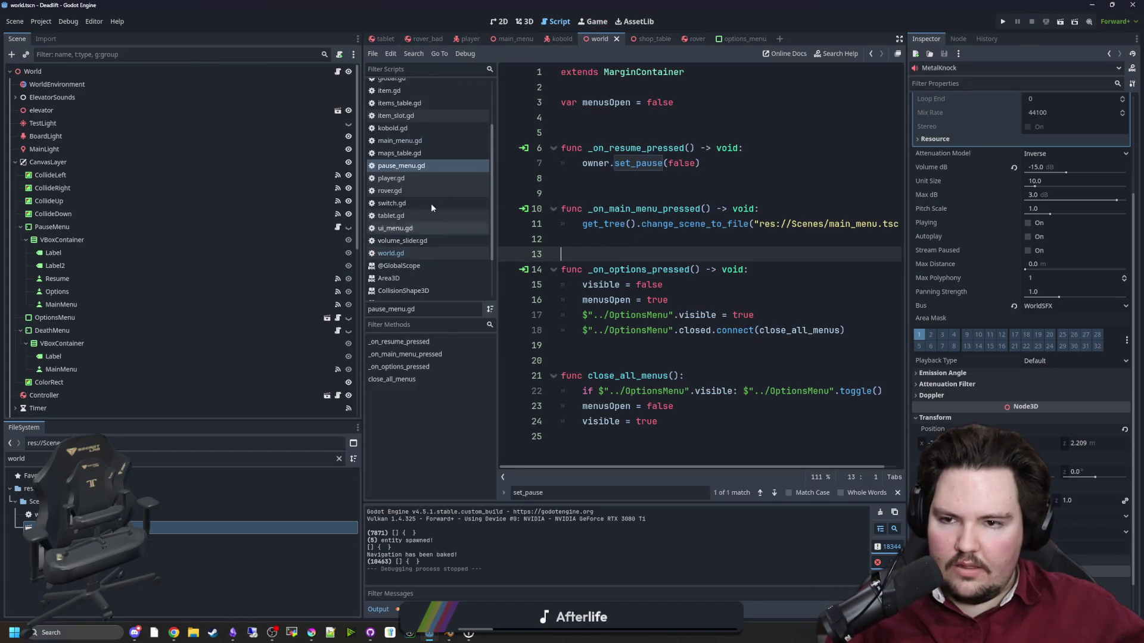
Open kobold.gd and widen the code editor to read _physics_process.
left_click(433, 129)
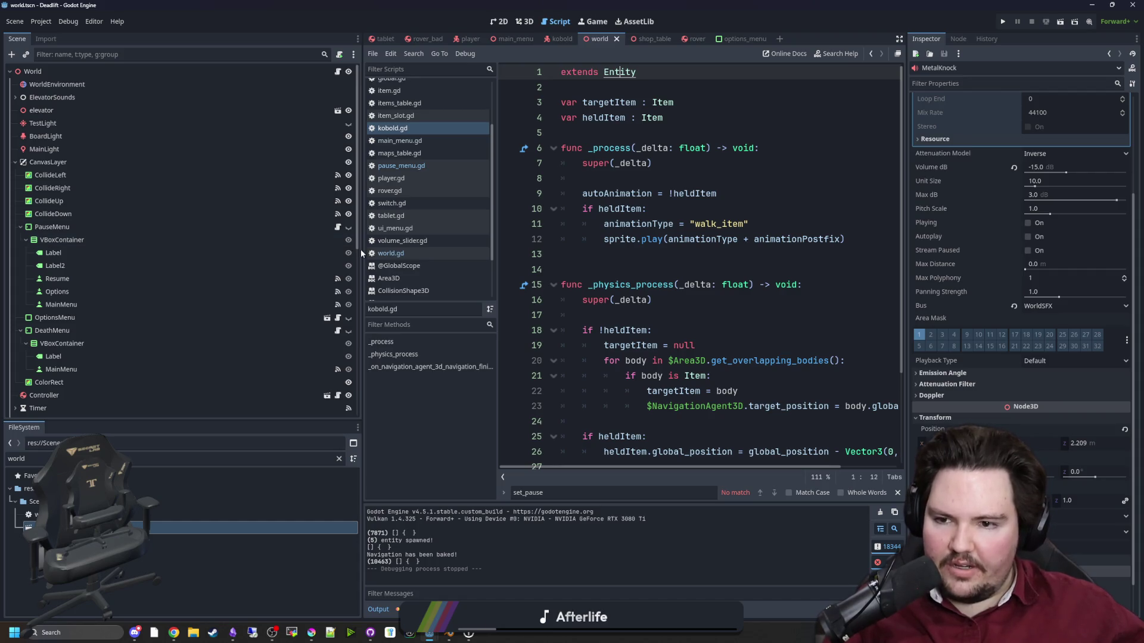
left_click_drag(360, 251, 170, 251)
left_click(418, 253)
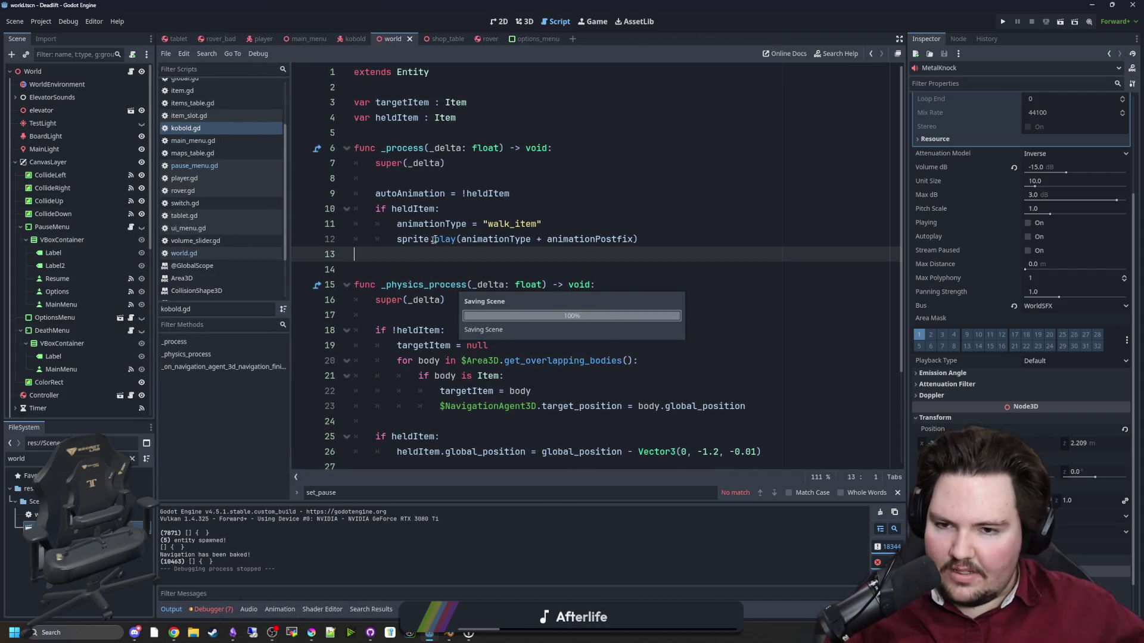
left_click(490, 178)
scroll(490, 211, "down", 3)
left_click(489, 179)
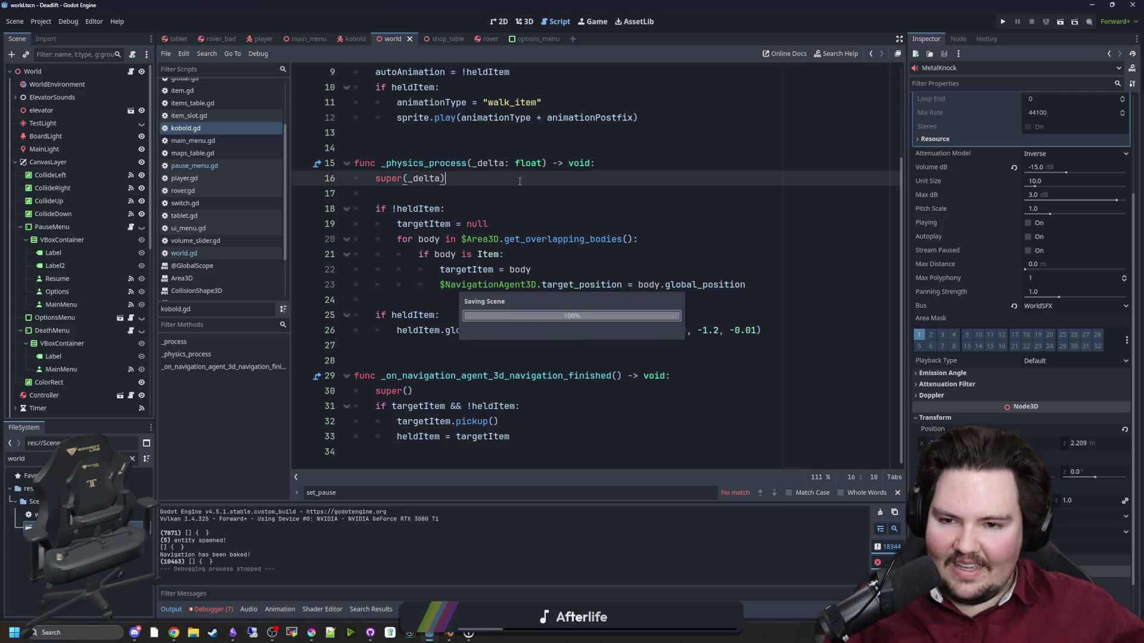
left_click(487, 187)
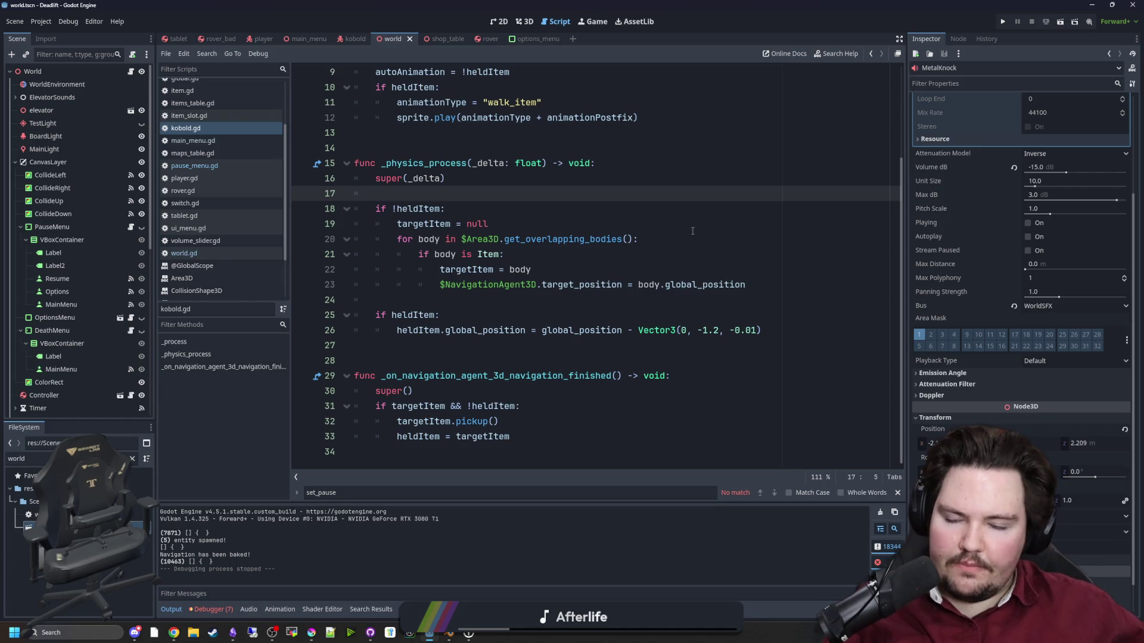
Change line 21 to 'if body is Item && body is not Rover && body is not Tablet:' and return to 3D.
left_click(565, 268)
left_click(505, 254)
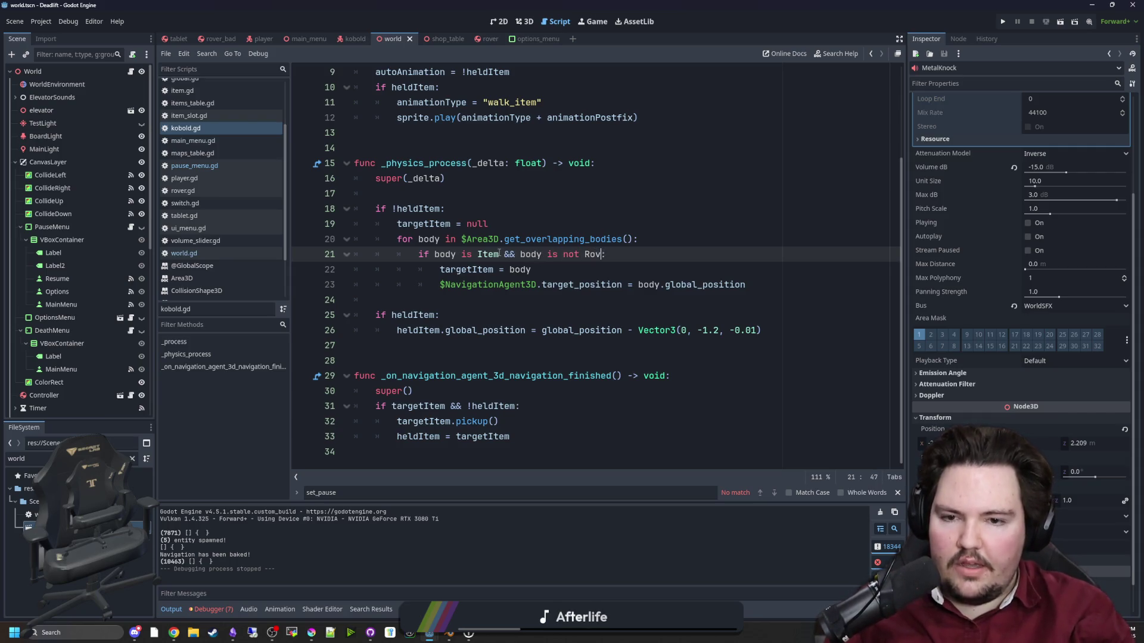
type("er && body i")
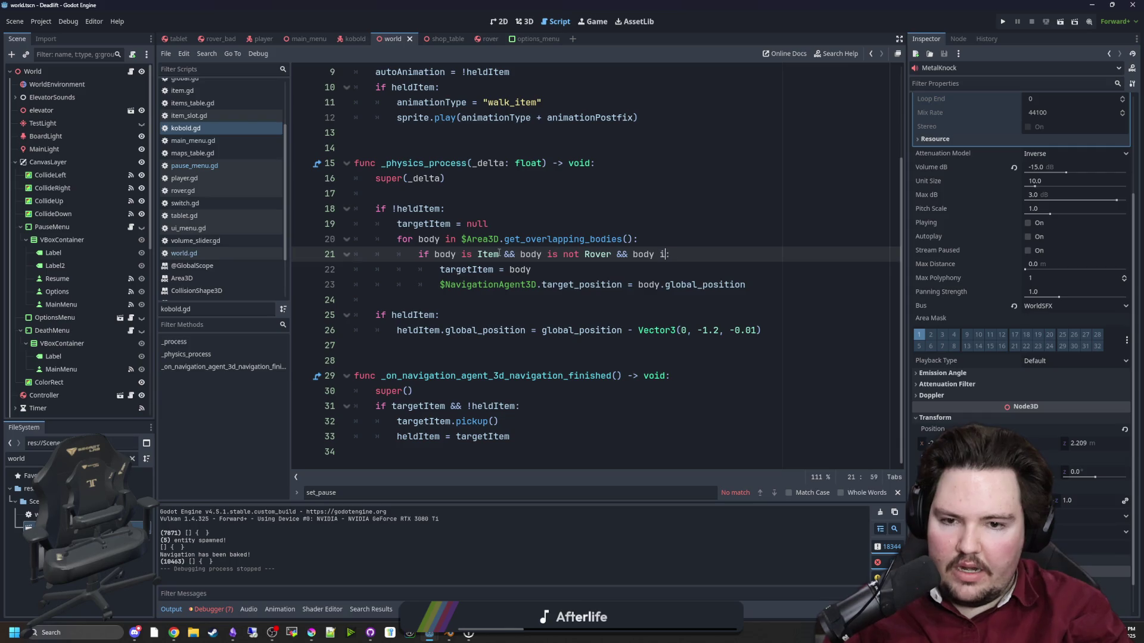
type("et")
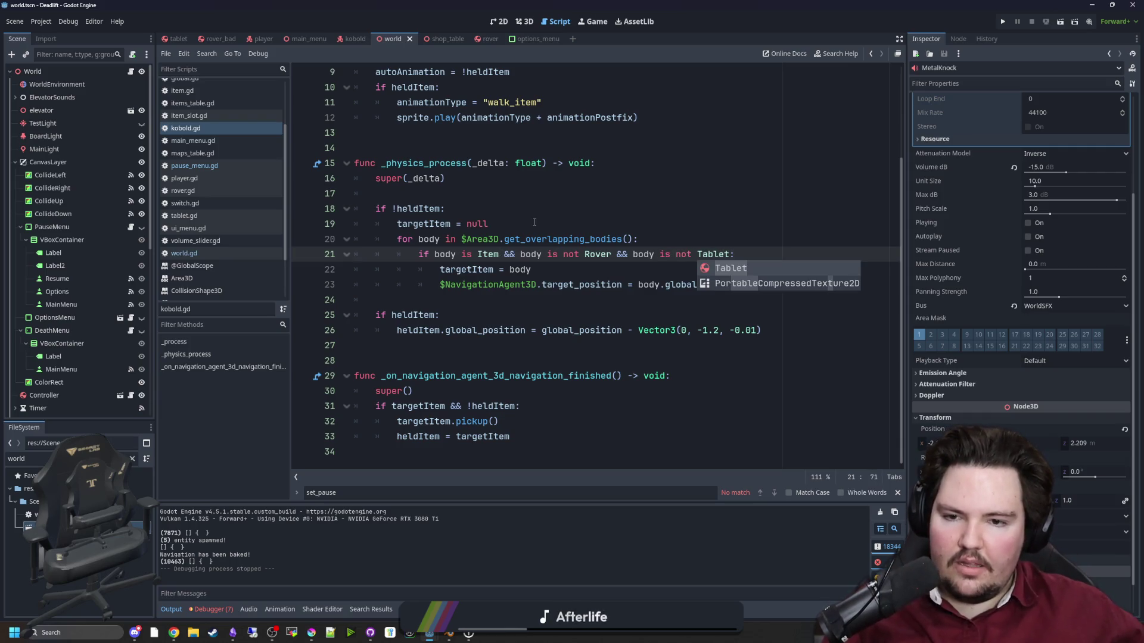
left_click(534, 223)
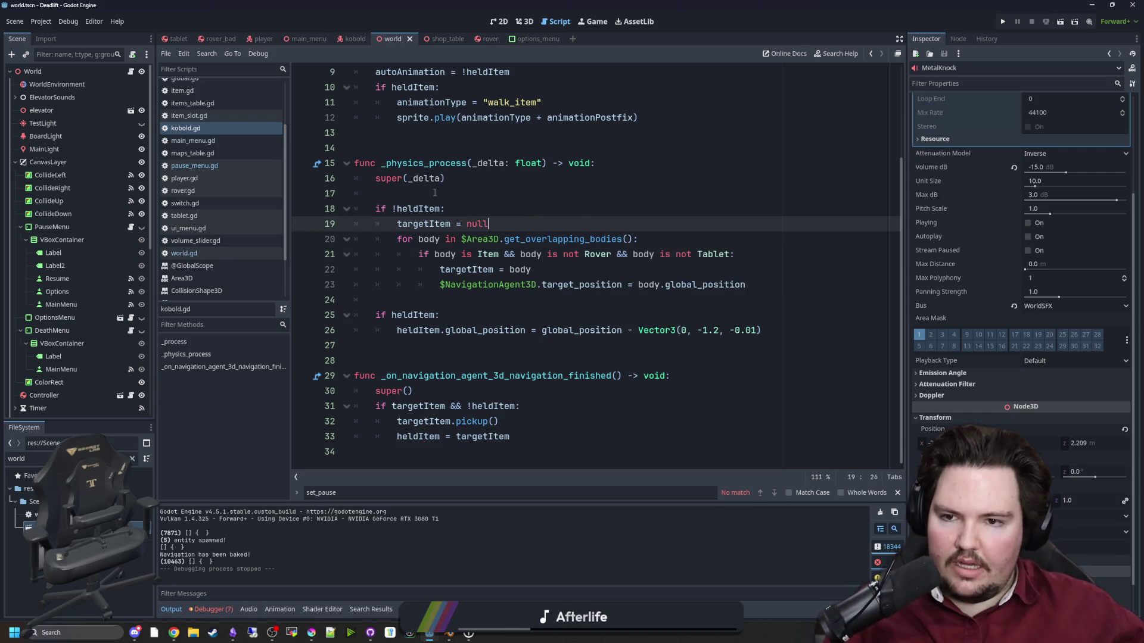
left_click(435, 193)
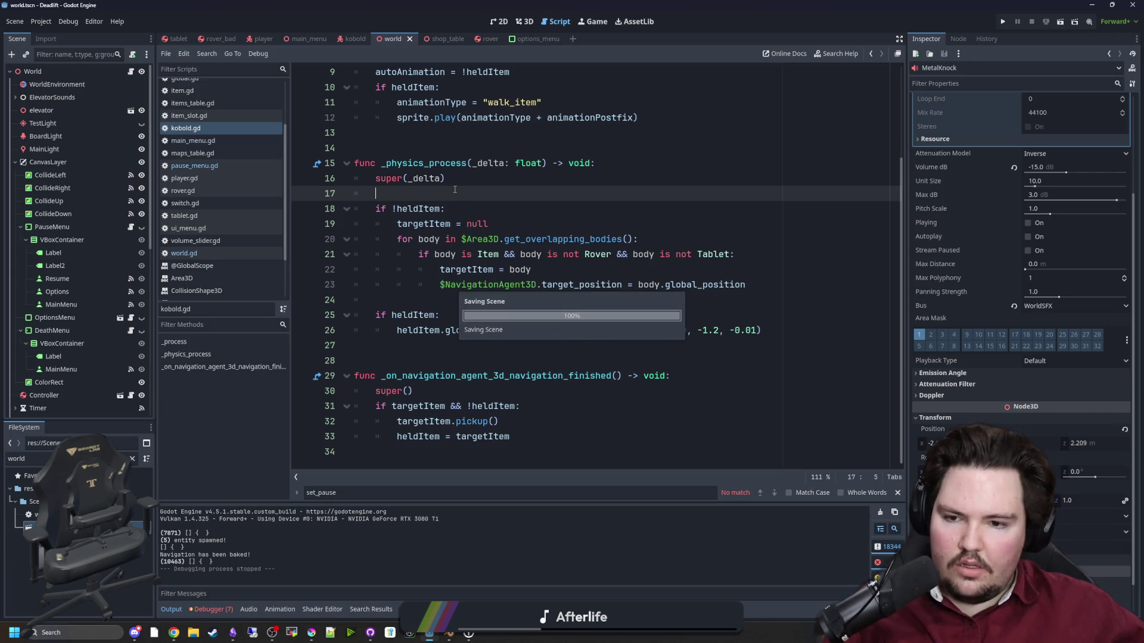
left_click(525, 22)
left_click_drag(603, 346, 620, 319)
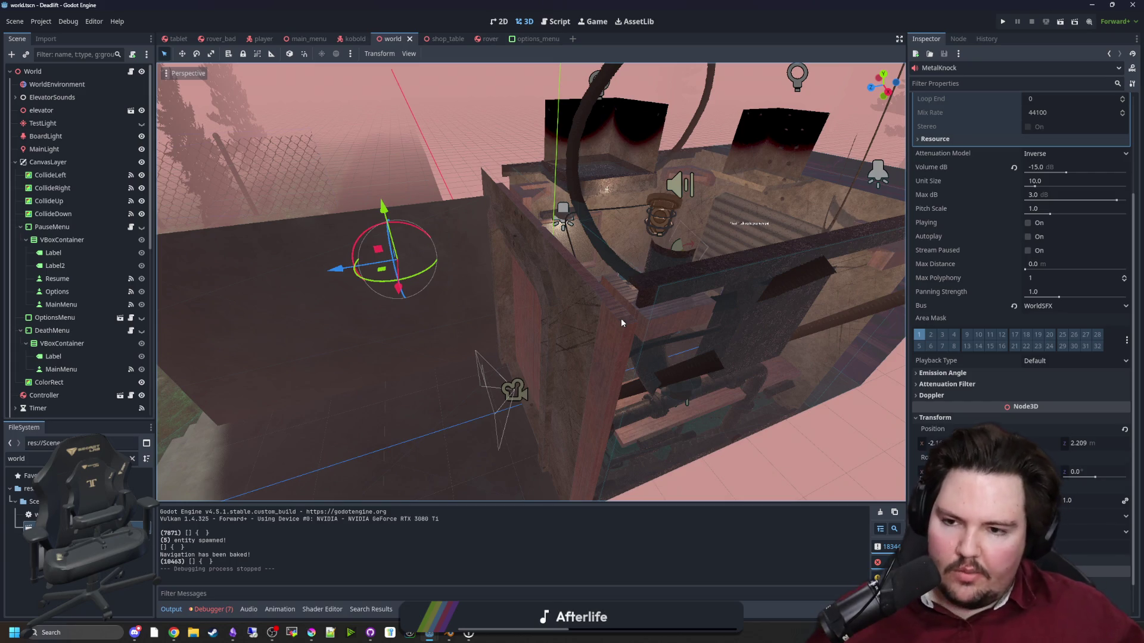
Fly the 3D view around the room toward the desk and save the scene.
left_click(762, 459)
key("ctrl+s")
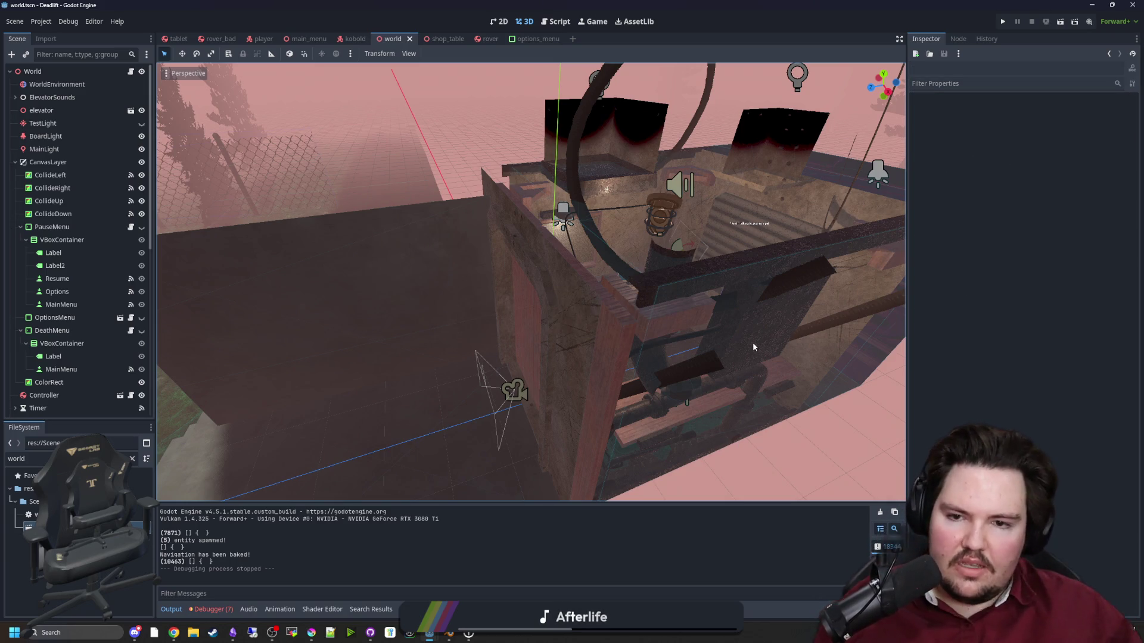
right_click(666, 346)
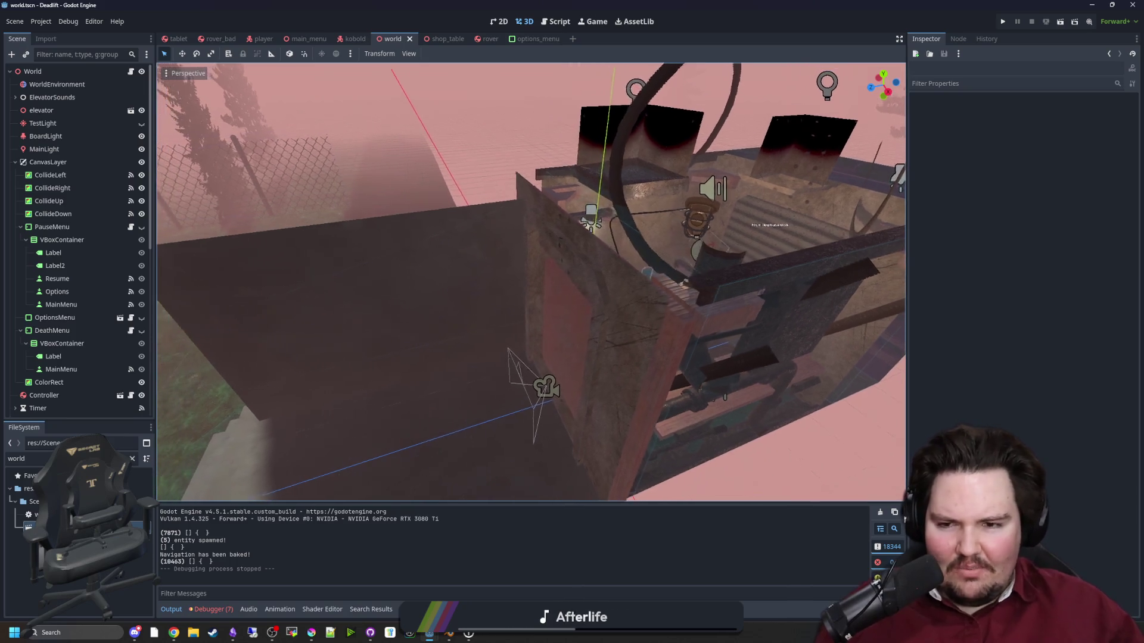
key("s")
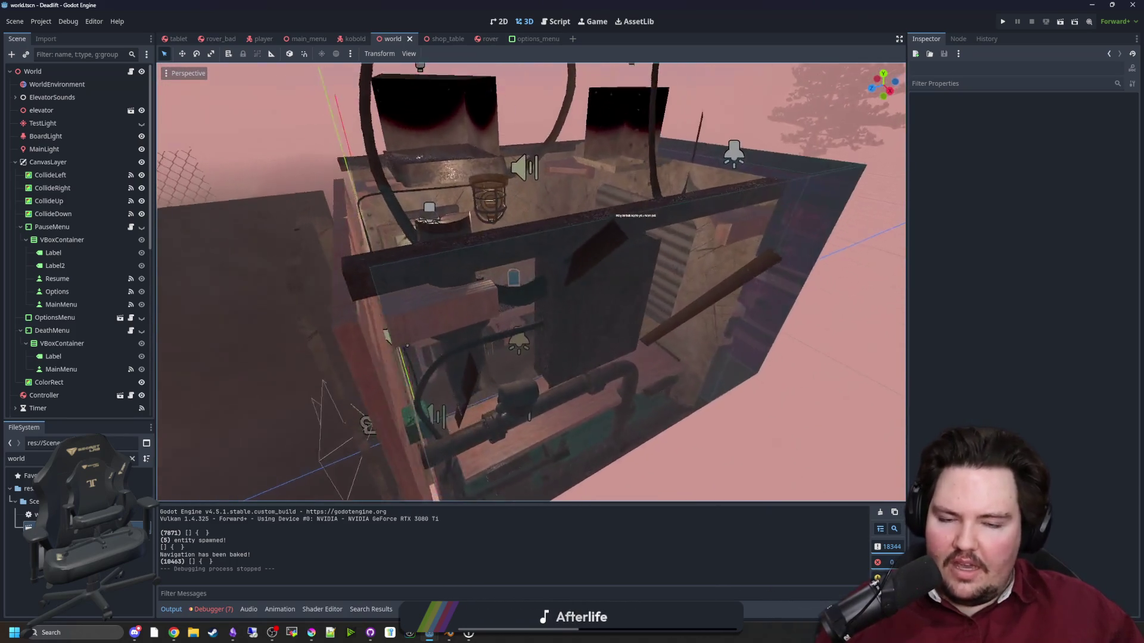
key("w")
key("ctrl+s")
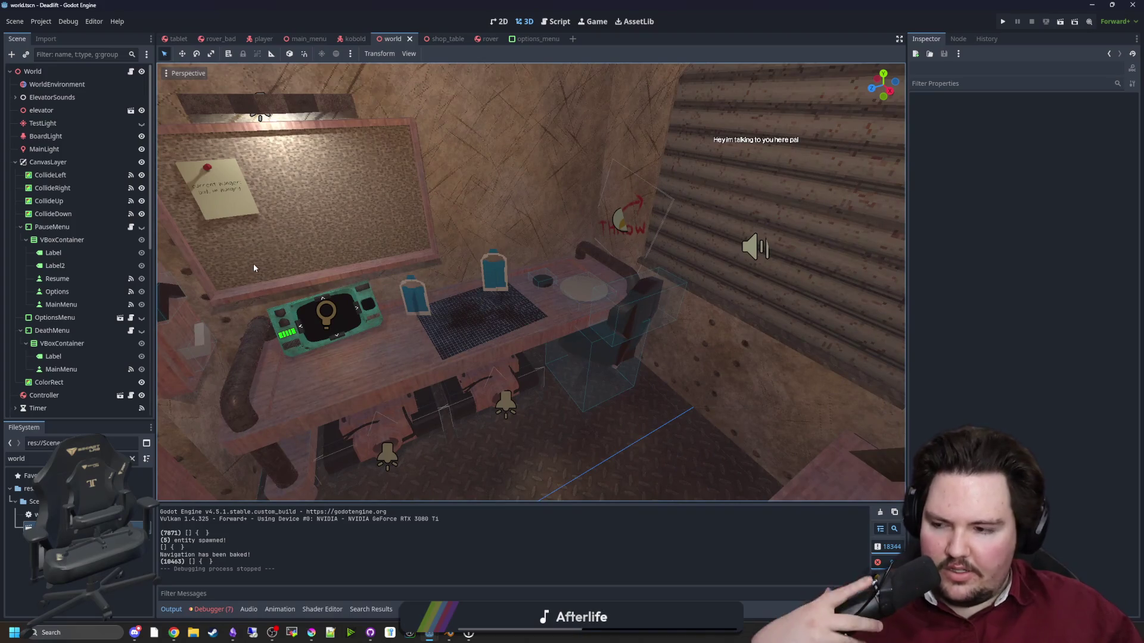
Return to the Godot editor from the taskbar, turn the view toward the desk, and save again.
mouse_move(429, 635)
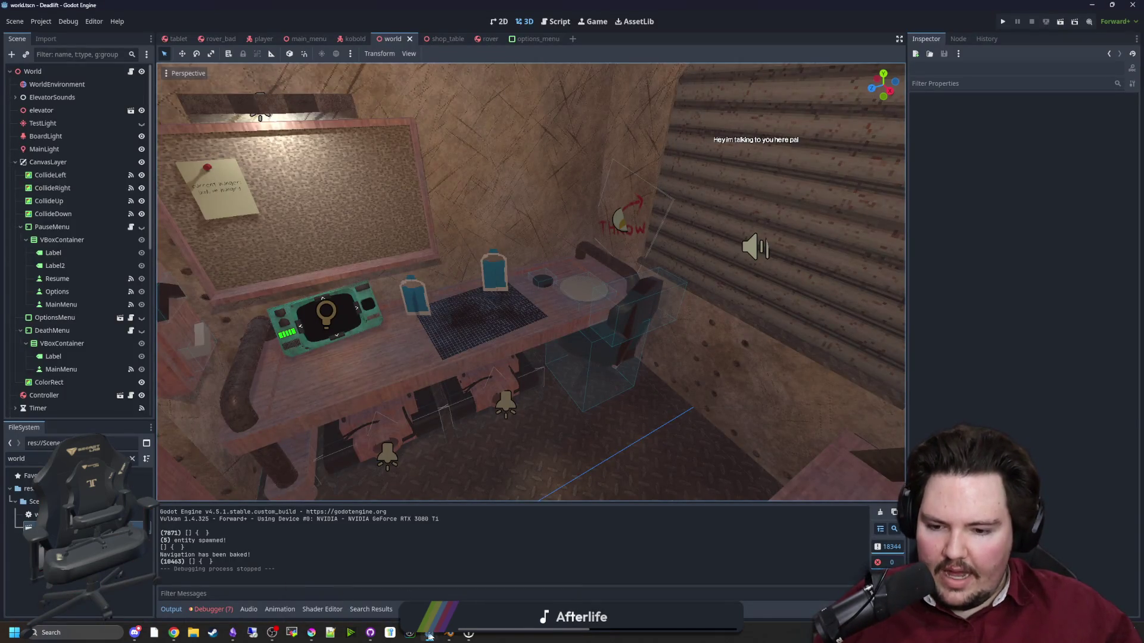
right_click(429, 634)
left_click(426, 569)
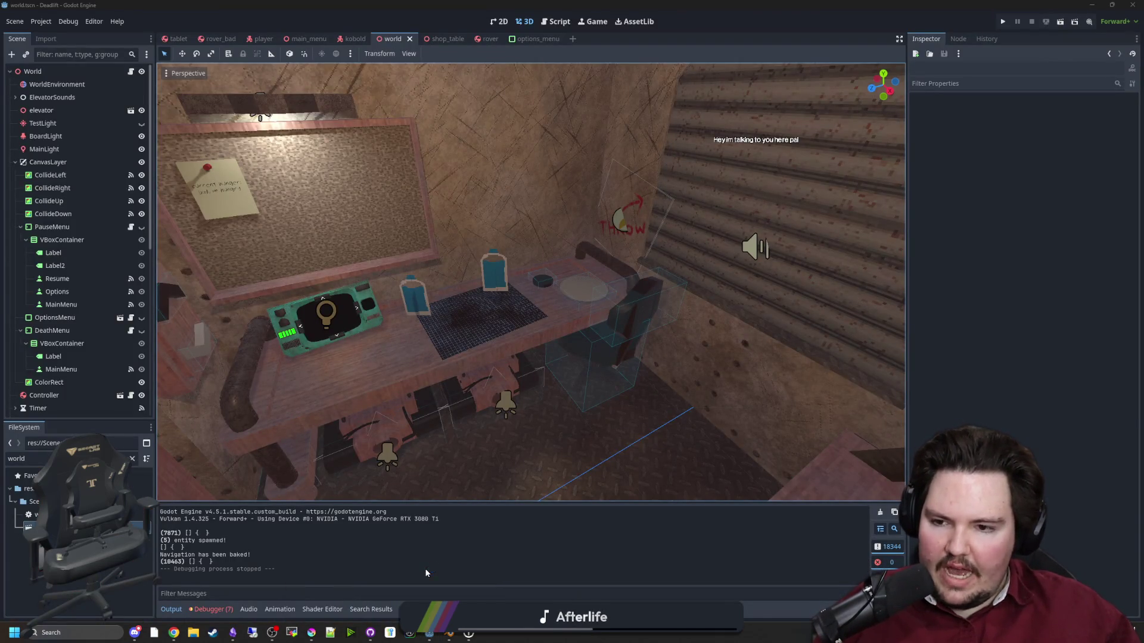
left_click_drag(452, 347, 417, 352)
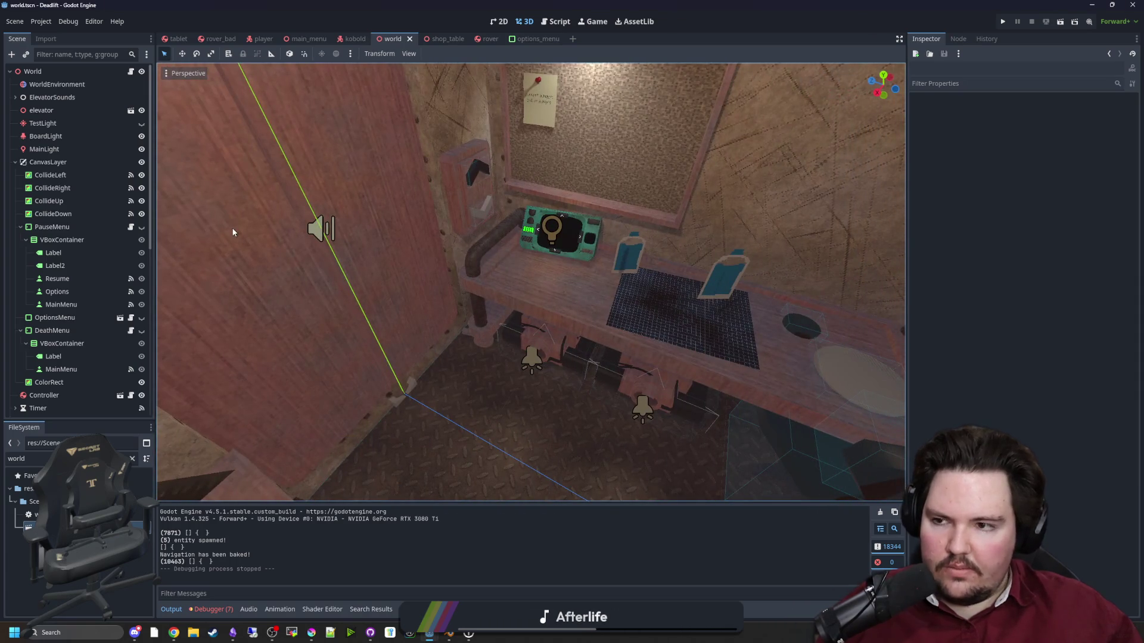
key("ctrl+s")
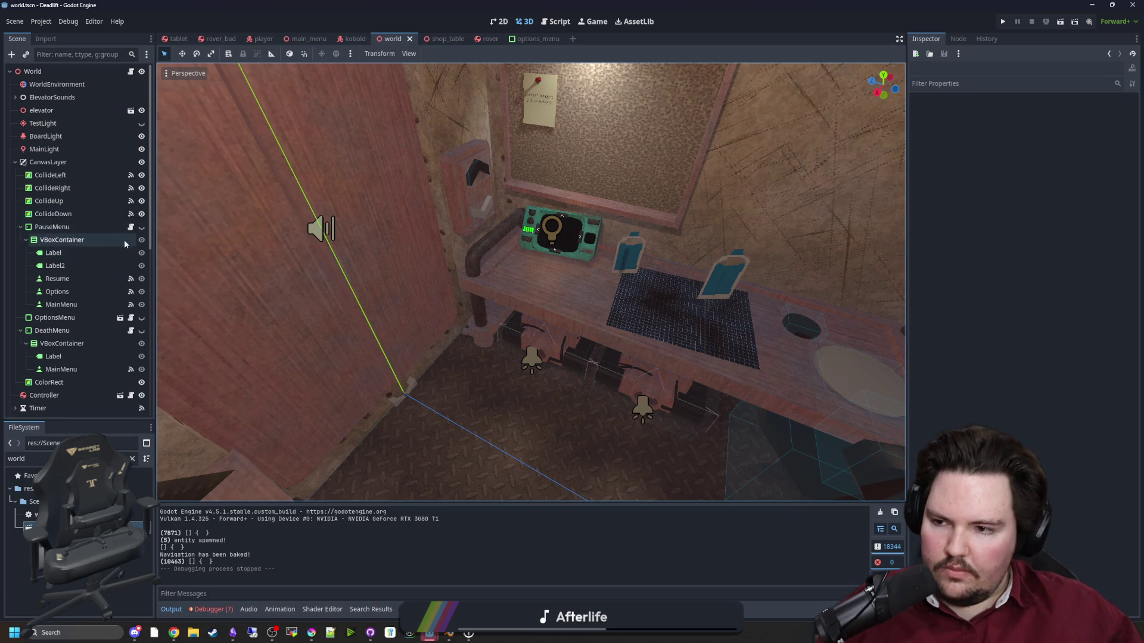
right_click(81, 160)
Add a TextEdit child node under CanvasLayer.
left_click(140, 170)
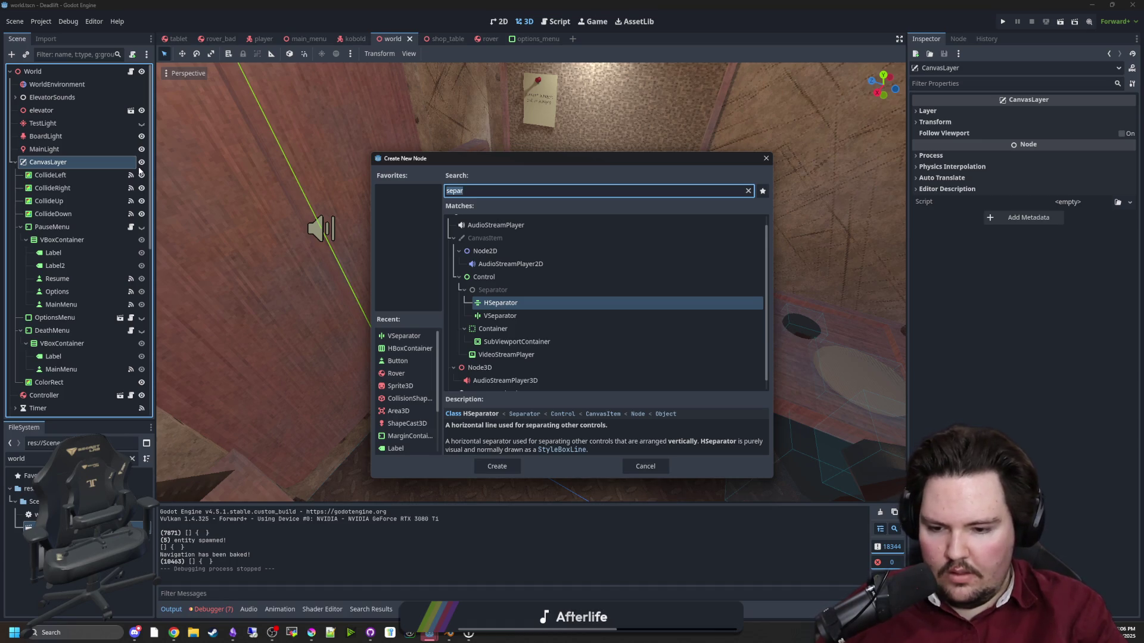
type("textedit")
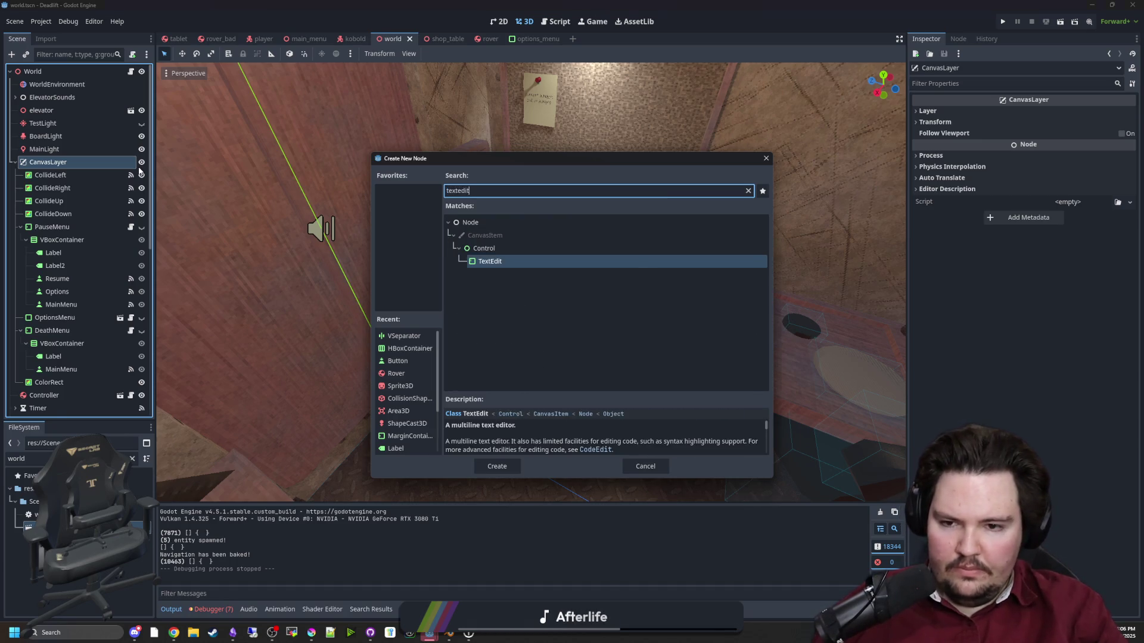
key("Return")
scroll(542, 292, "down", 3)
scroll(234, 194, "up", 4)
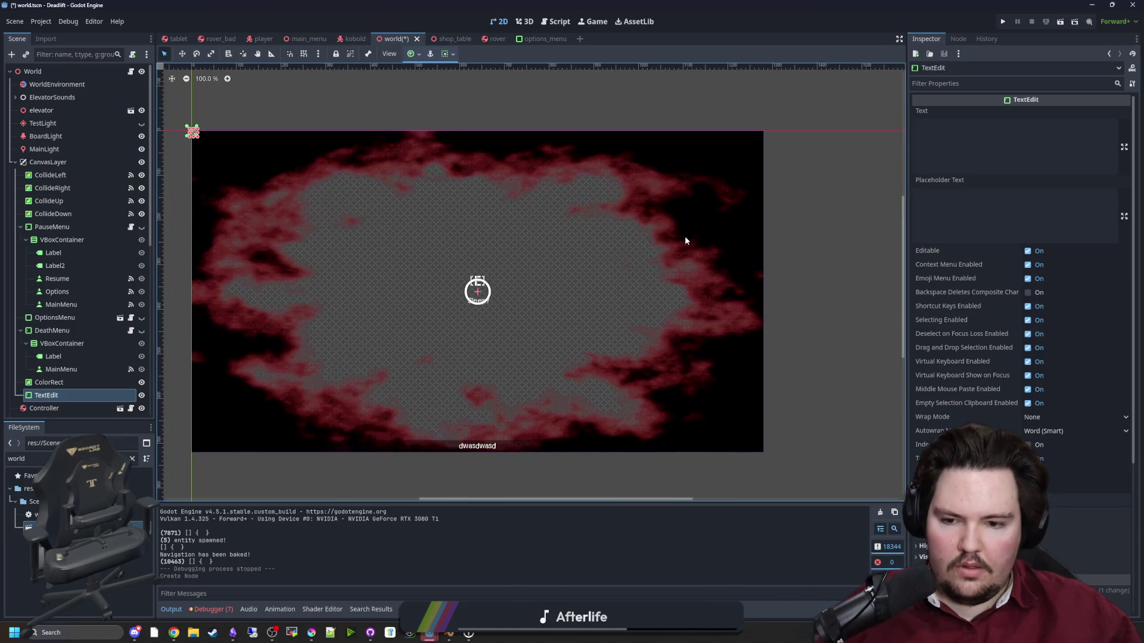
scroll(953, 358, "down", 5)
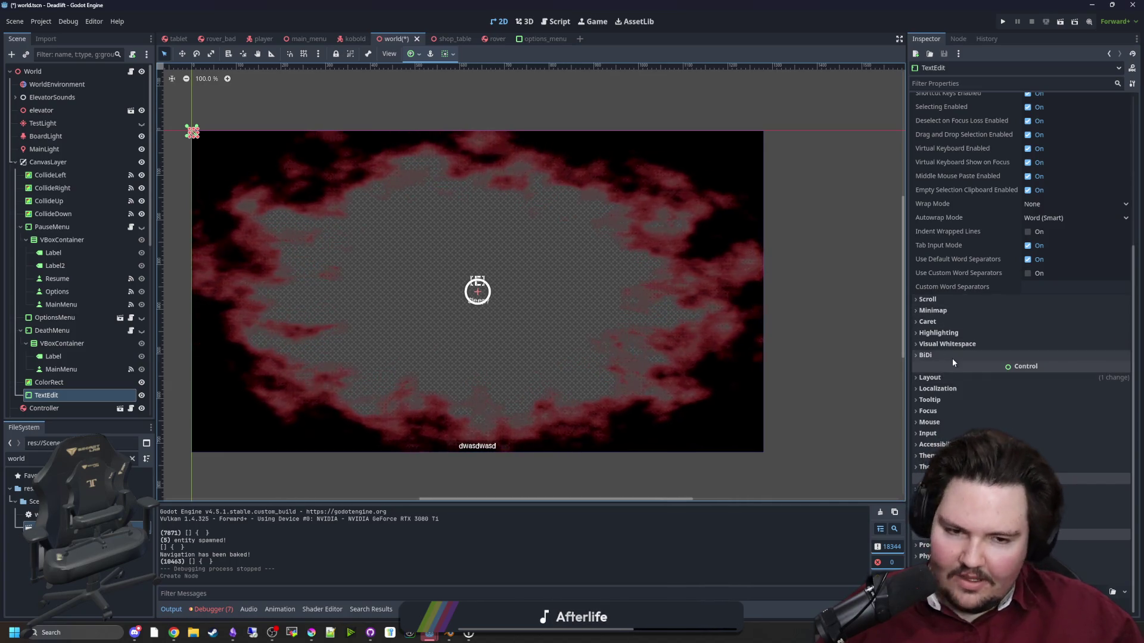
Anchor the TextEdit Bottom Wide, raise its minimum height to 70.565 px, then switch to Full Rect.
left_click(940, 382)
left_click(1073, 486)
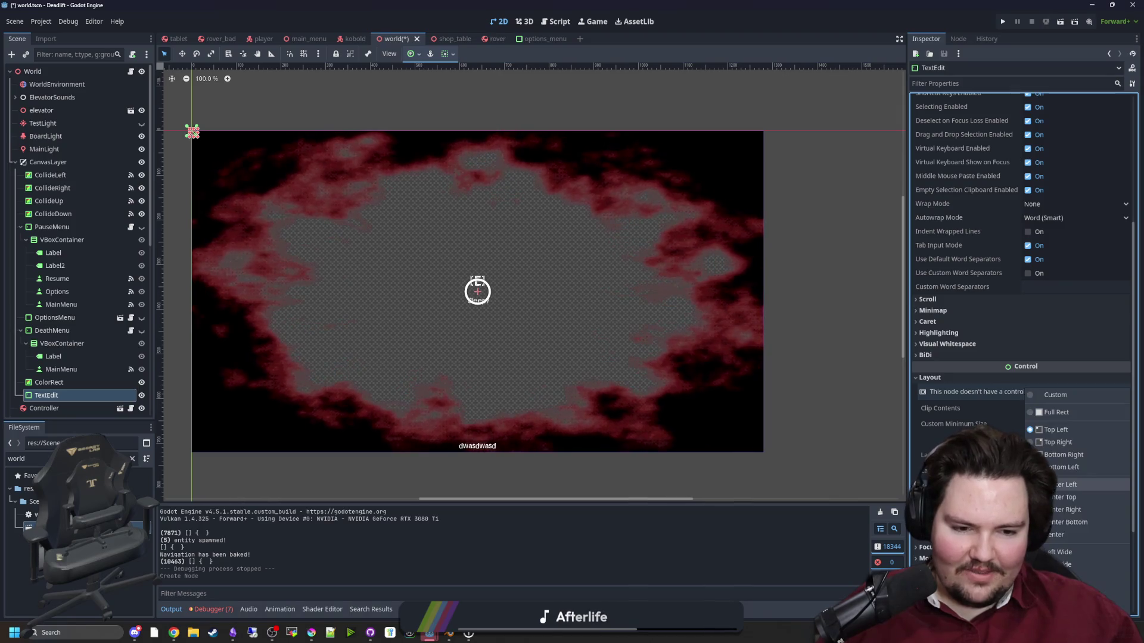
left_click(1070, 590)
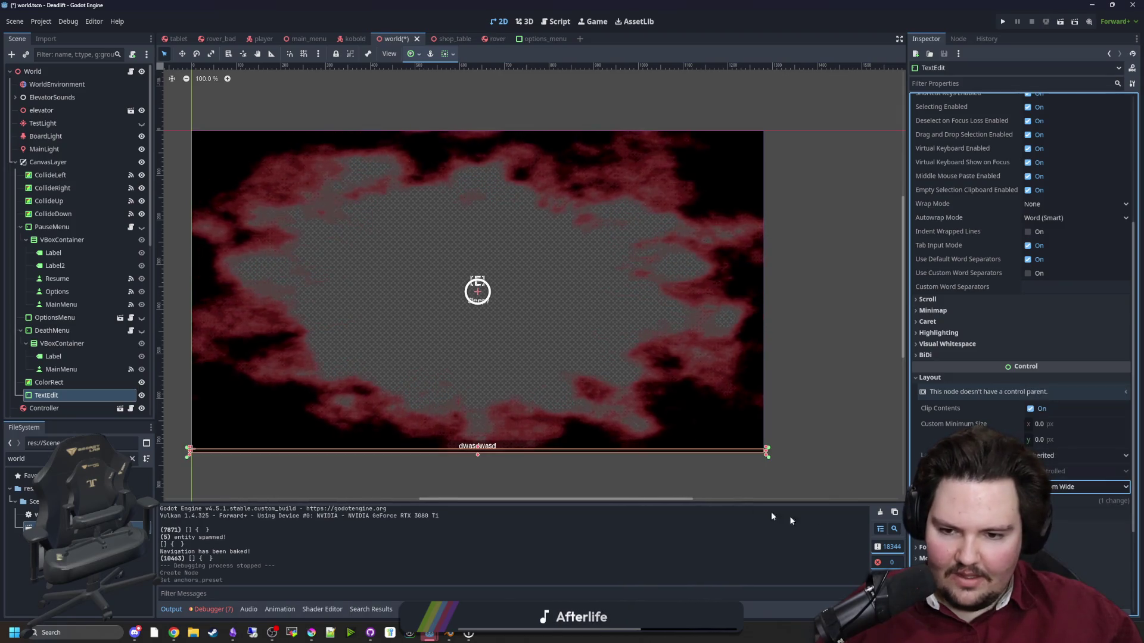
scroll(481, 469, "up", 4)
scroll(480, 473, "down", 4)
left_click_drag(1039, 439, 1102, 439)
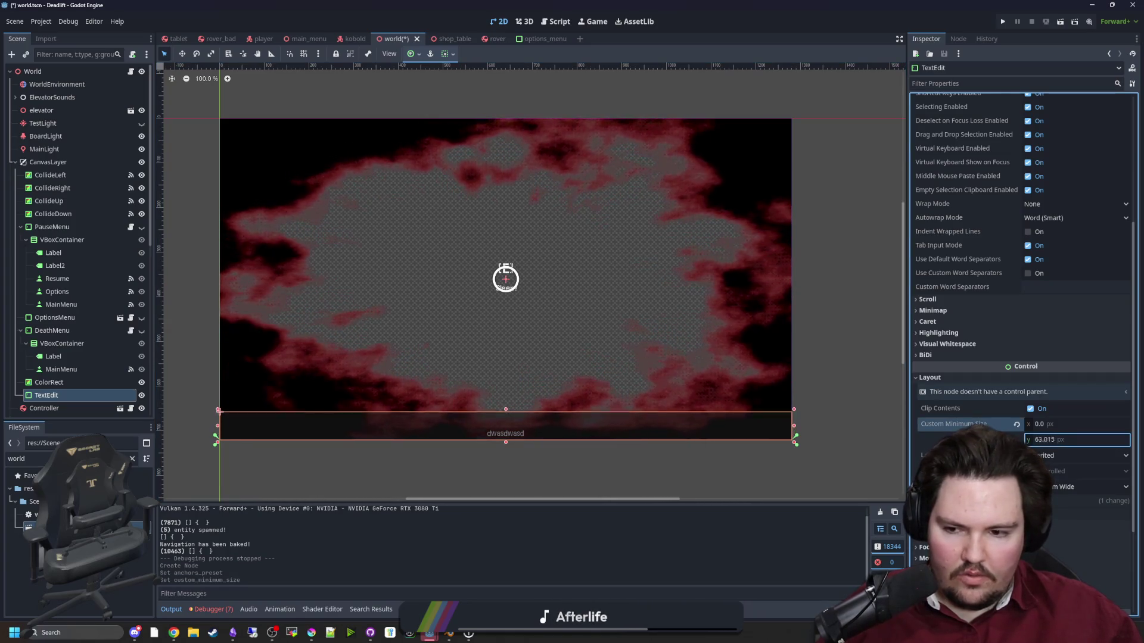
left_click(1075, 487)
left_click(1067, 417)
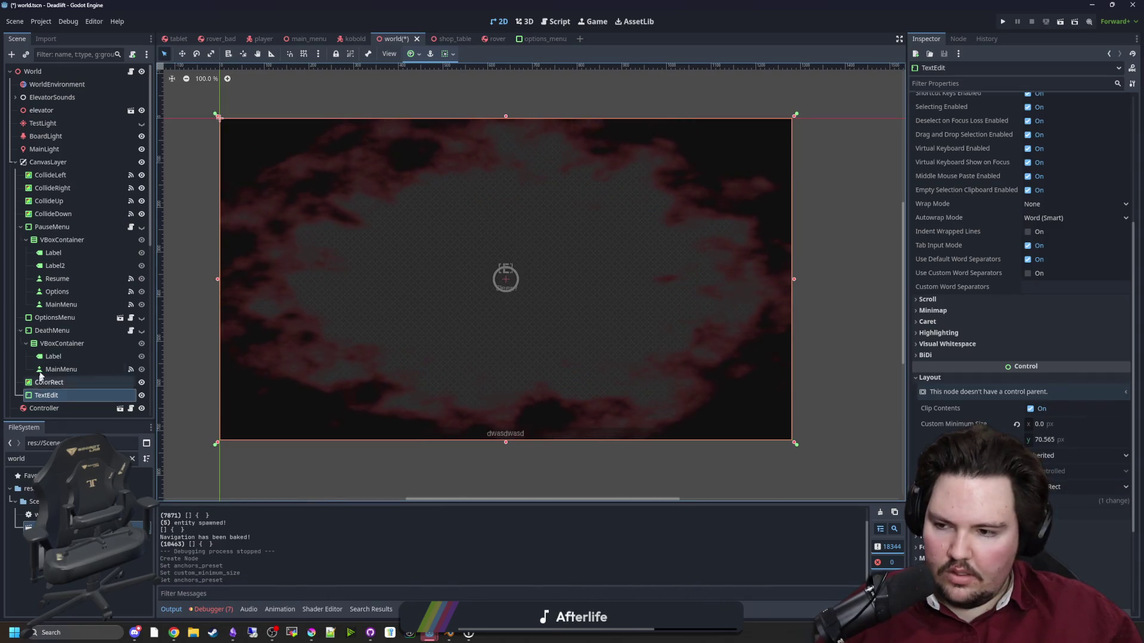
left_click(57, 161)
Add a MarginContainer under CanvasLayer and move the TextEdit inside it.
right_click(57, 161)
left_click(84, 169)
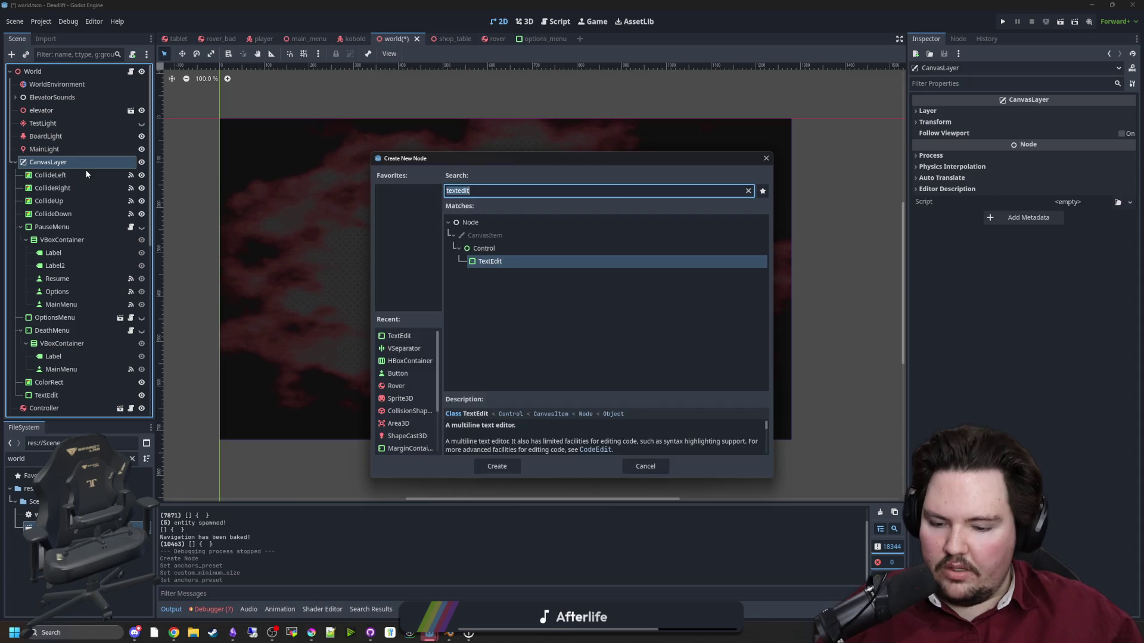
type("kmar")
key("BackSpace")
key("BackSpace")
key("BackSpace")
type("margin")
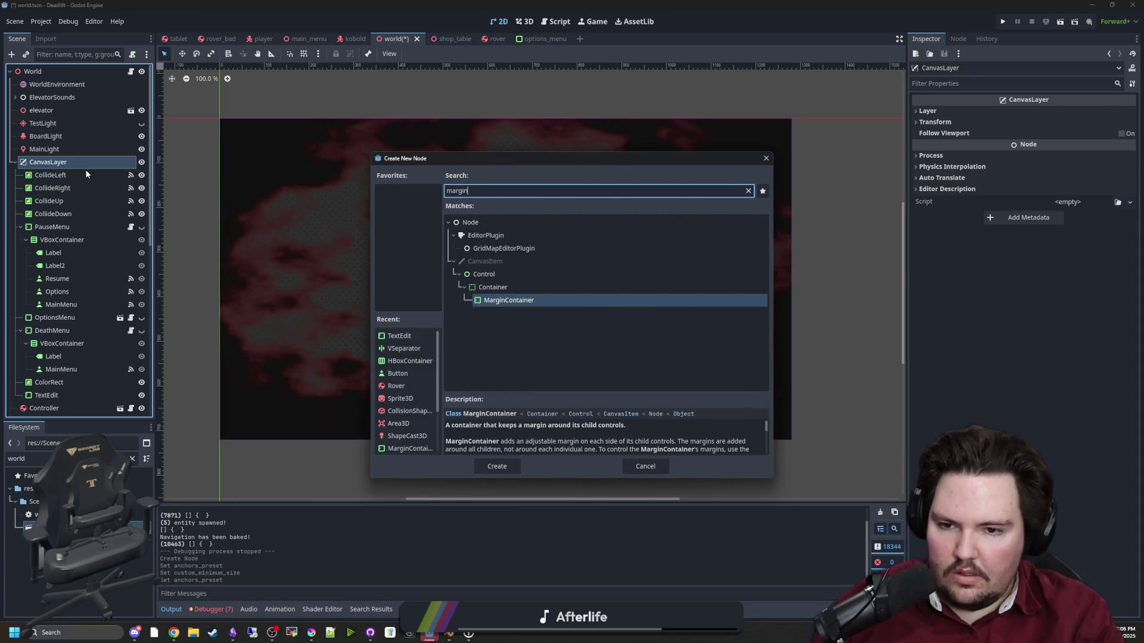
key("Return")
left_click_drag(48, 351, 65, 364)
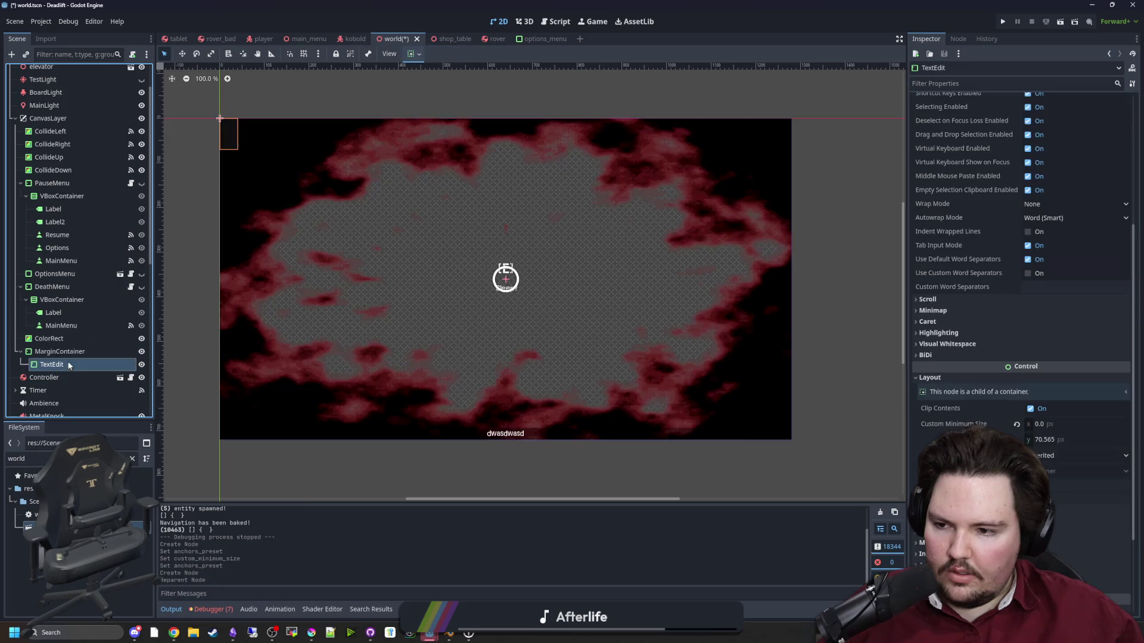
left_click(69, 353)
Set the MarginContainer's anchors preset to Full Rect.
left_click(970, 111)
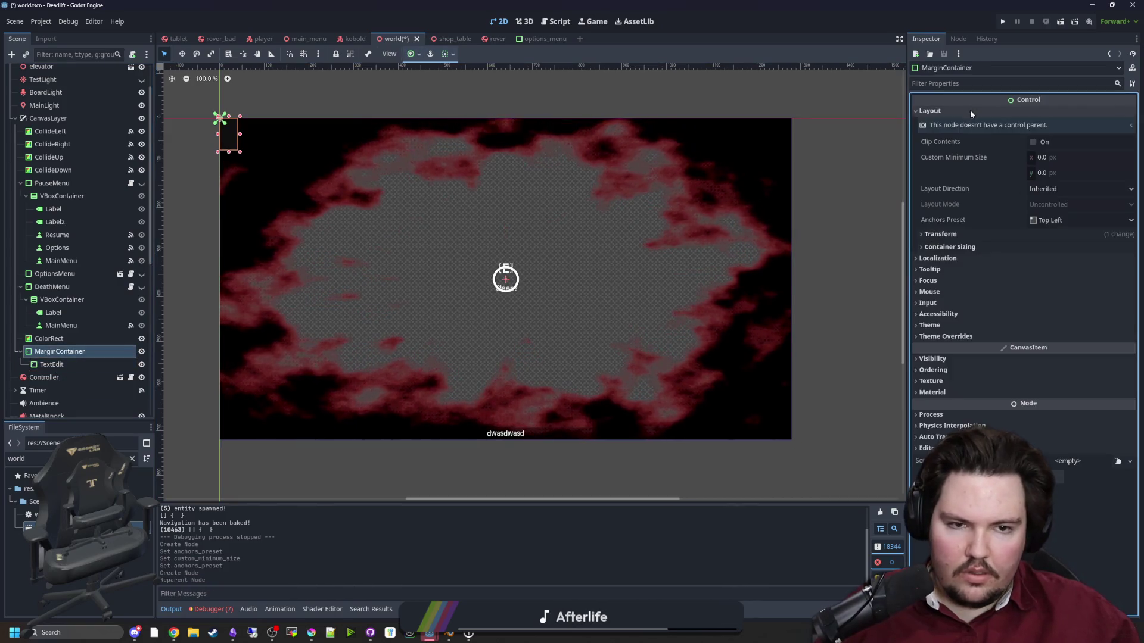
left_click(1068, 221)
left_click(1063, 249)
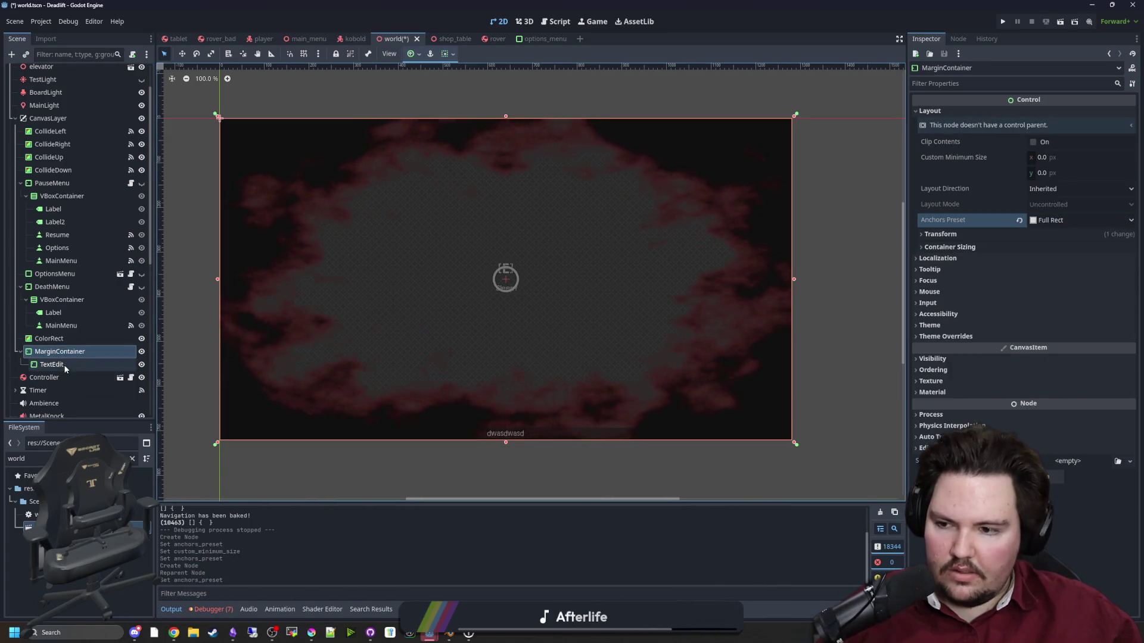
left_click(951, 291)
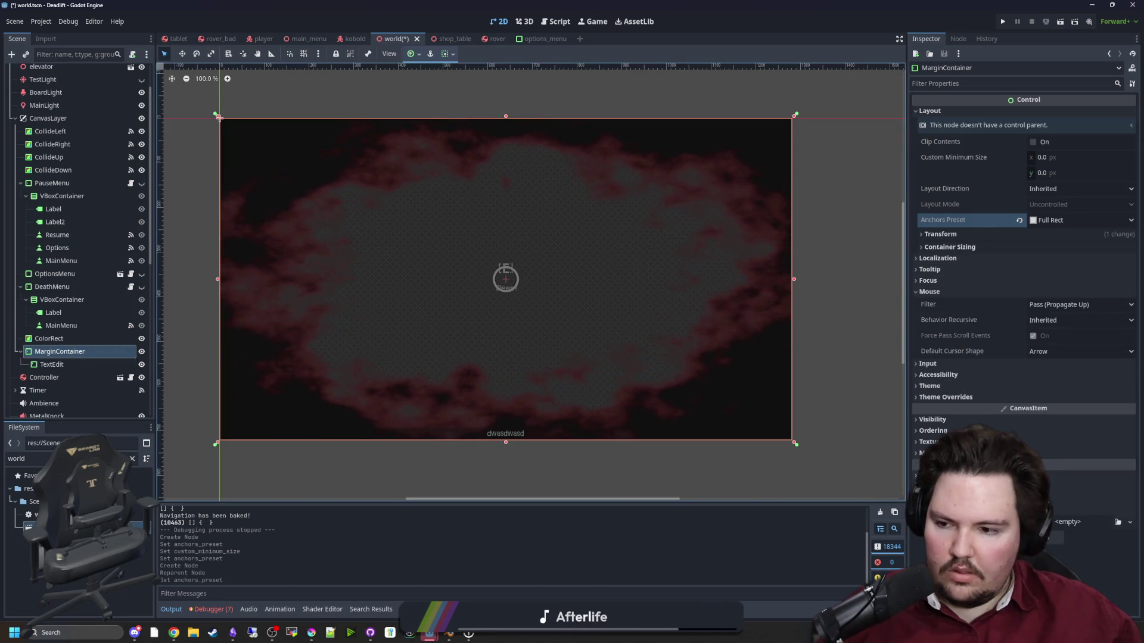
left_click(63, 367)
left_click(69, 353)
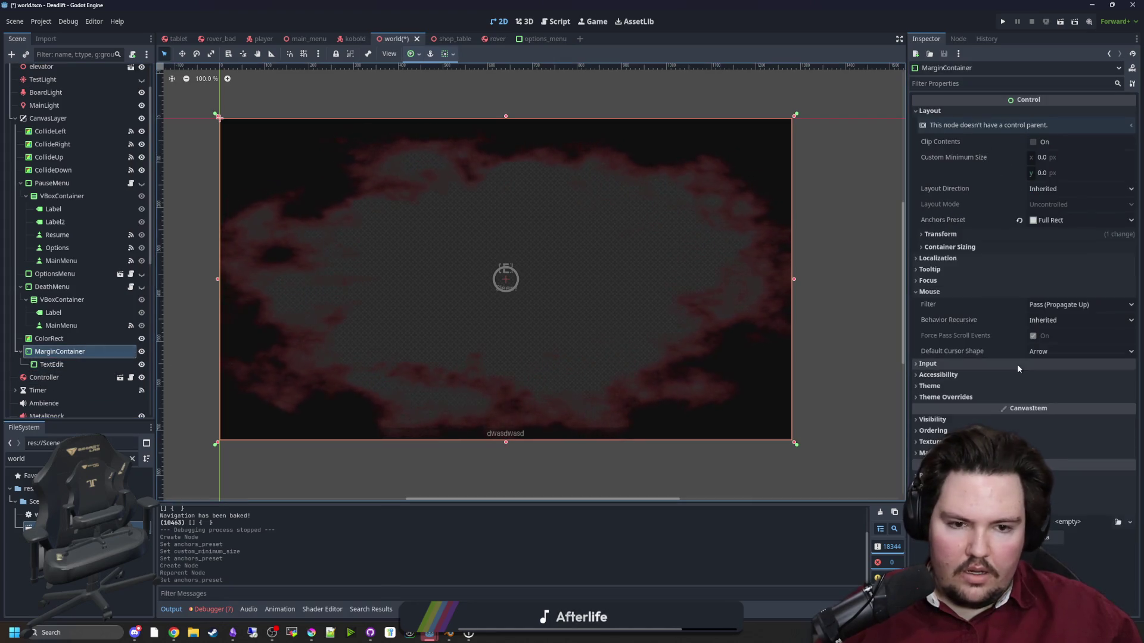
Set the MarginContainer's theme override margin constants to 100 px.
left_click(965, 397)
left_click(952, 409)
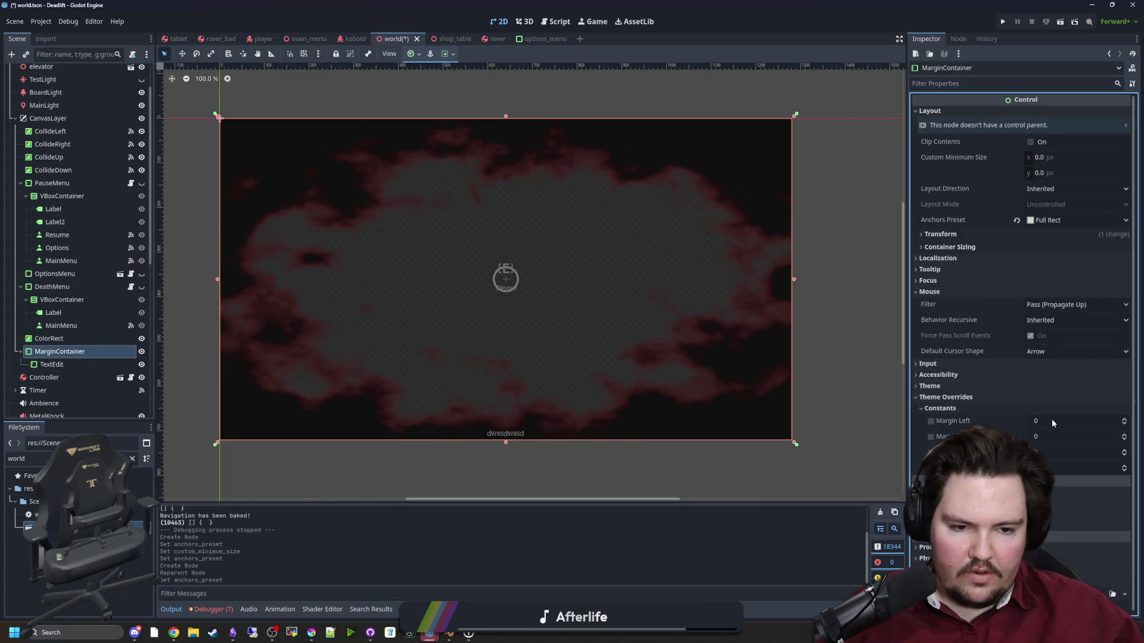
type("75")
key("Return")
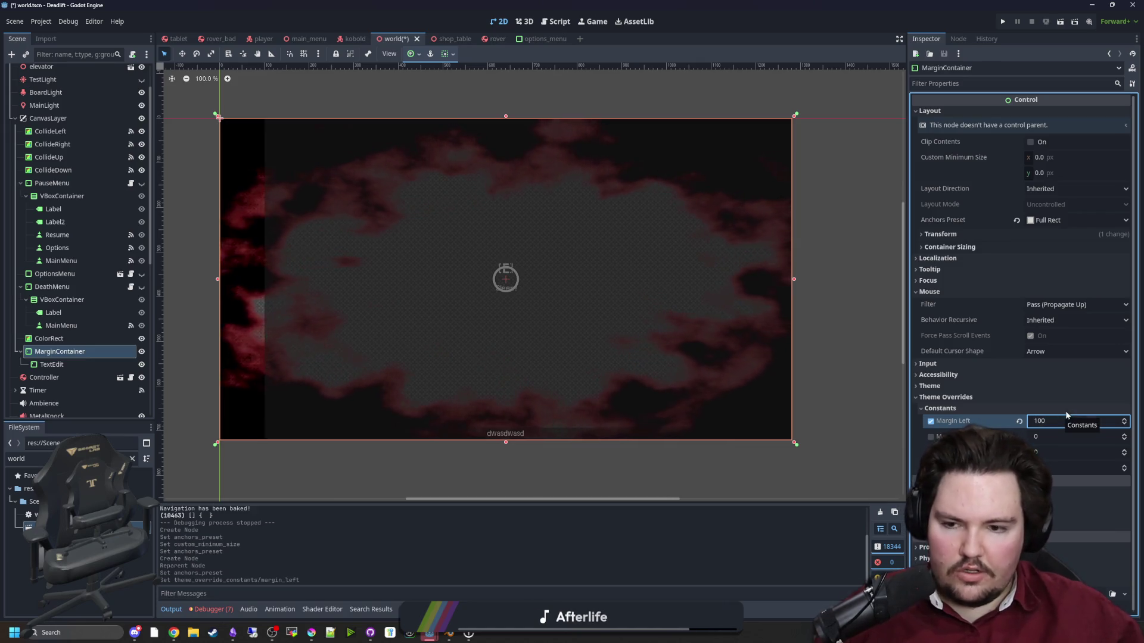
left_click(1057, 410)
key("Tab")
type("100")
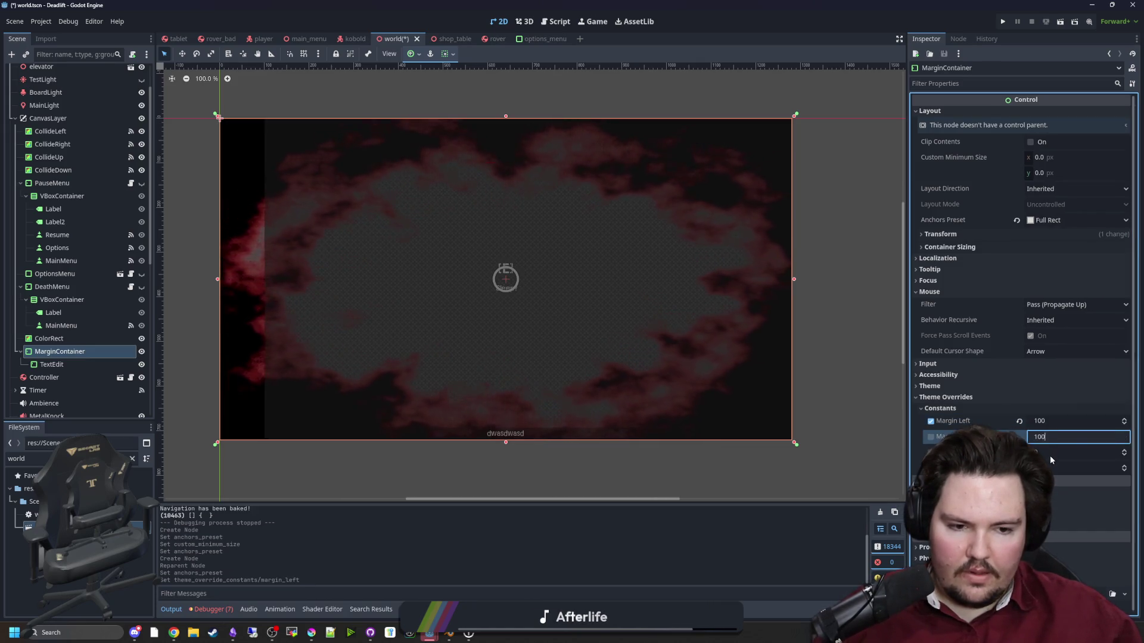
key("Tab")
type("100")
key("Tab")
key("Return")
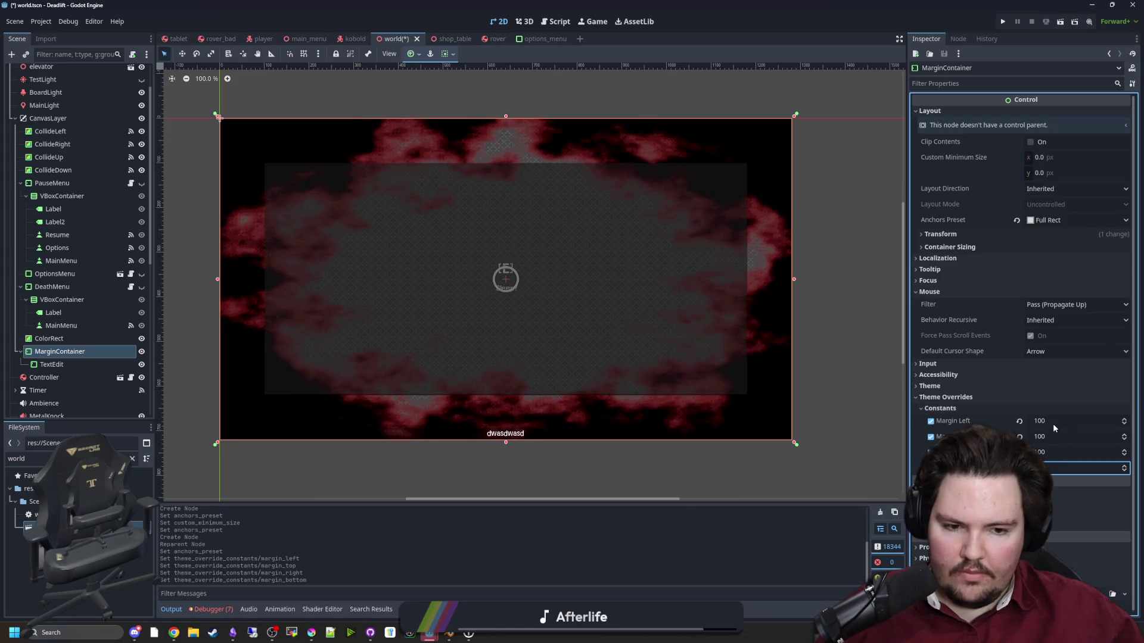
left_click(462, 433)
Delete the TextEdit and add a LineEdit as a child of the MarginContainer.
left_click(483, 401)
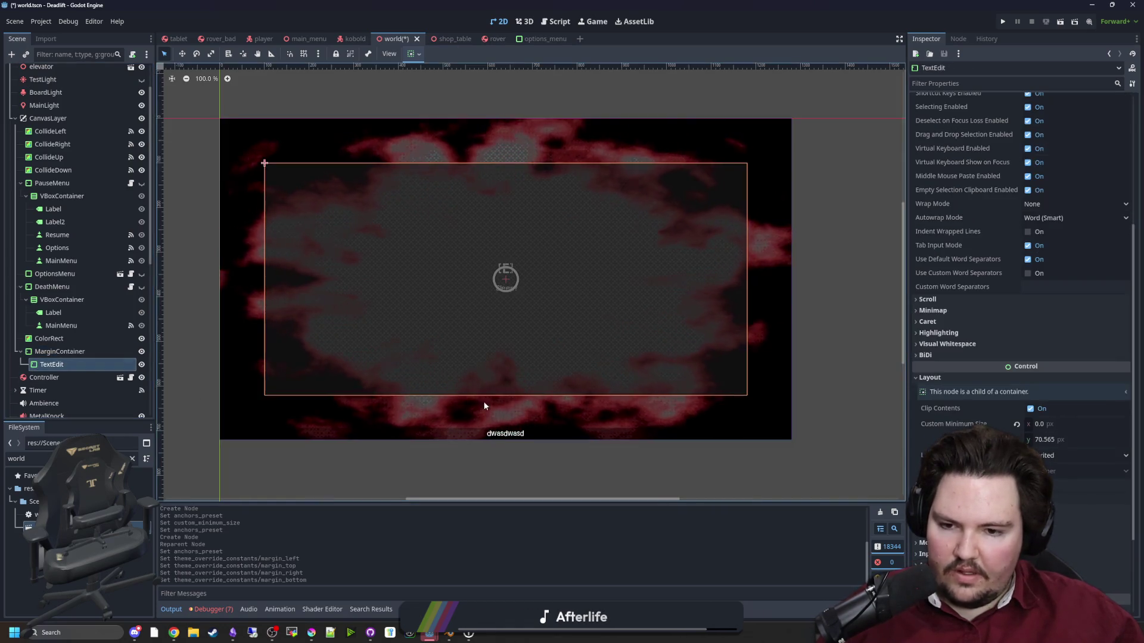
scroll(484, 402, "up", 15)
scroll(423, 344, "down", 20)
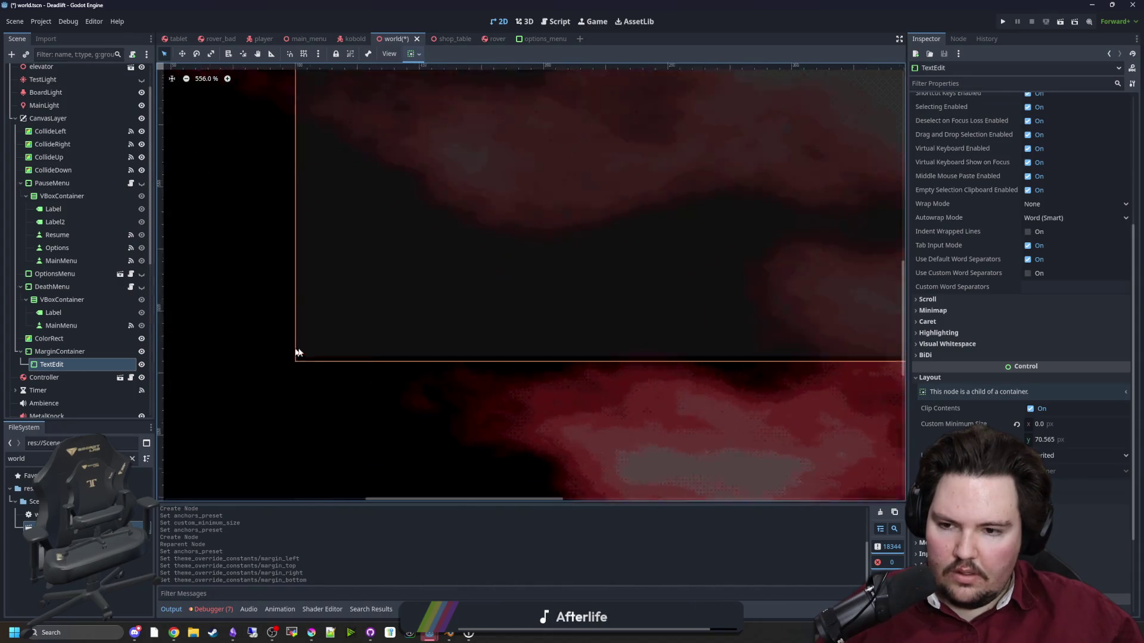
scroll(322, 362, "up", 5)
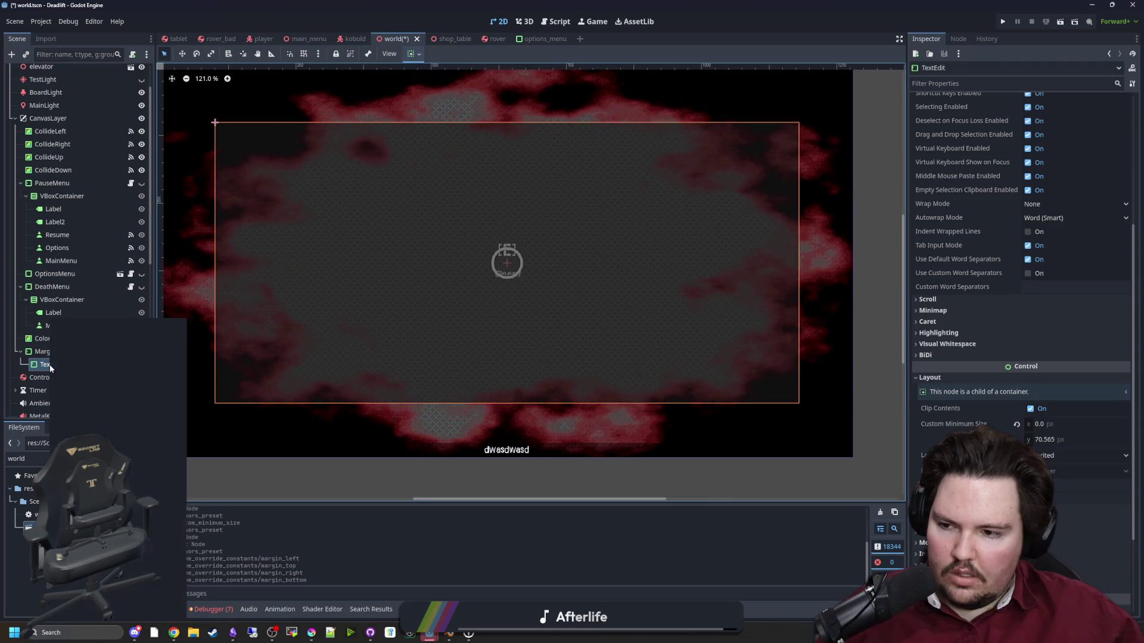
right_click(50, 364)
left_click(88, 607)
key("Return")
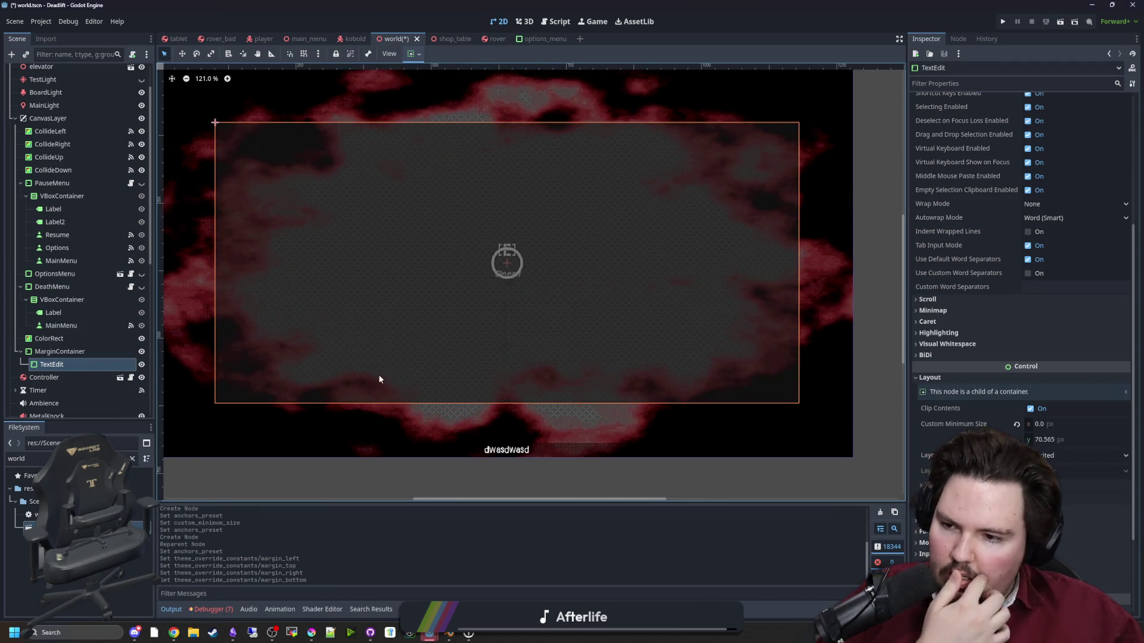
right_click(83, 355)
left_click(136, 325)
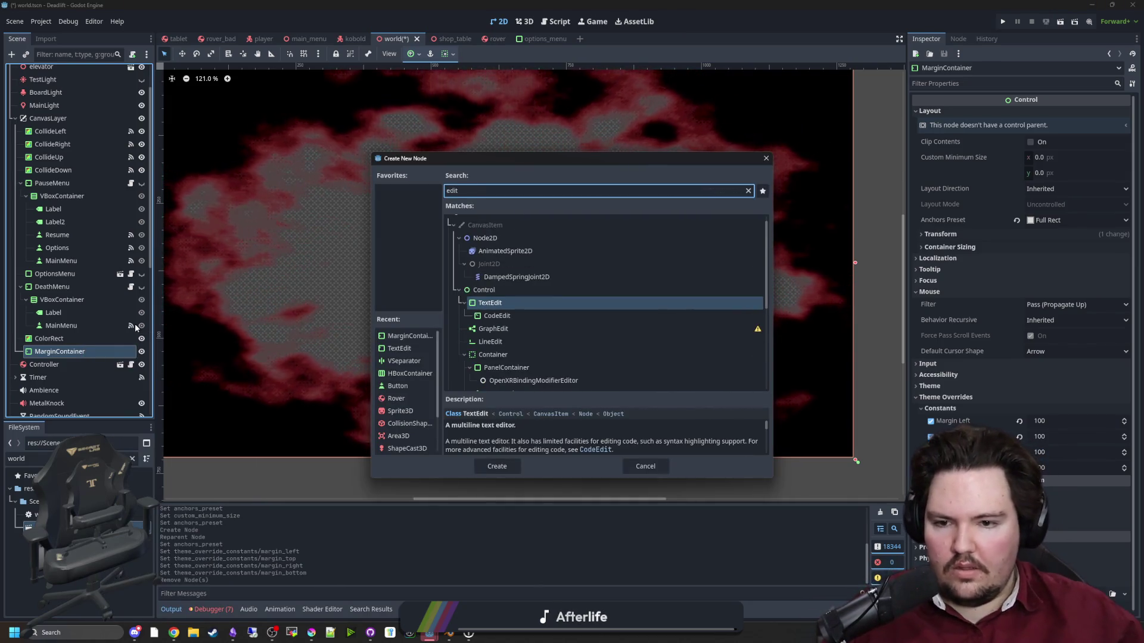
double_click(499, 343)
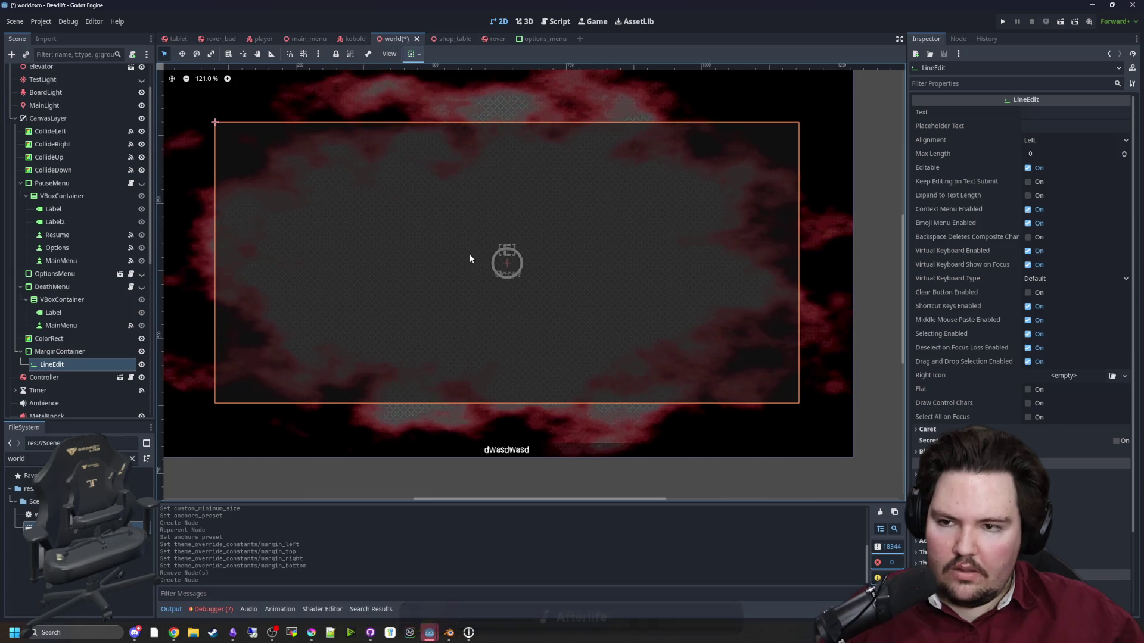
Set the LineEdit's vertical and horizontal Container Sizing to Shrink Center.
scroll(464, 260, "down", 1)
scroll(989, 376, "down", 3)
left_click(957, 377)
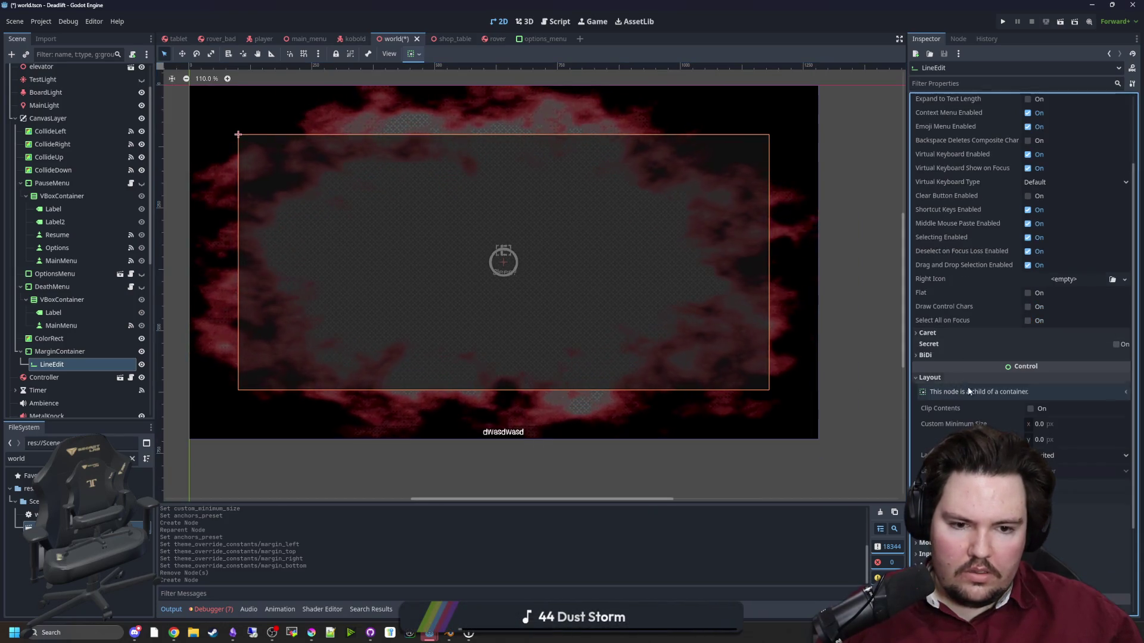
left_click(1089, 527)
left_click(1090, 572)
left_click(1089, 511)
left_click(1090, 556)
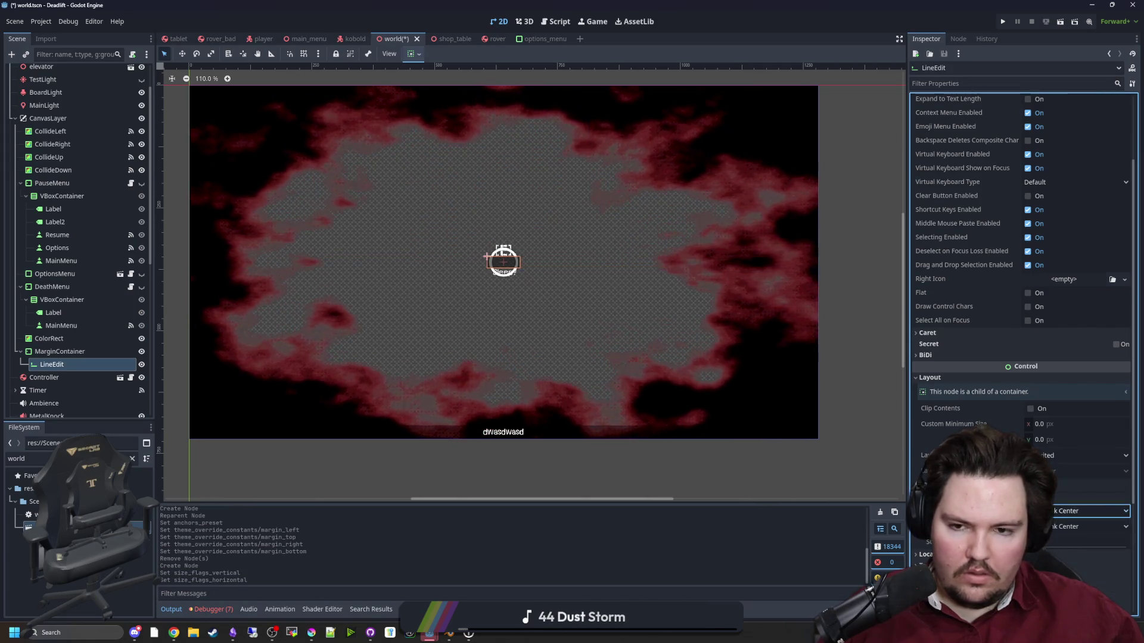
scroll(457, 234, "up", 4)
scroll(475, 286, "down", 4)
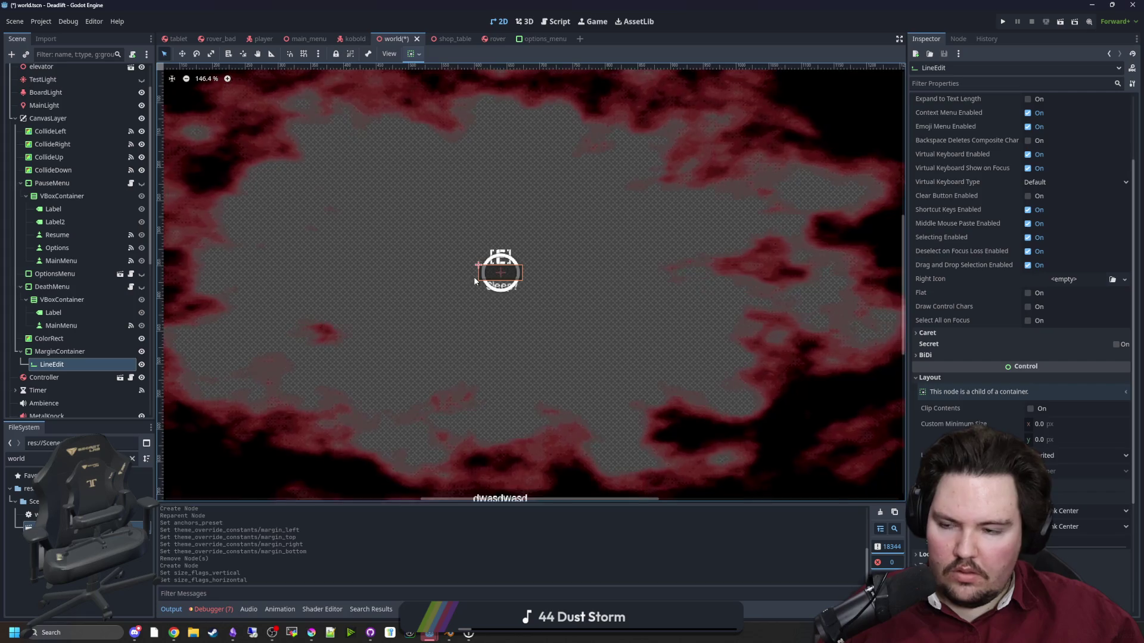
Move the LineEdit out of the MarginContainer and delete the MarginContainer.
left_click(63, 364)
left_click_drag(67, 352, 68, 347)
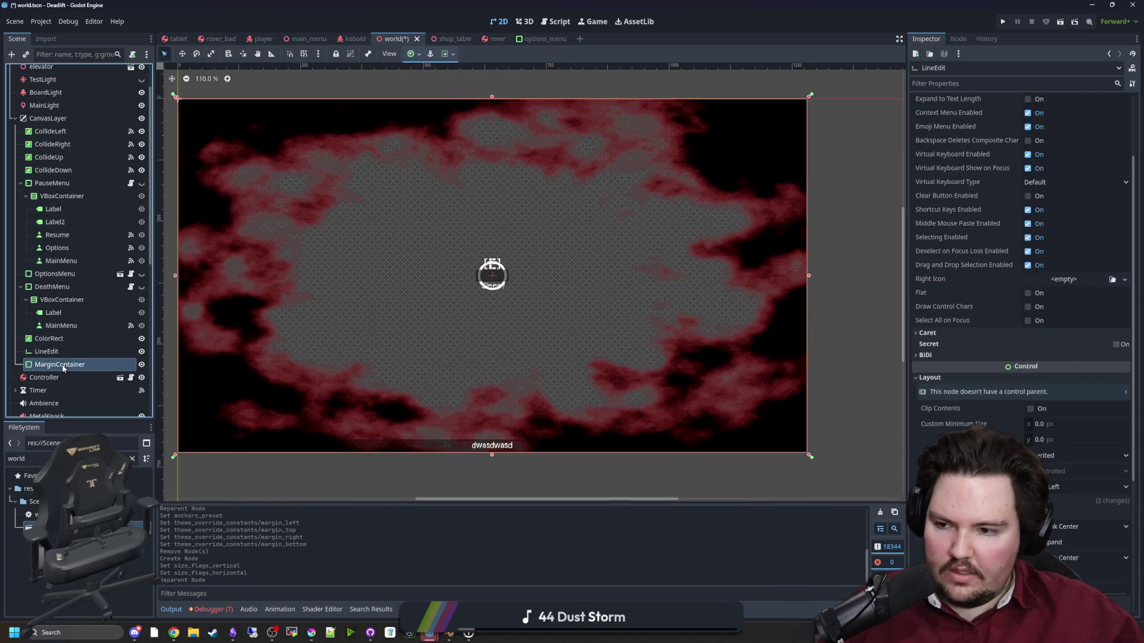
right_click(62, 365)
left_click(95, 614)
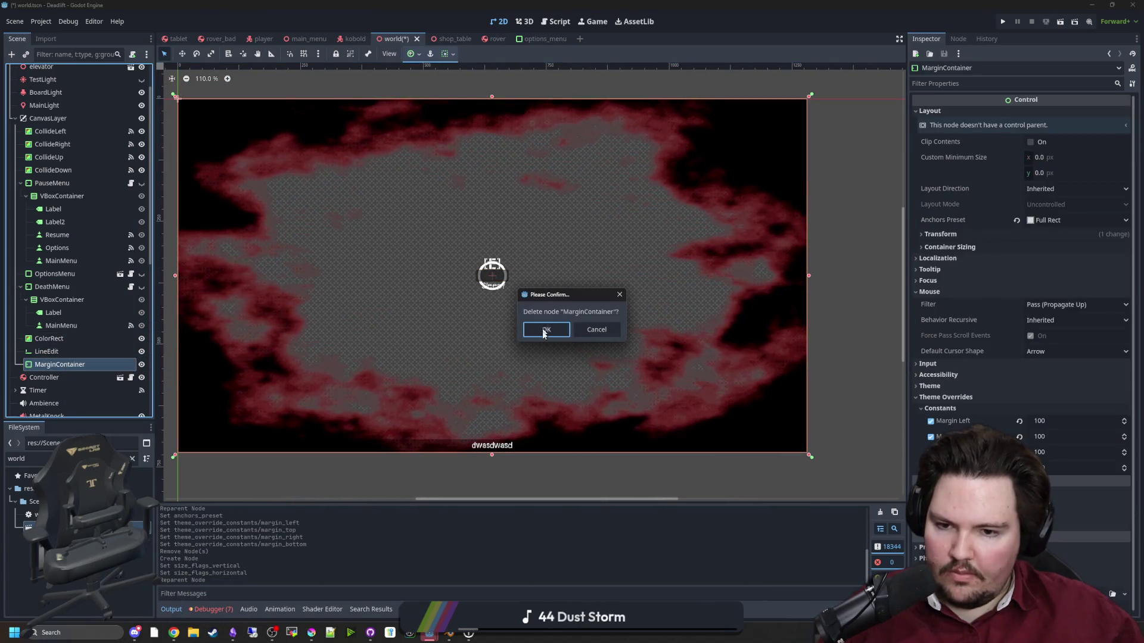
key("Return")
Give the LineEdit placeholder text 'Enter command here!' with Center alignment.
left_click(47, 351)
scroll(454, 255, "up", 4)
scroll(941, 333, "up", 3)
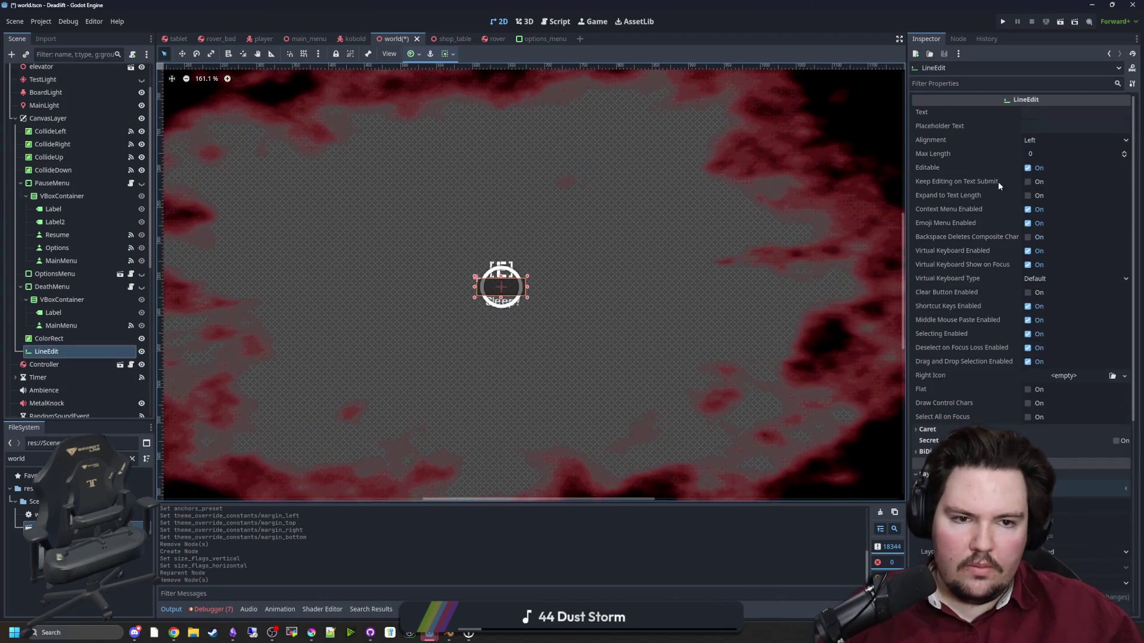
left_click(1042, 124)
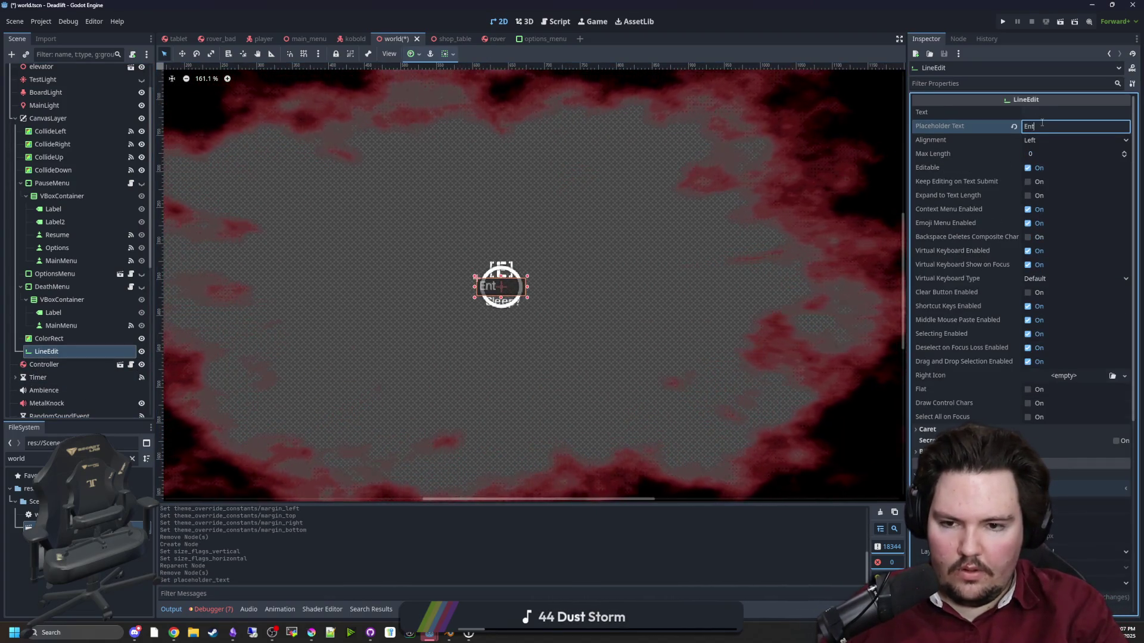
type("Enter command here")
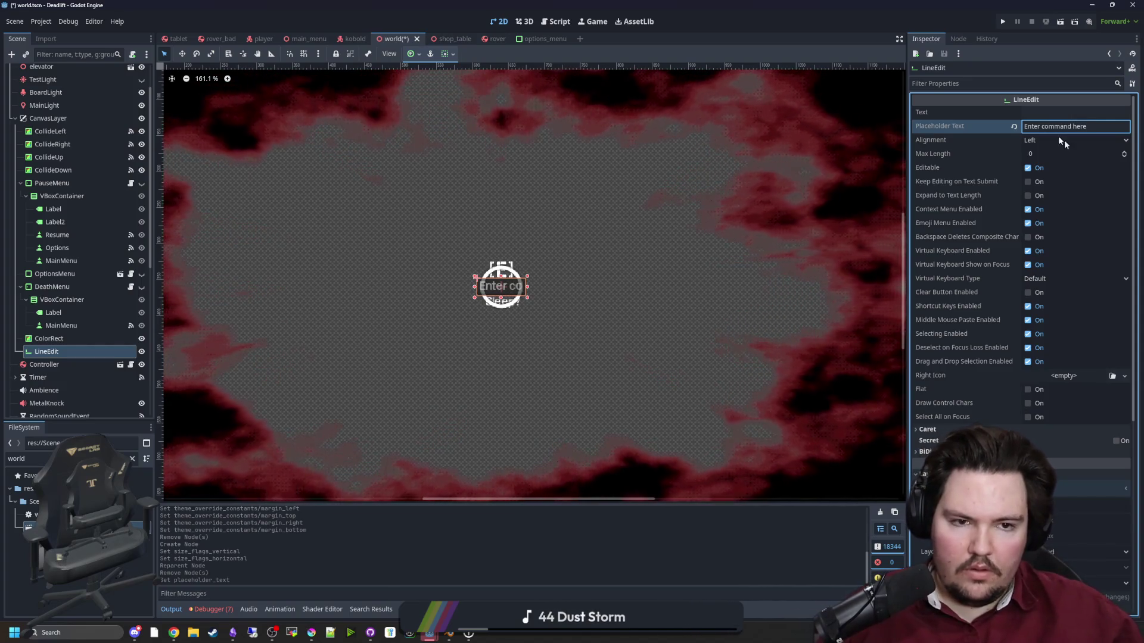
type("!")
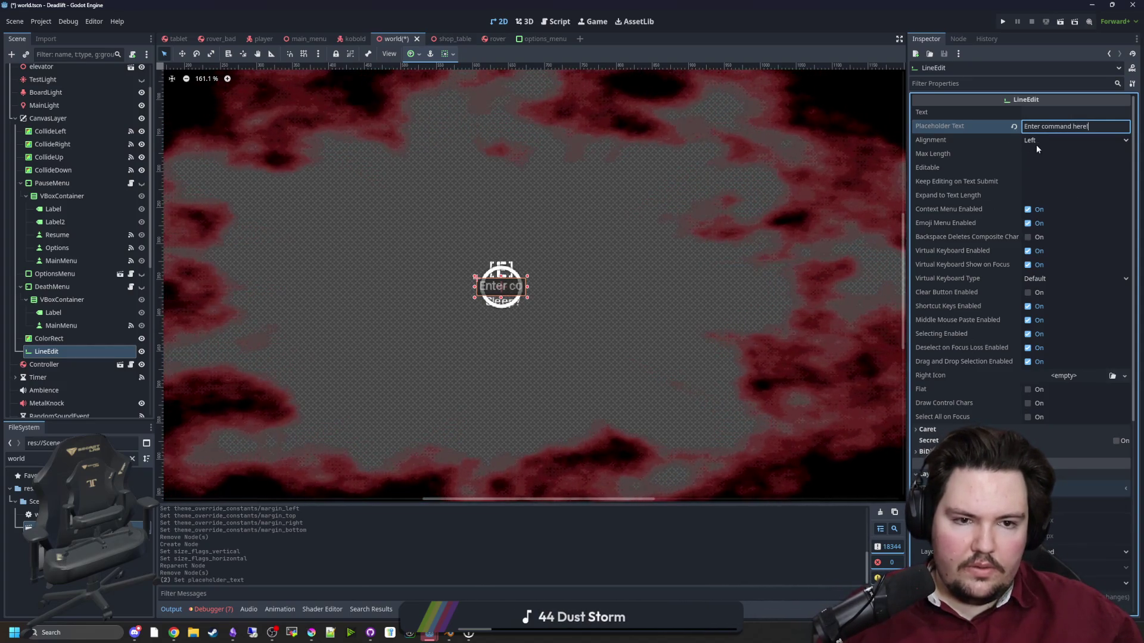
left_click(1036, 141)
left_click(1050, 167)
Set the LineEdit's custom minimum width to 512 and anchor it to the centre.
scroll(971, 274, "down", 5)
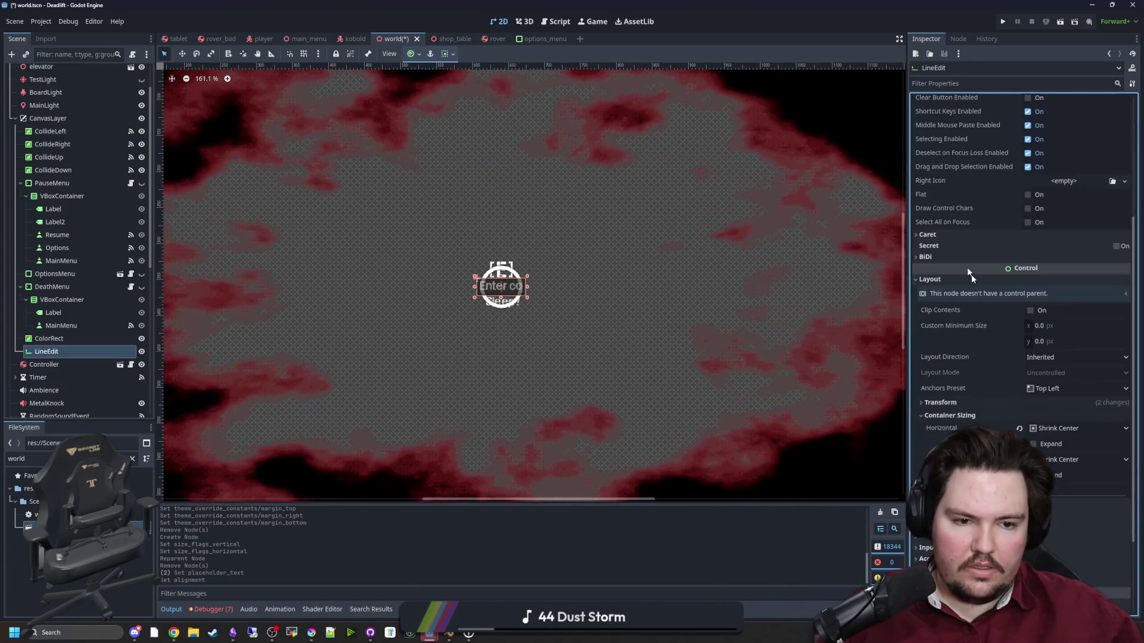
left_click(1044, 325)
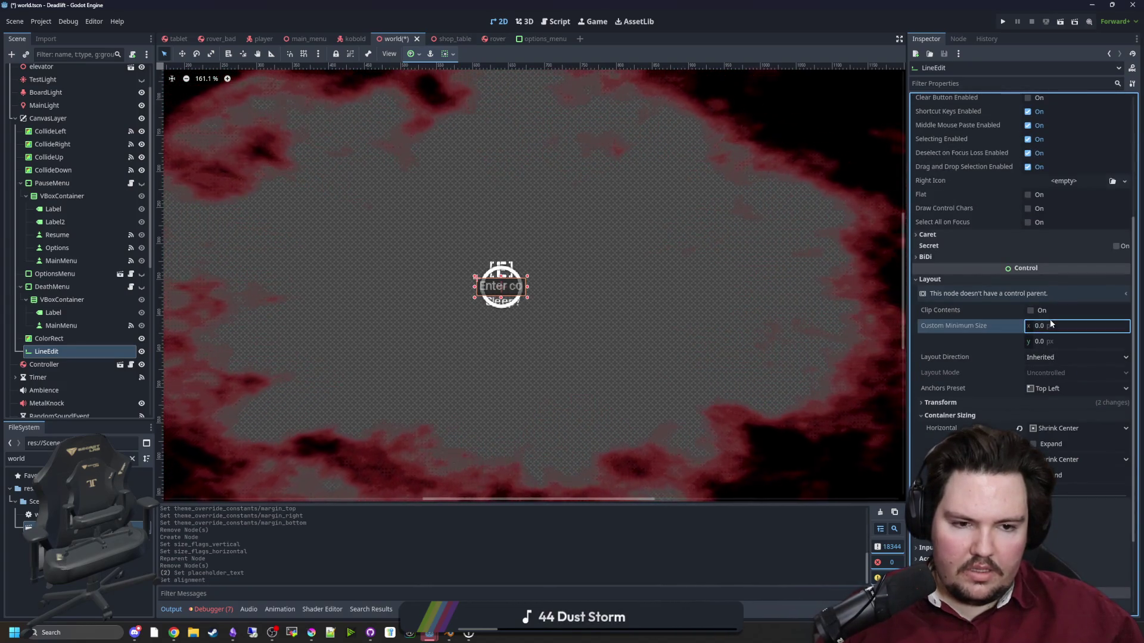
type("512")
key("Return")
scroll(732, 359, "down", 3)
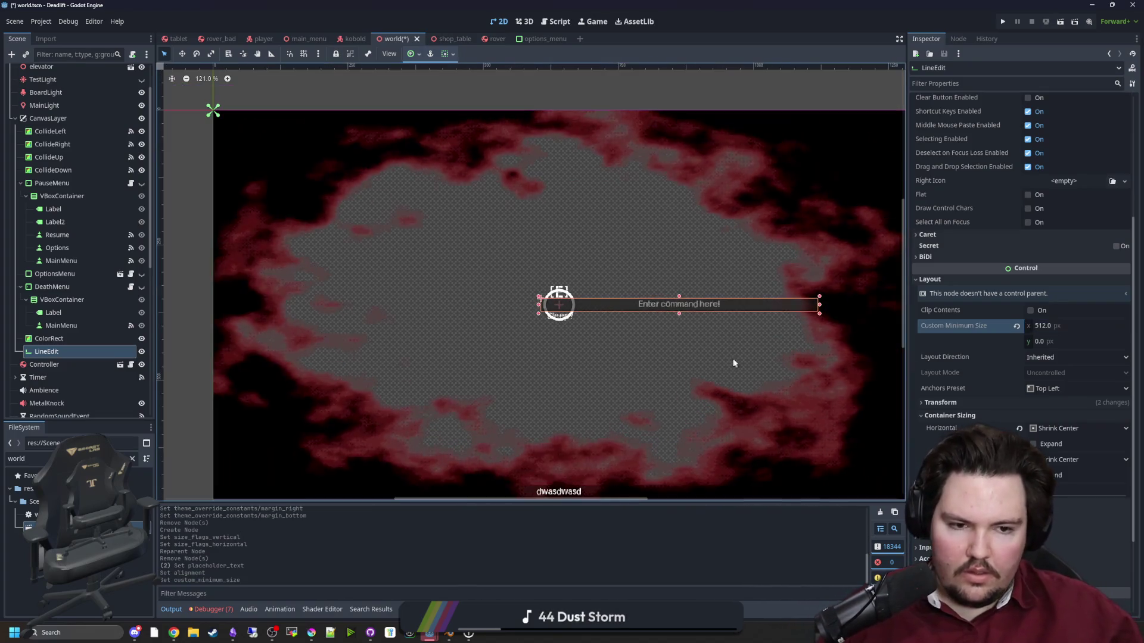
left_click(1075, 388)
left_click(1061, 535)
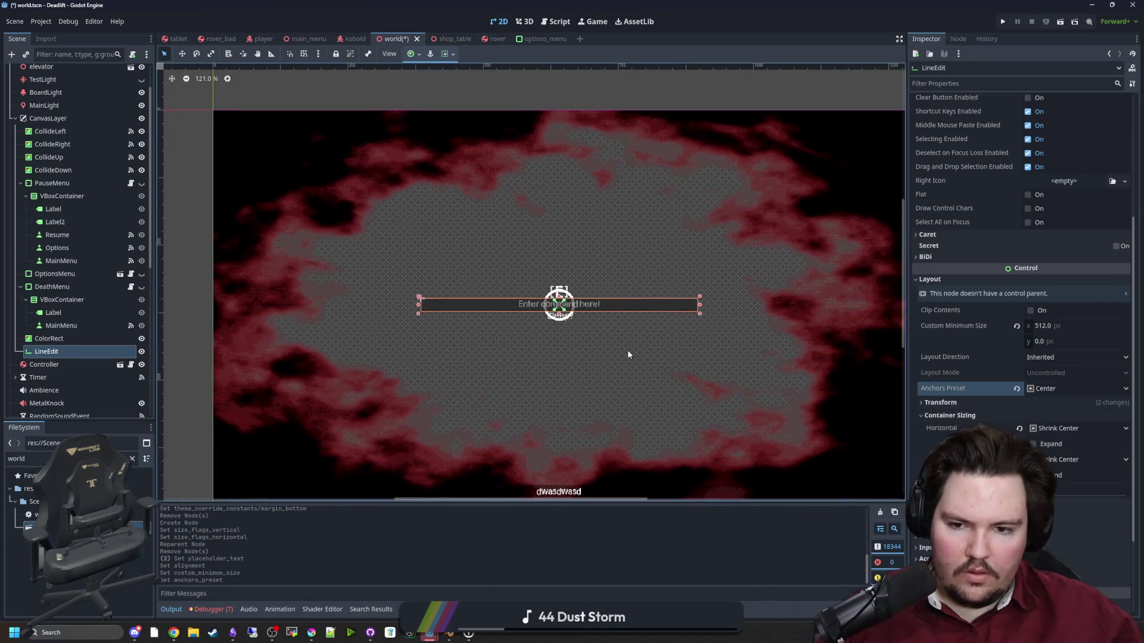
Save the world scene and rename the LineEdit to CommandBox.
key("ctrl+s")
double_click(72, 348)
type("C")
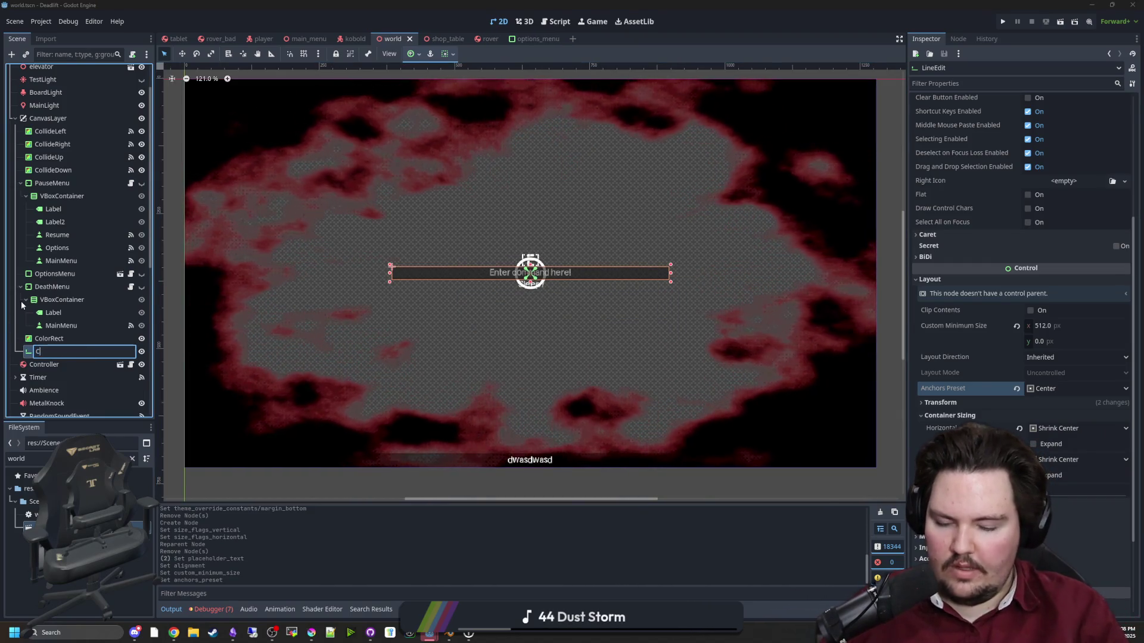
type("ommandBox")
key("Return")
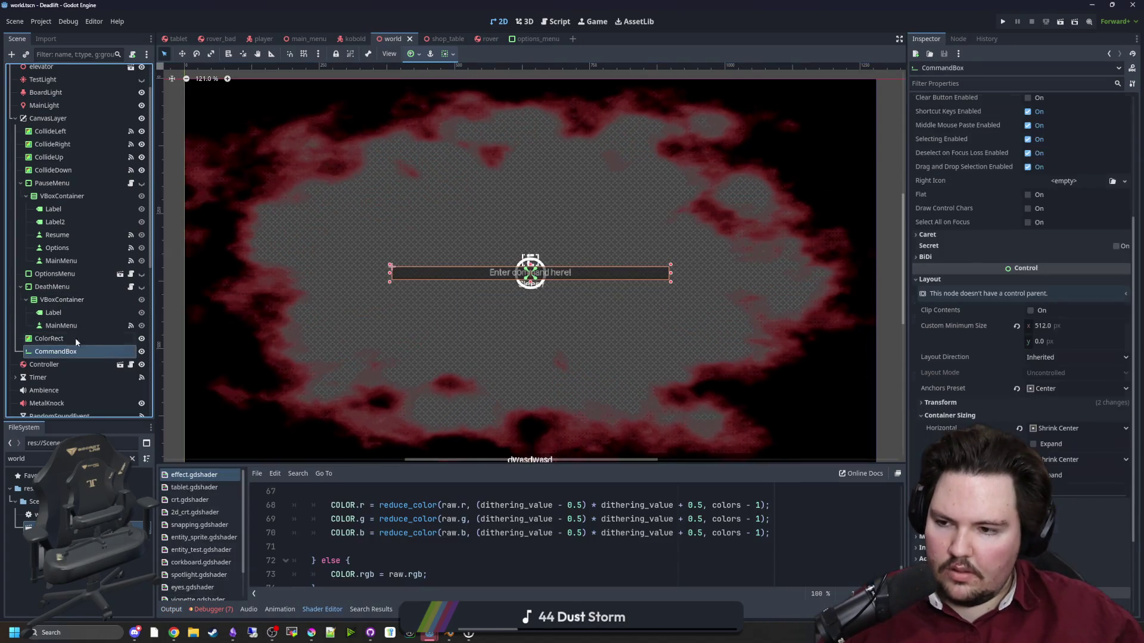
scroll(85, 212, "down", 3)
In world.gd, paste a duplicate of the pause-check line above the original.
key("ctrl+F3")
scroll(108, 251, "down", 3)
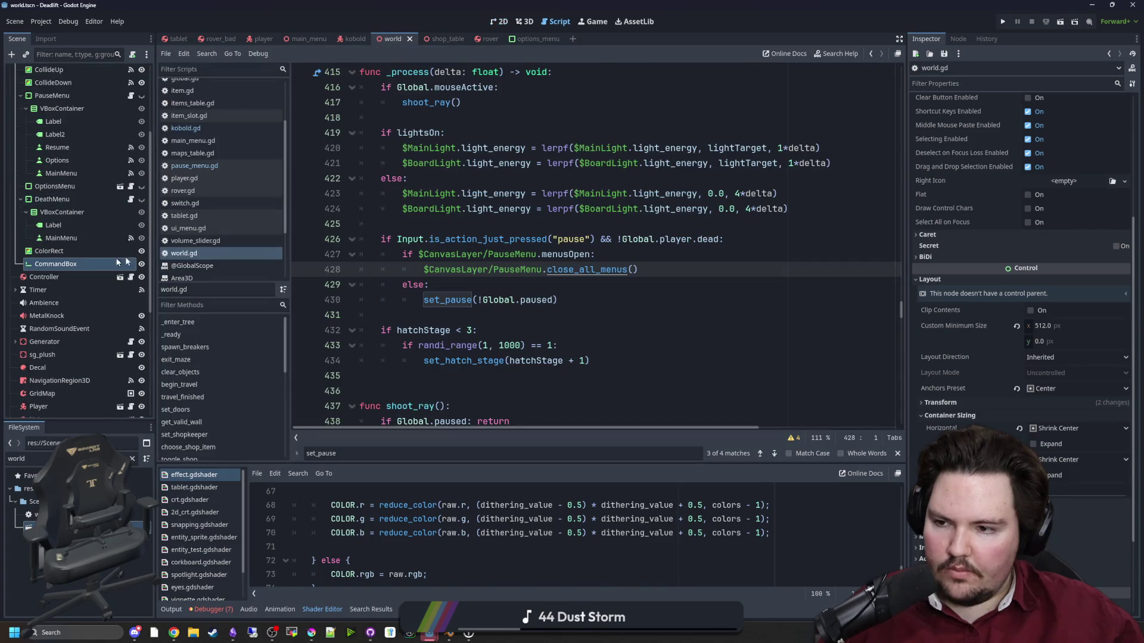
left_click(525, 285)
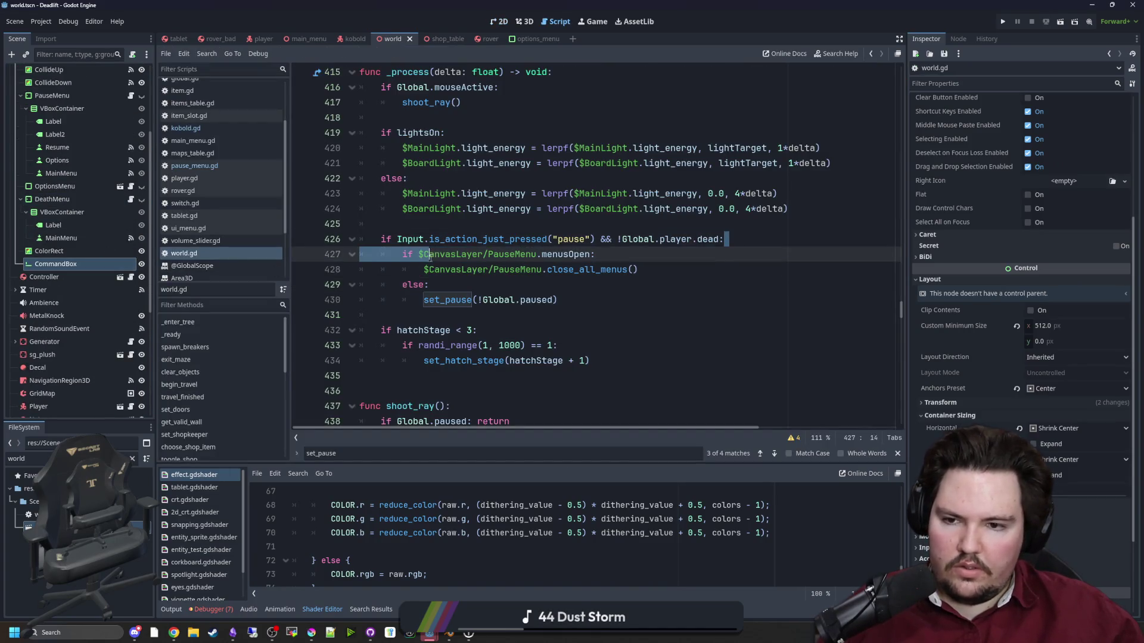
left_click(425, 224)
key("Return")
type("if Input.is_action_just_pressed(\"pause\") && !Global.player.dead:")
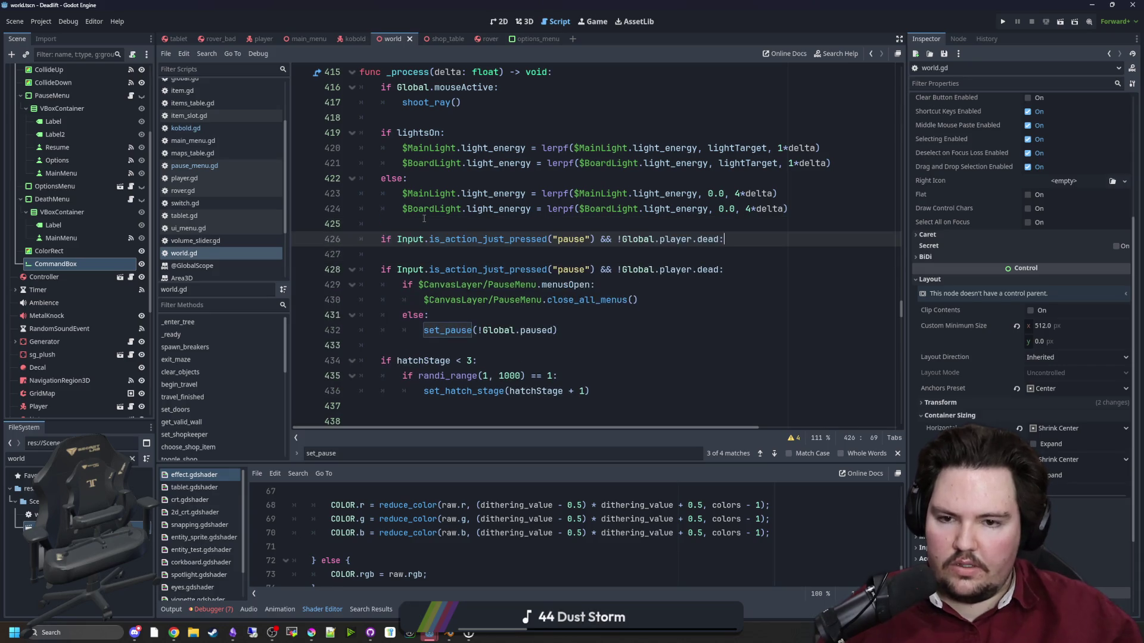
Bind the QuoteLeft key to the enter_command action in the Project Settings Input Map.
left_click(41, 21)
left_click(65, 33)
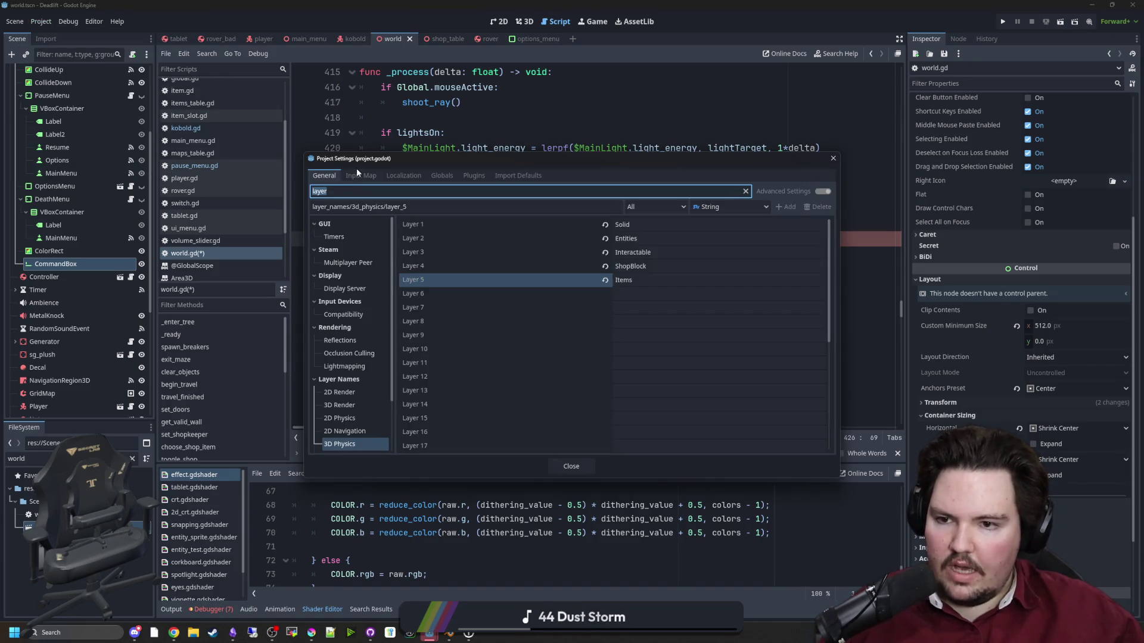
left_click(357, 174)
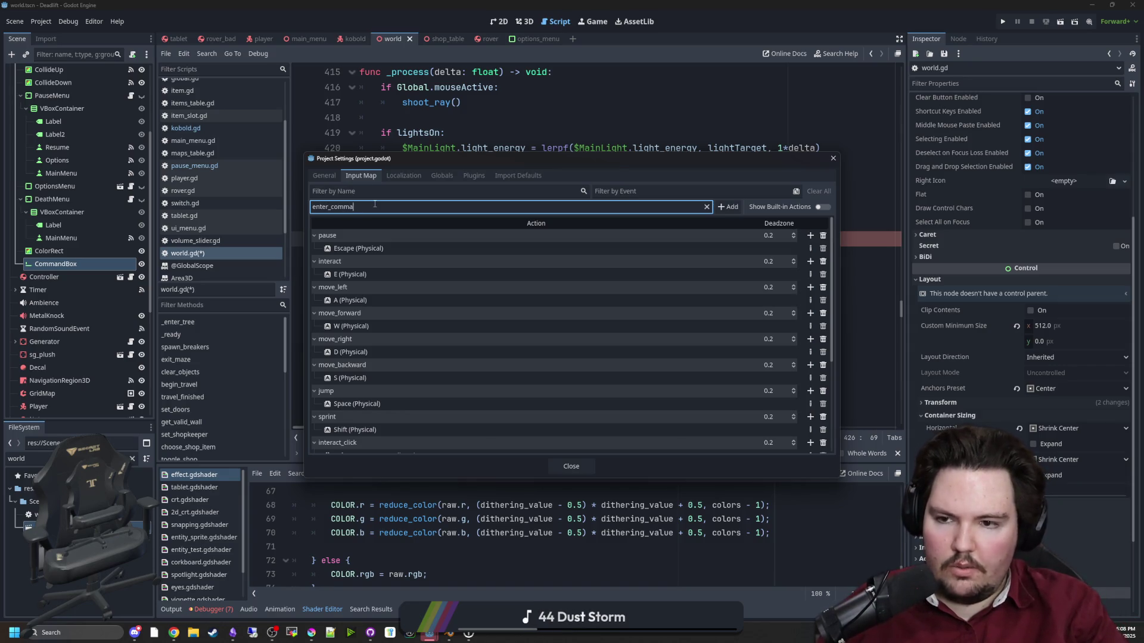
scroll(572, 310, "down", 5)
left_click(802, 441)
key("grave")
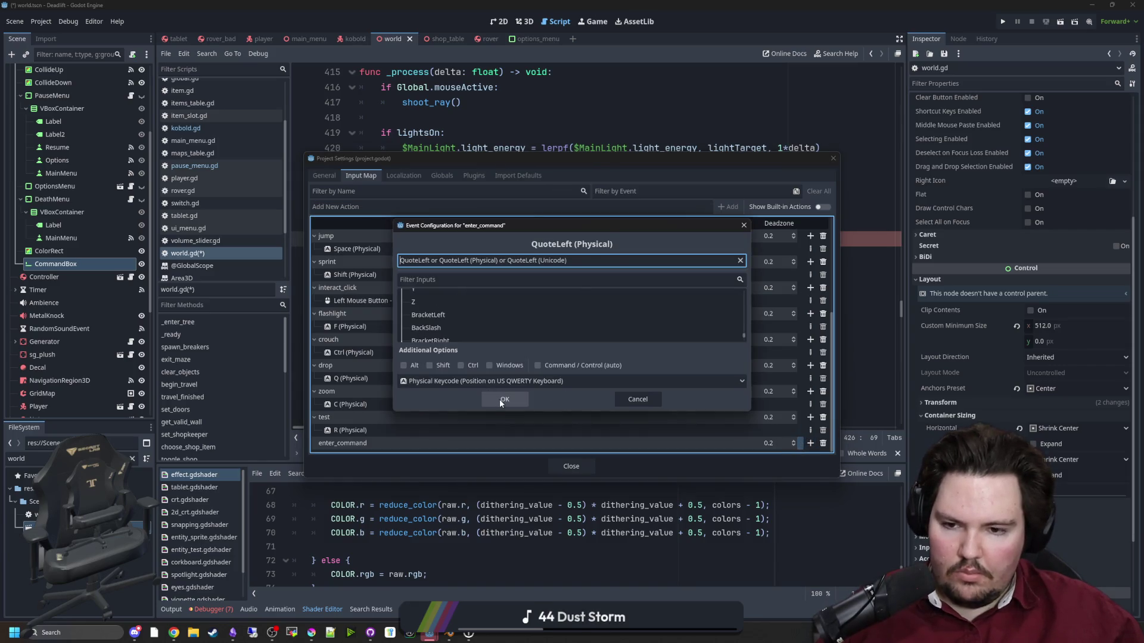
left_click(503, 399)
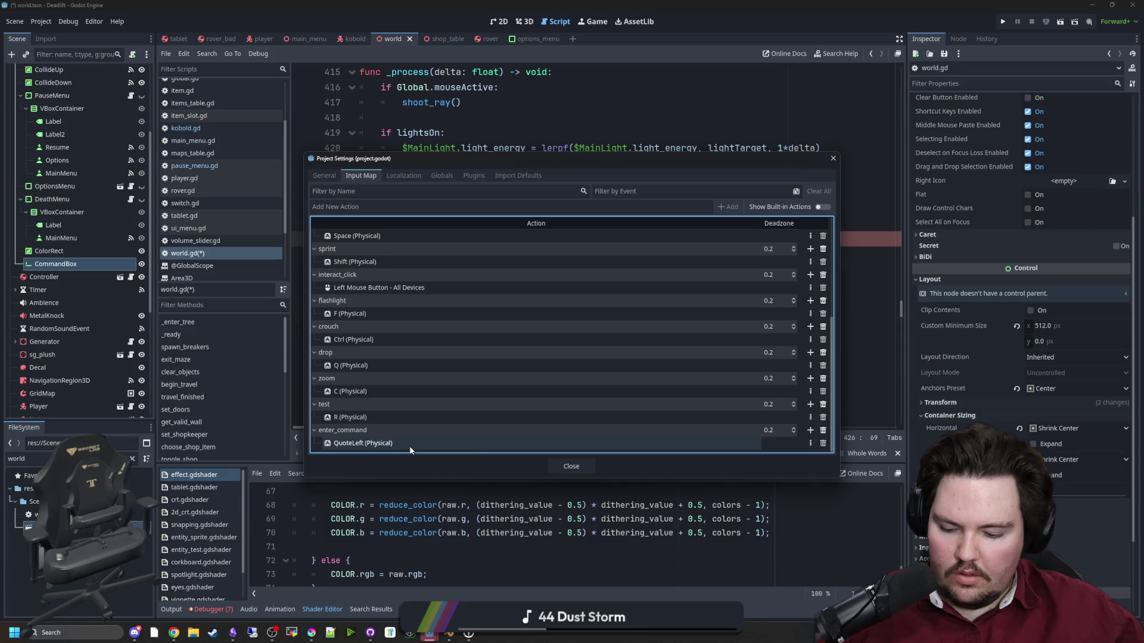
left_click(567, 467)
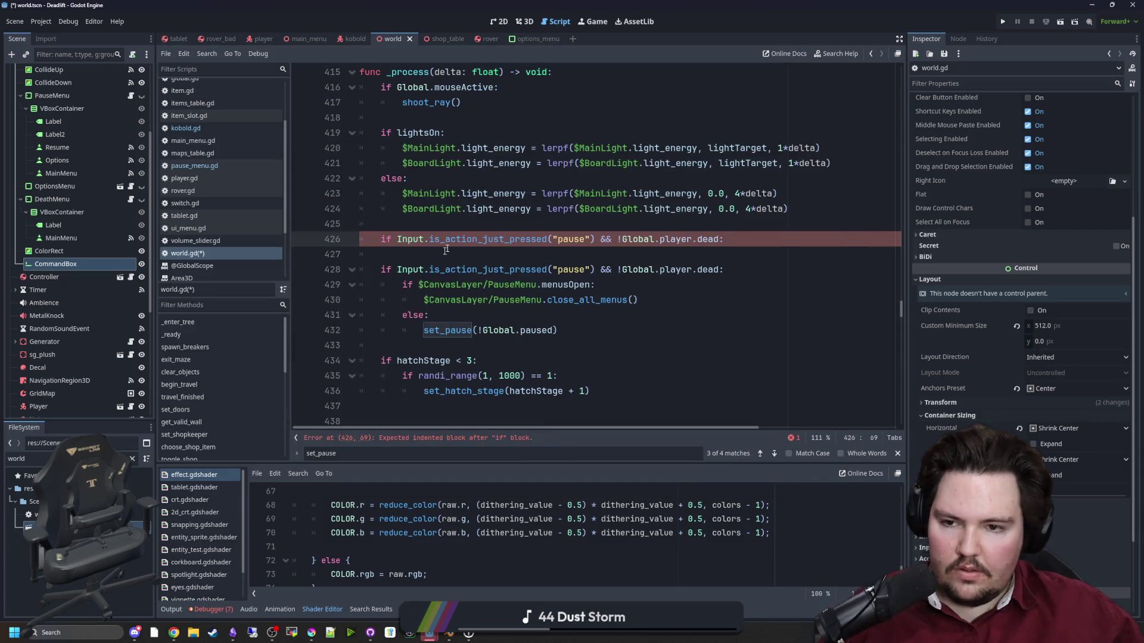
Change line 426 to if Input.is_action_just_pressed("enter_command"):.
type("nter_command")
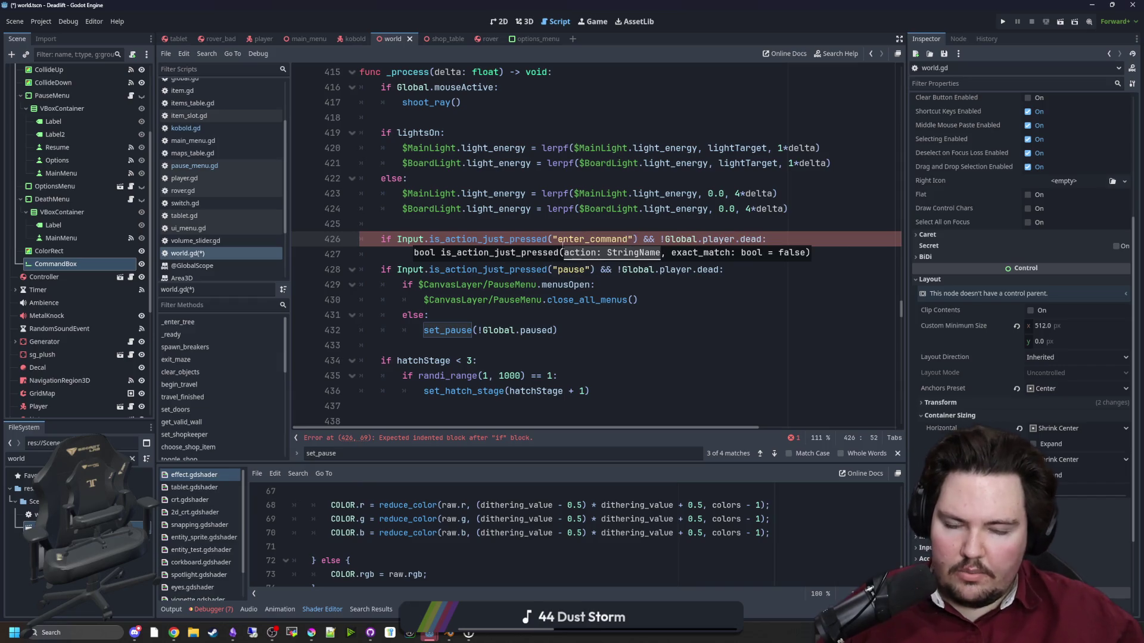
left_click(655, 222)
left_click_drag(773, 241, 727, 240)
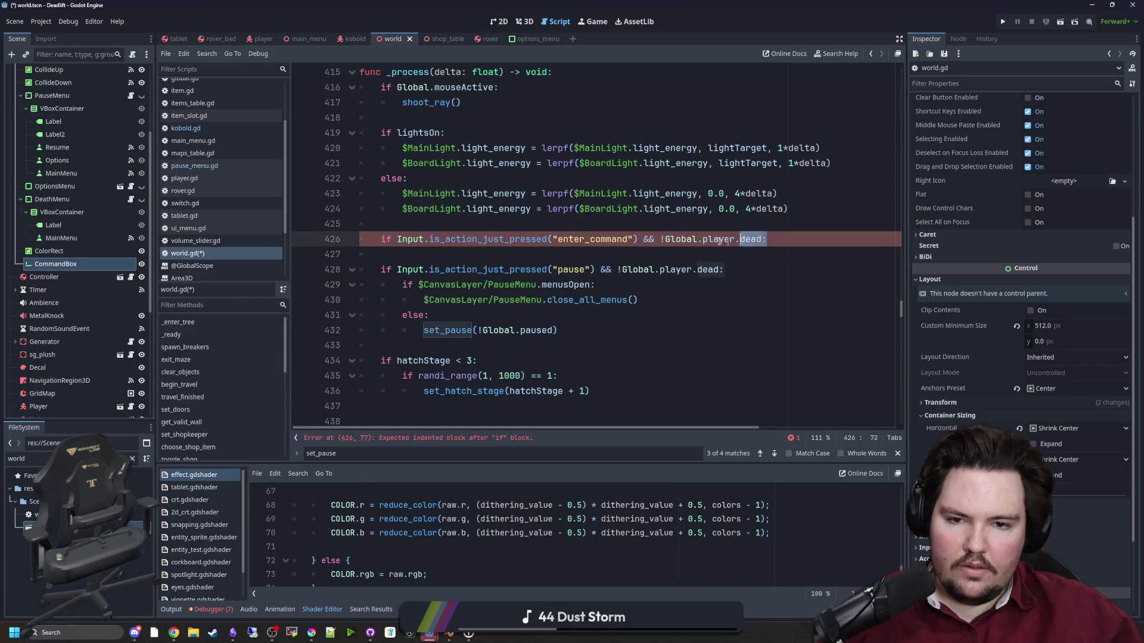
type(":")
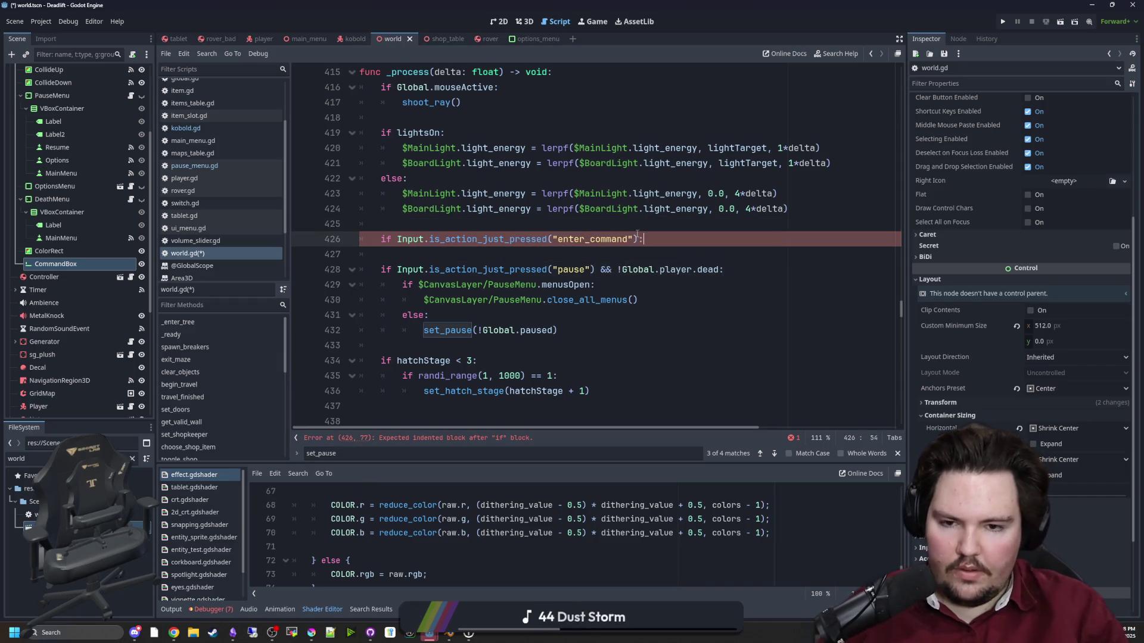
key("Return")
scroll(670, 283, "down", 2)
scroll(665, 277, "up", 2)
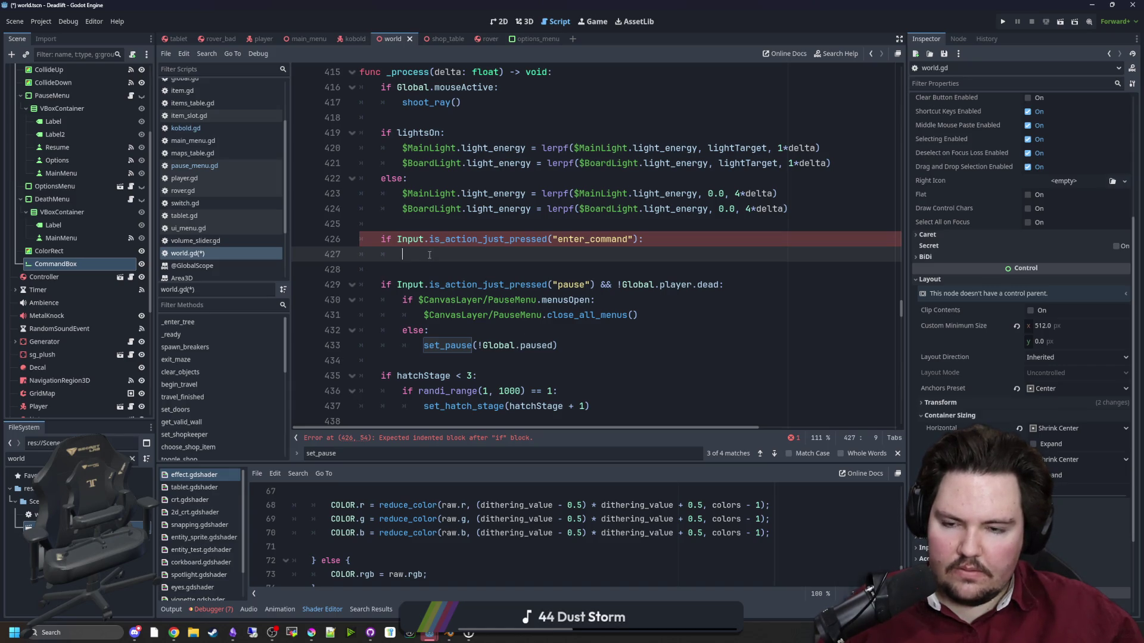
Add $CanvasLayer/CommandBox.visible = !$CanvasLayer/CommandBox.visible under the enter_command check.
left_click(623, 299)
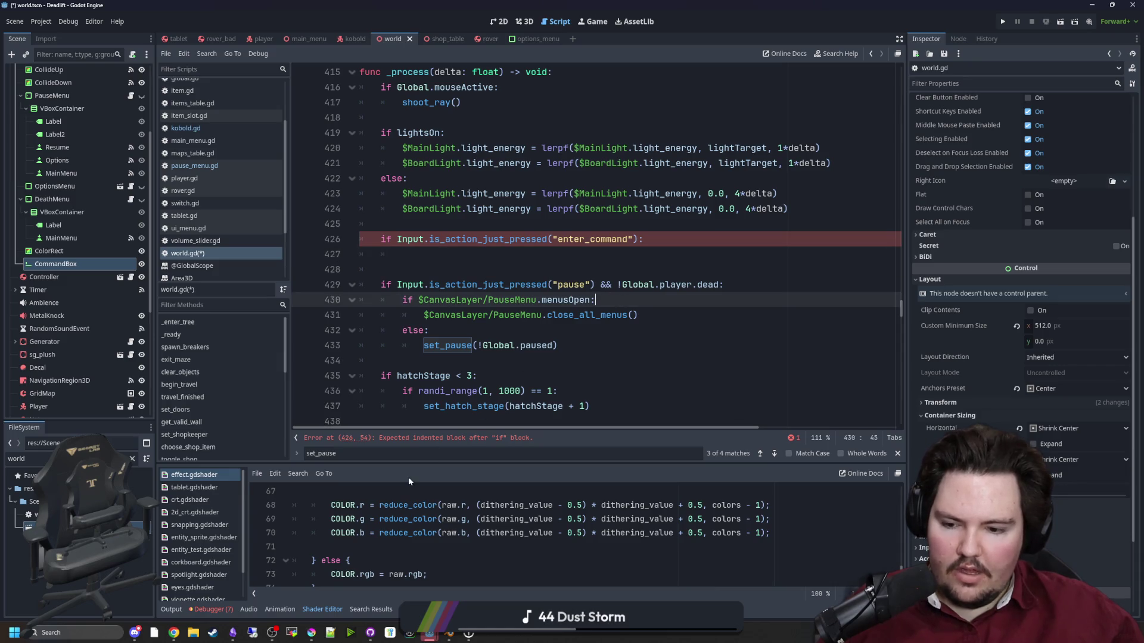
mouse_move(429, 632)
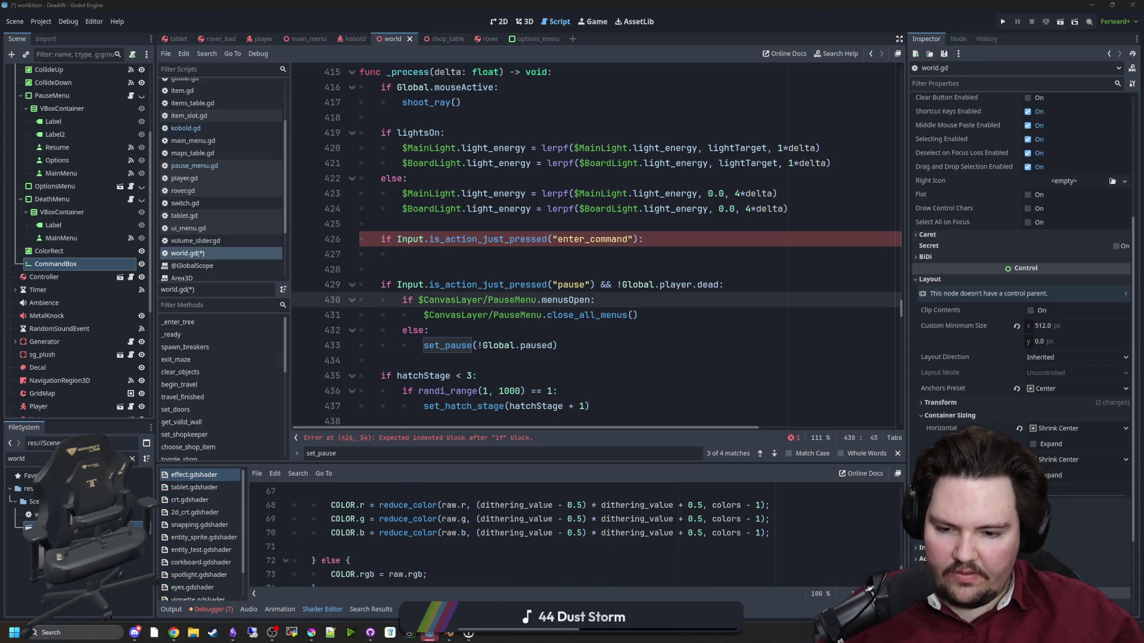
left_click(430, 632)
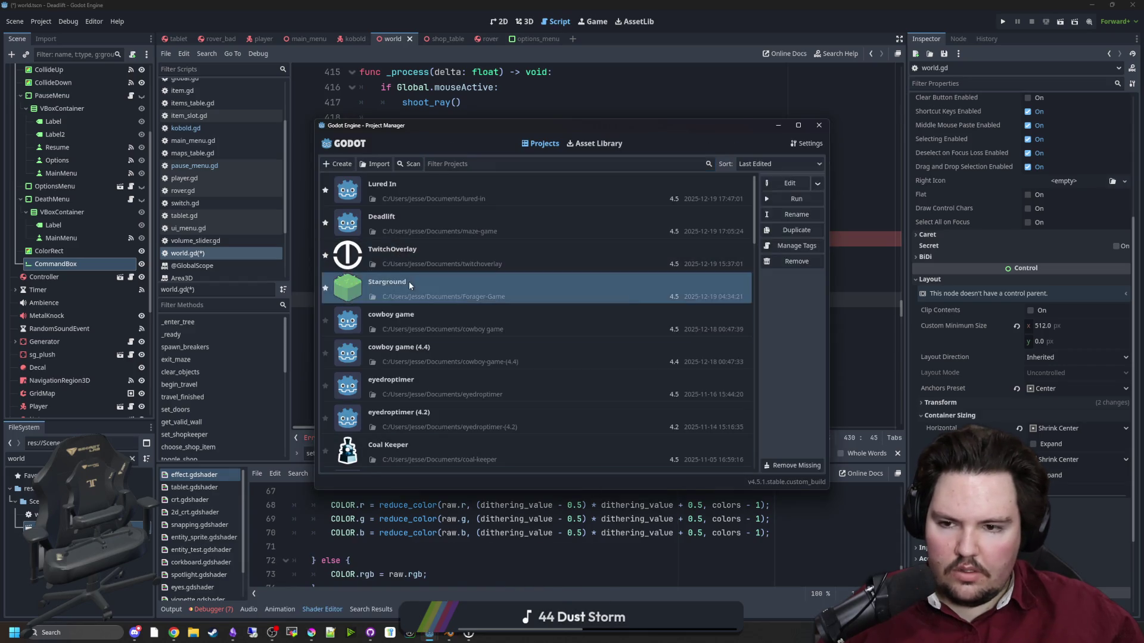
left_click(482, 107)
left_click(474, 255)
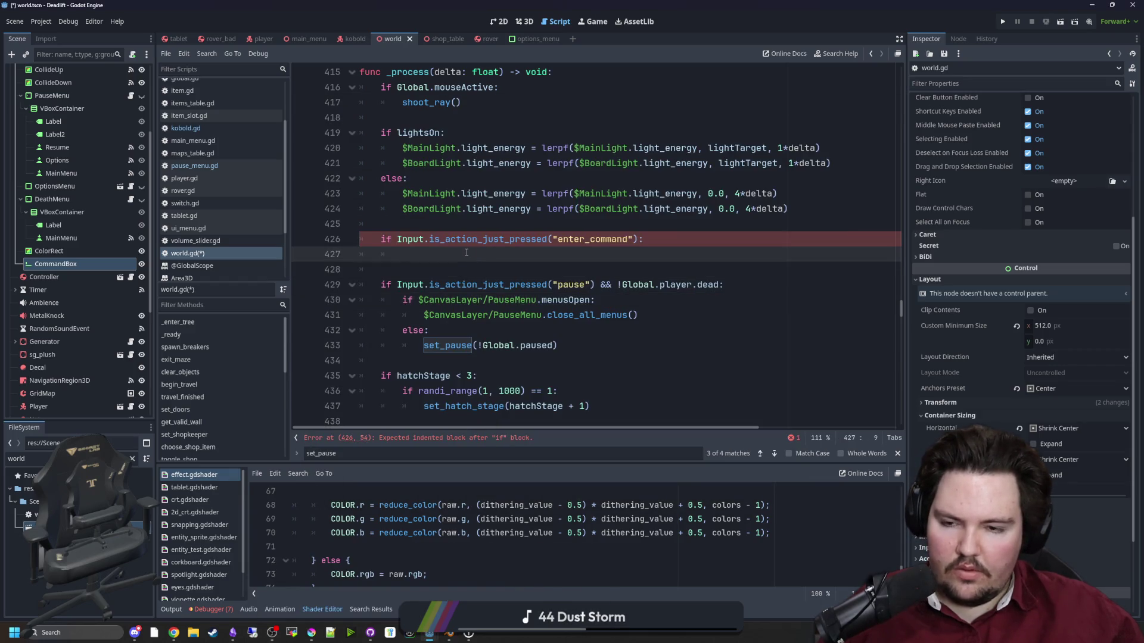
left_click_drag(76, 269, 454, 256)
type("$CanvasLayer/CommandBox.visible = true")
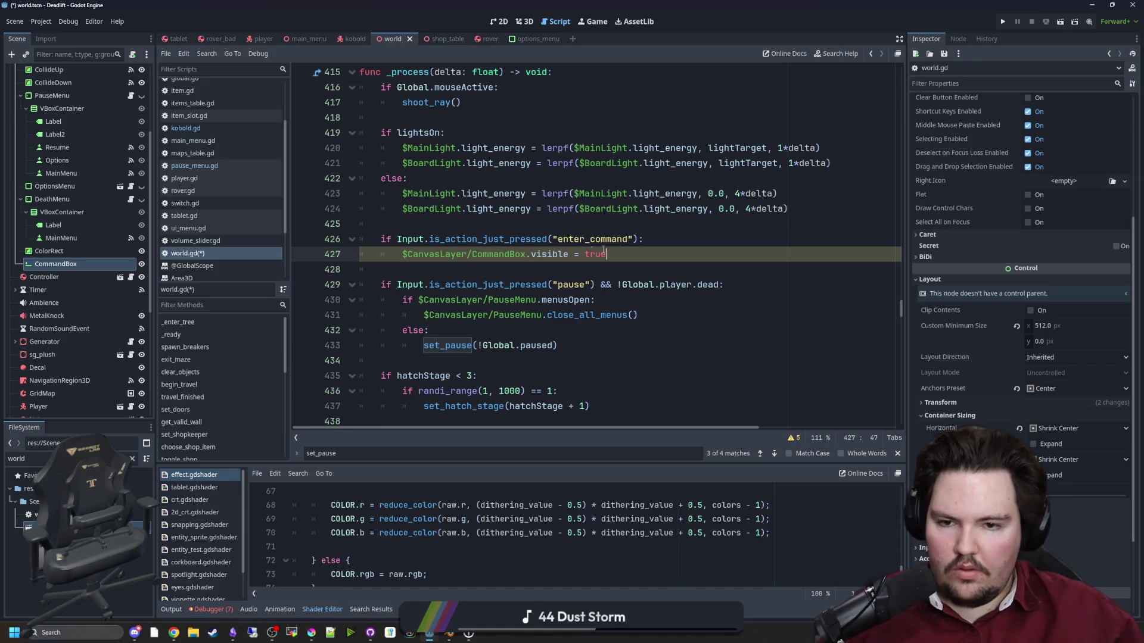
type("=")
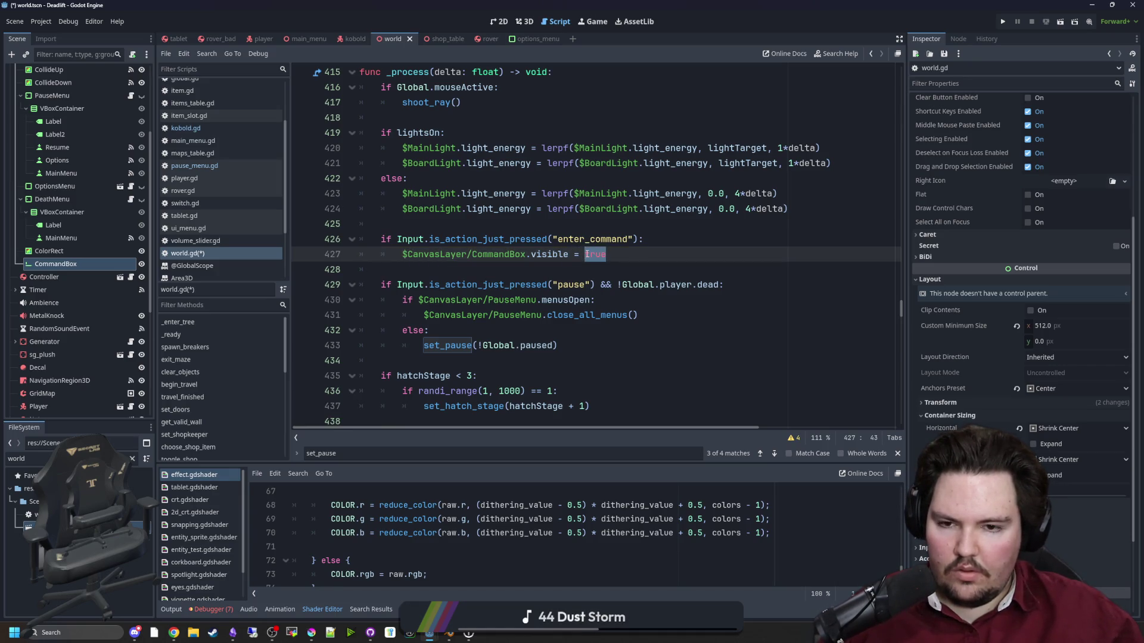
left_click_drag(568, 254, 403, 254)
key("ctrl+c")
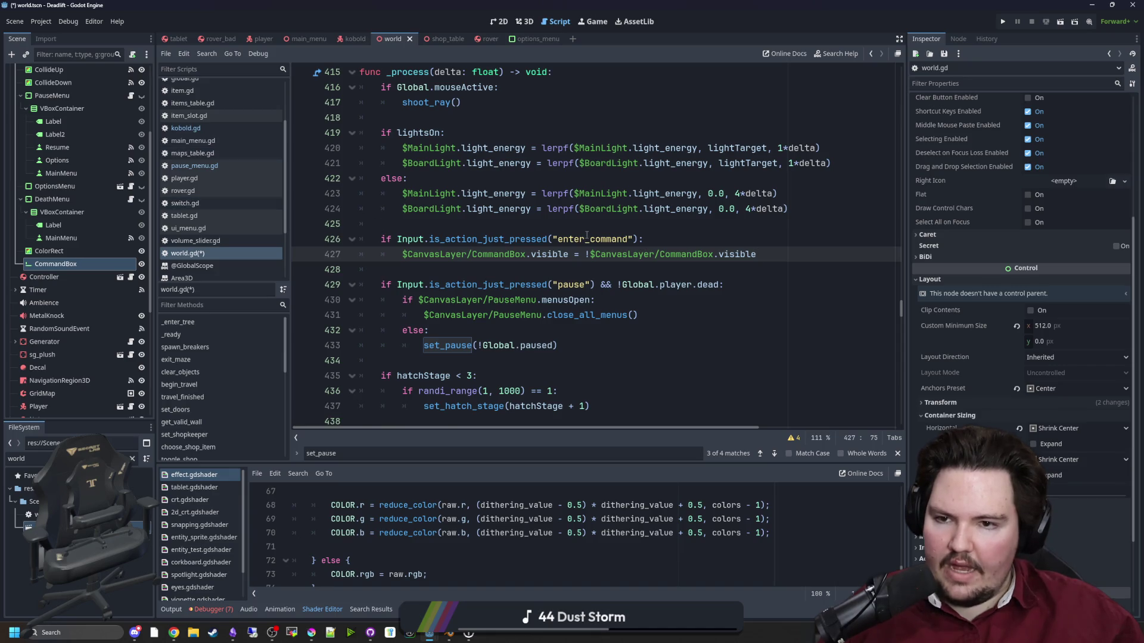
scroll(586, 235, "up", 6)
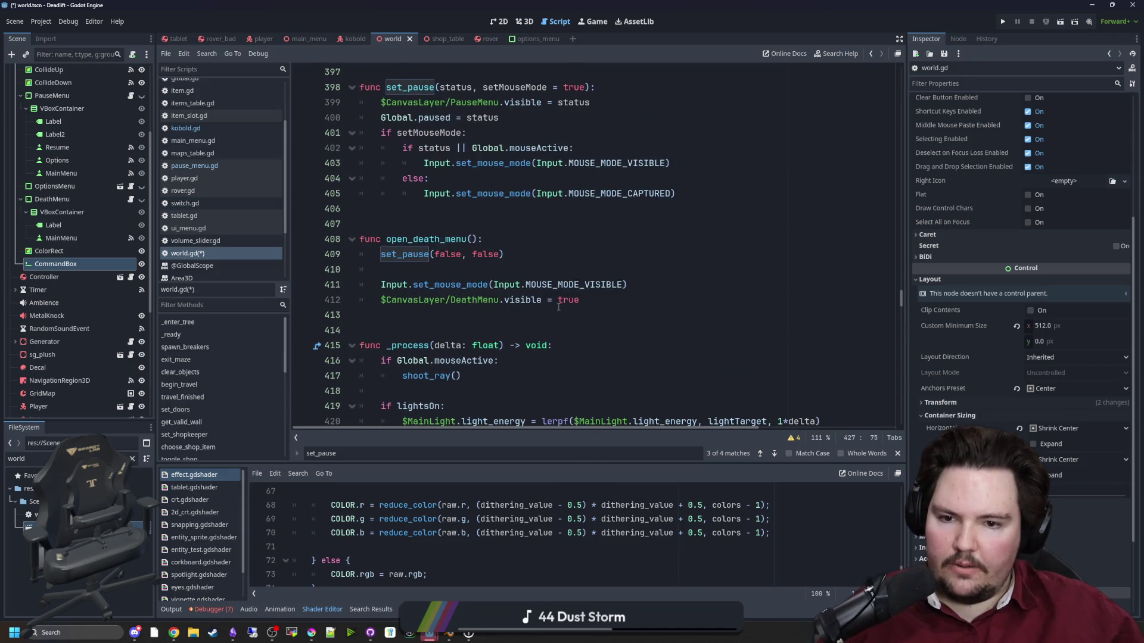
Inside the pause block, add 'if $CanvasLayer/CommandBox.visible:' that hides the CommandBox.
scroll(476, 268, "down", 7)
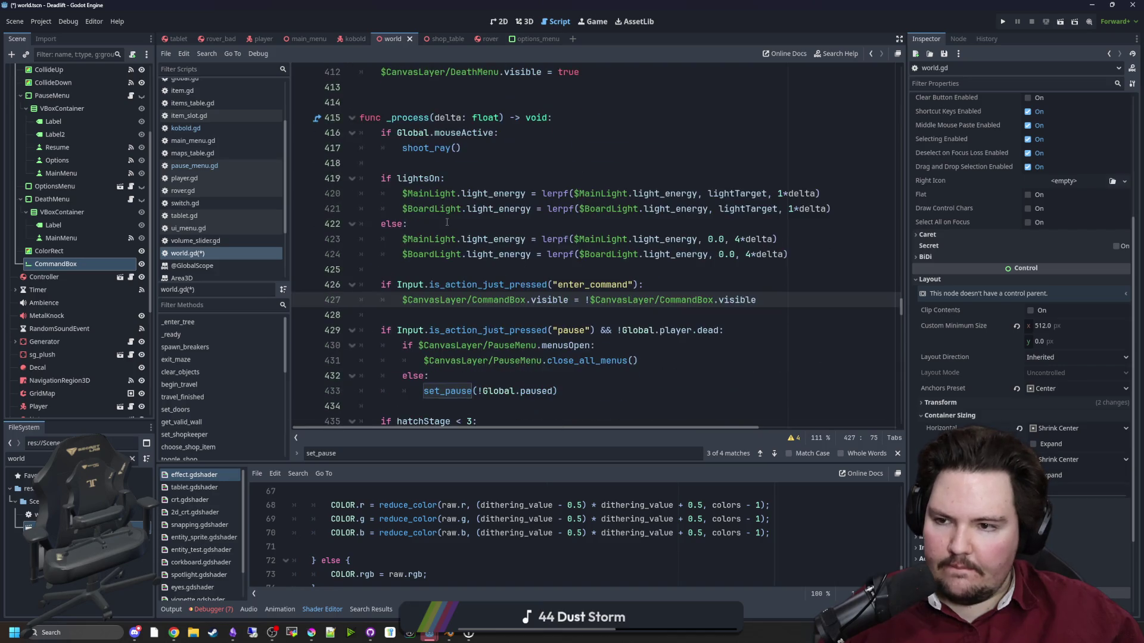
left_click(686, 223)
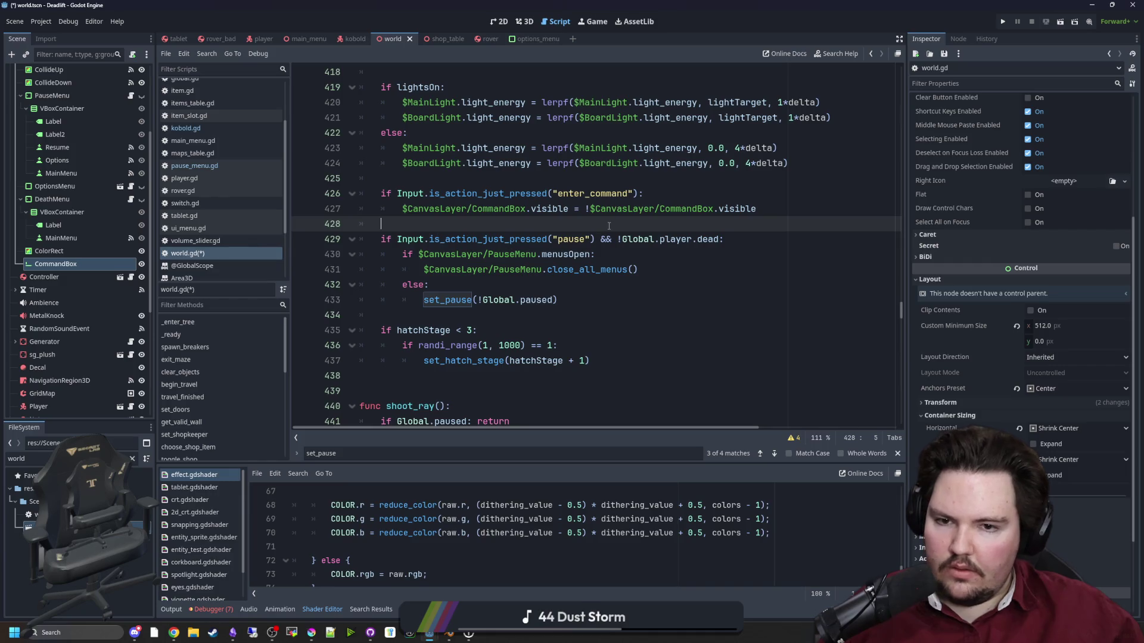
key("ctrl+s")
key("Down")
key("Down")
key("End")
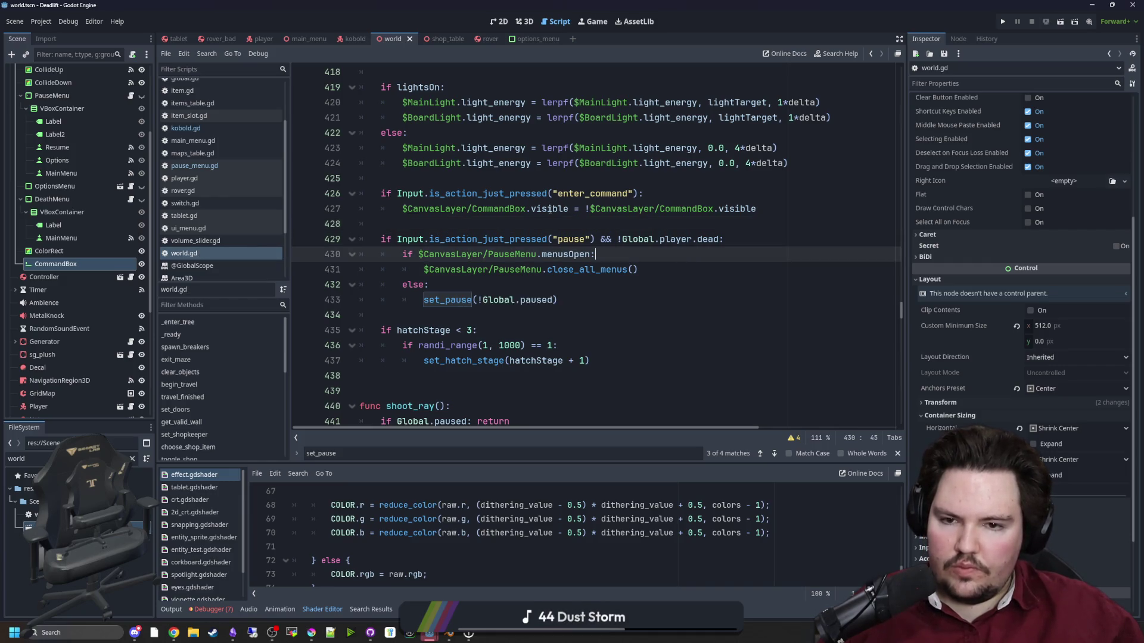
left_click_drag(569, 209, 426, 210)
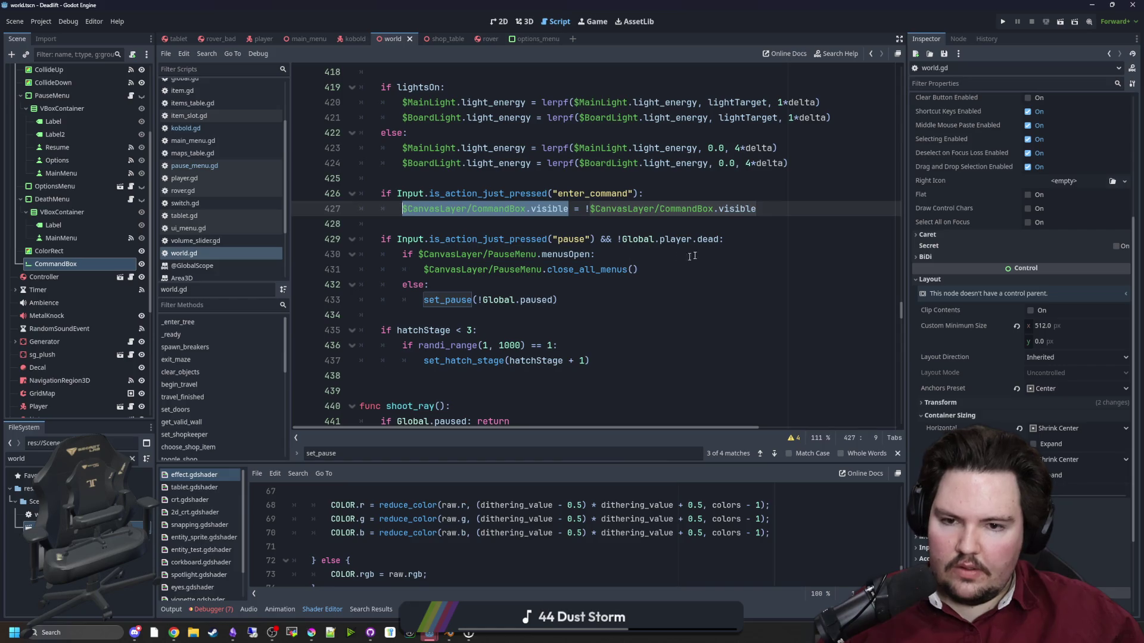
left_click(743, 239)
key("Return")
key("ctrl+v")
type(":")
key("Return")
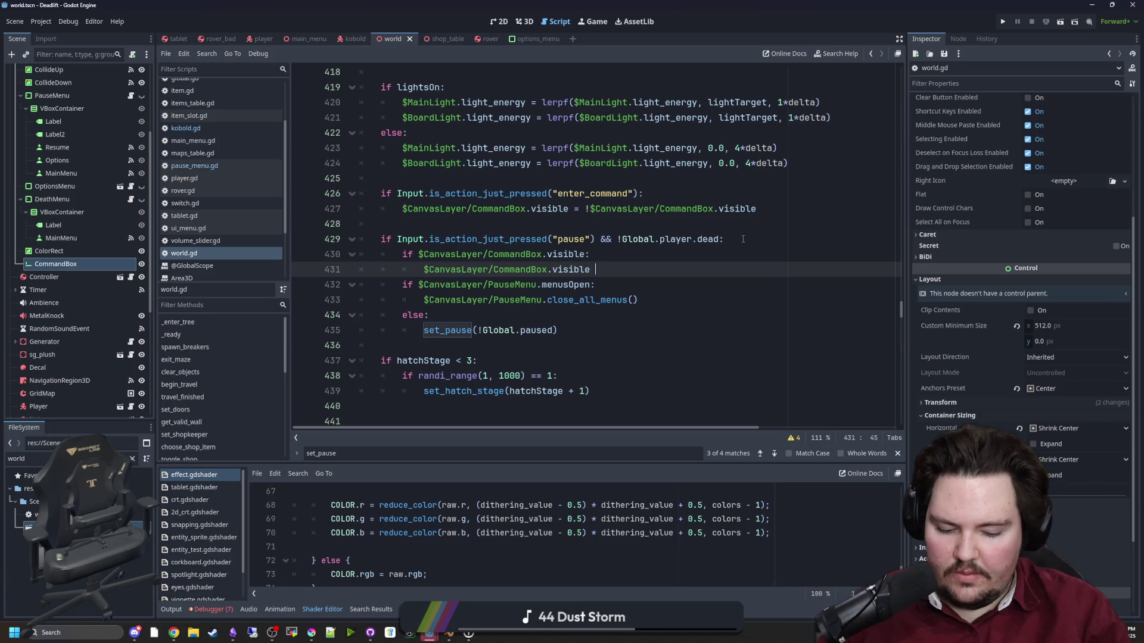
type("= false")
key("Return")
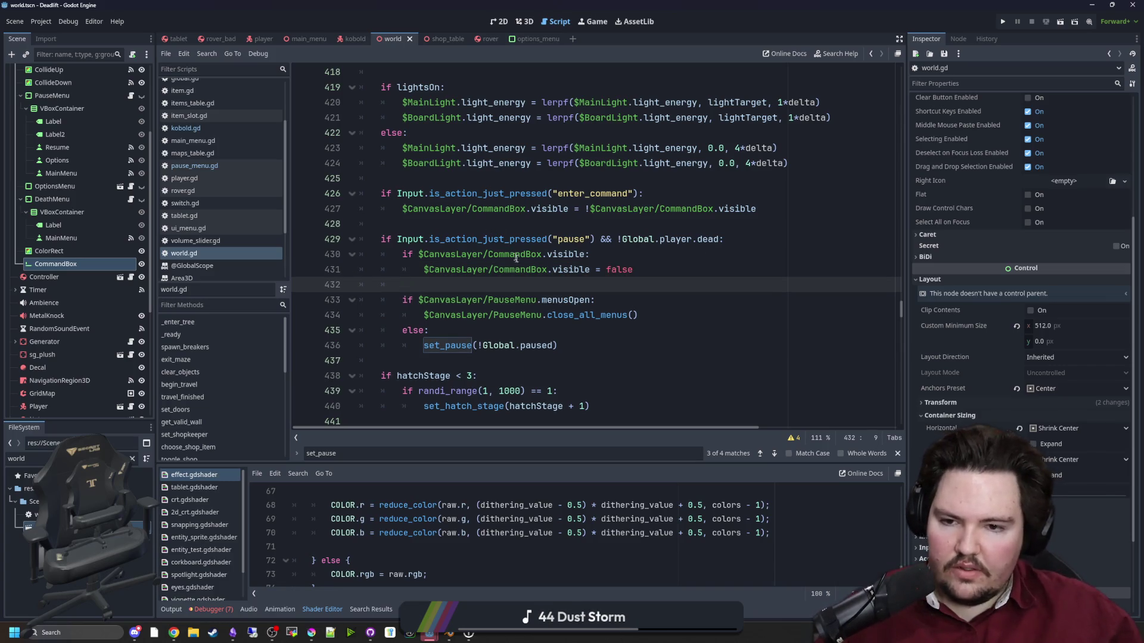
Turn the pause-menu check into an elif, remove the stray blank line, and save world.gd.
left_click_drag(625, 351, 381, 301)
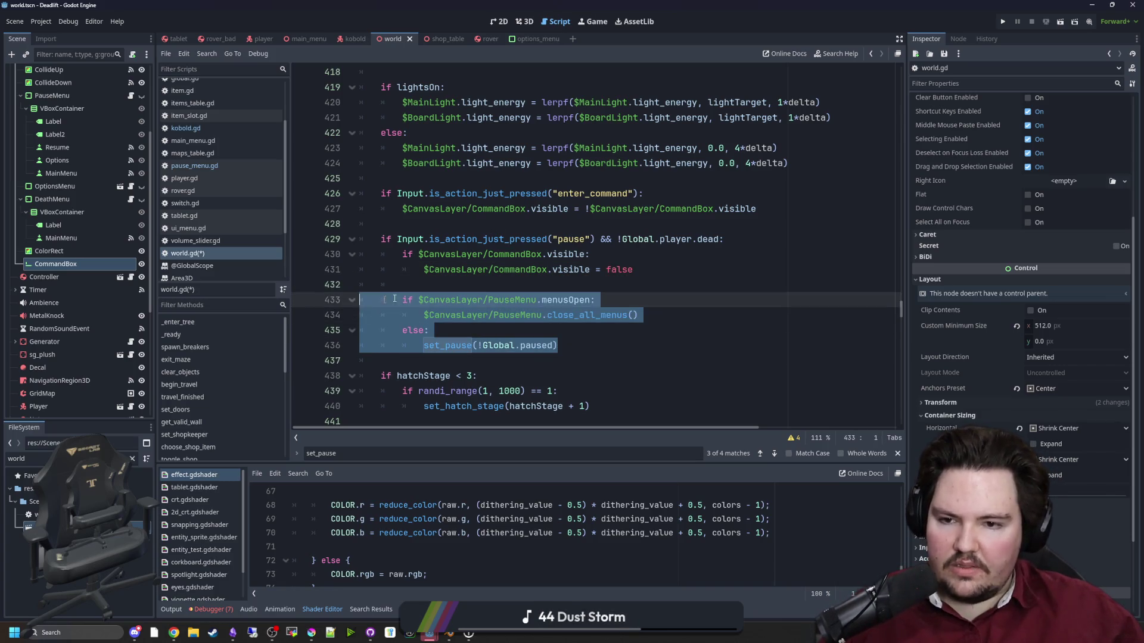
left_click(527, 283)
scroll(528, 280, "up", 1)
scroll(527, 275, "up", 2)
left_click(527, 273)
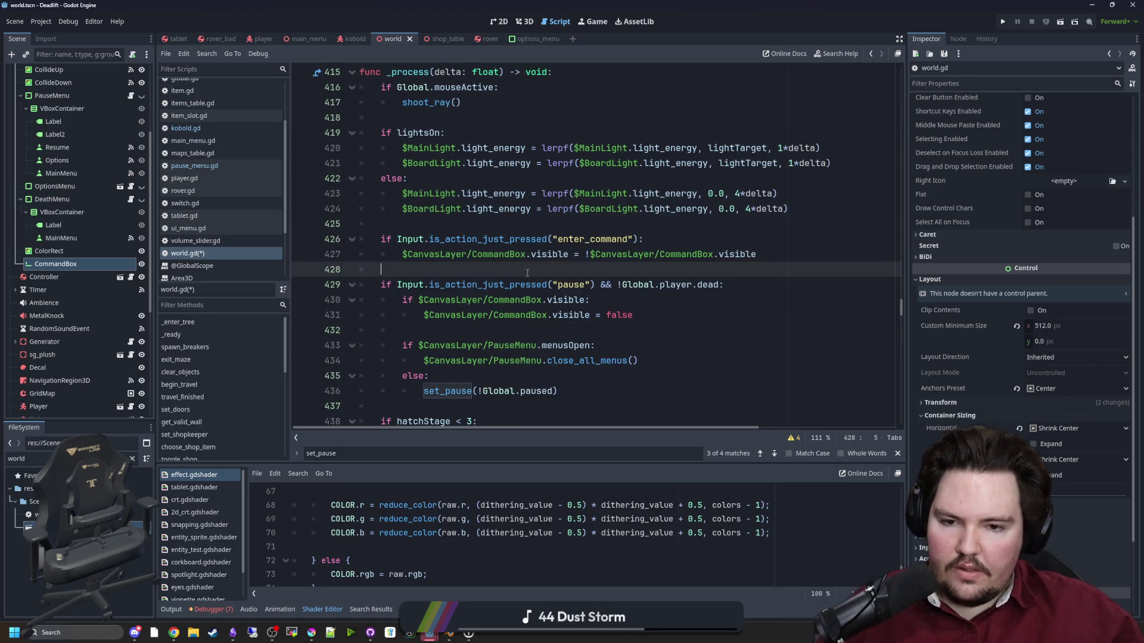
left_click(439, 331)
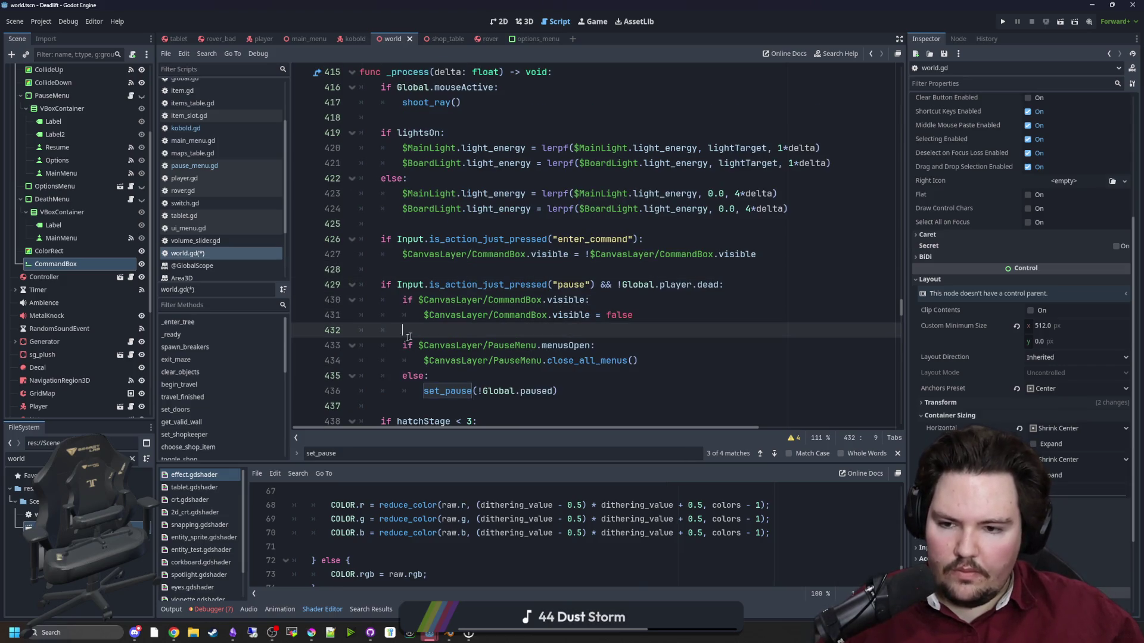
key("Down")
key("Escape")
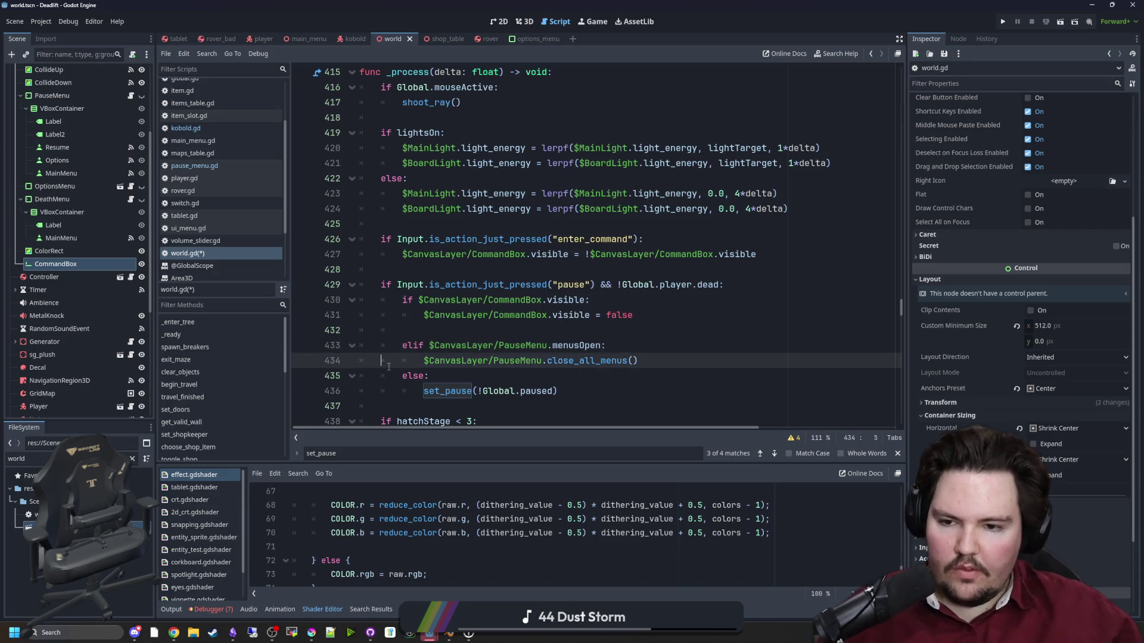
left_click(440, 332)
key("ctrl+shift+k")
left_click(529, 268)
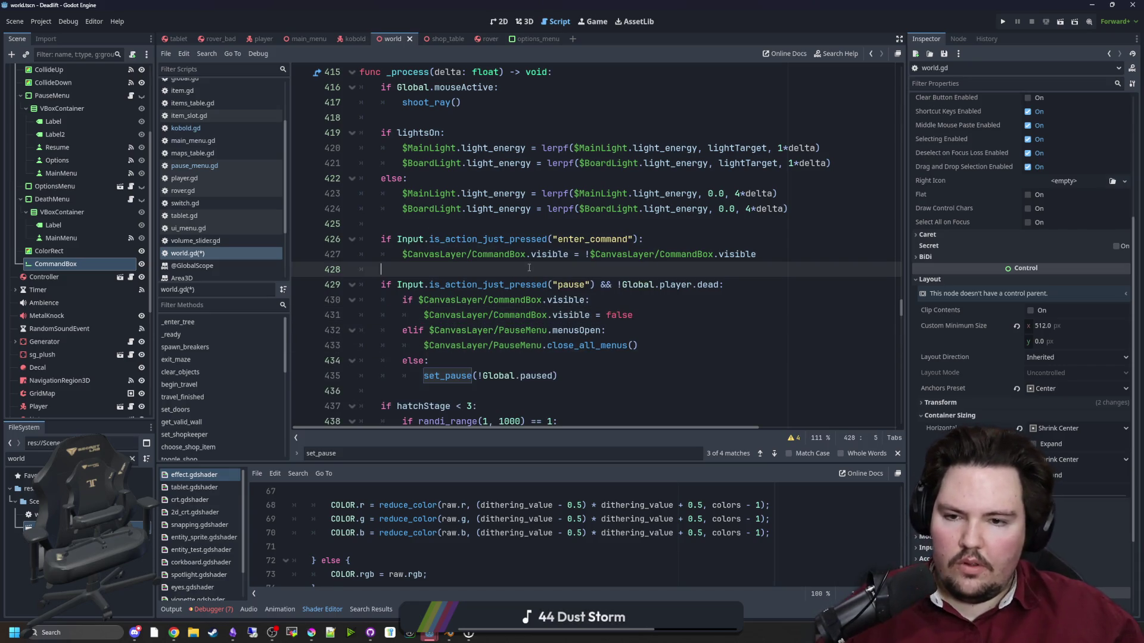
key("ctrl+s")
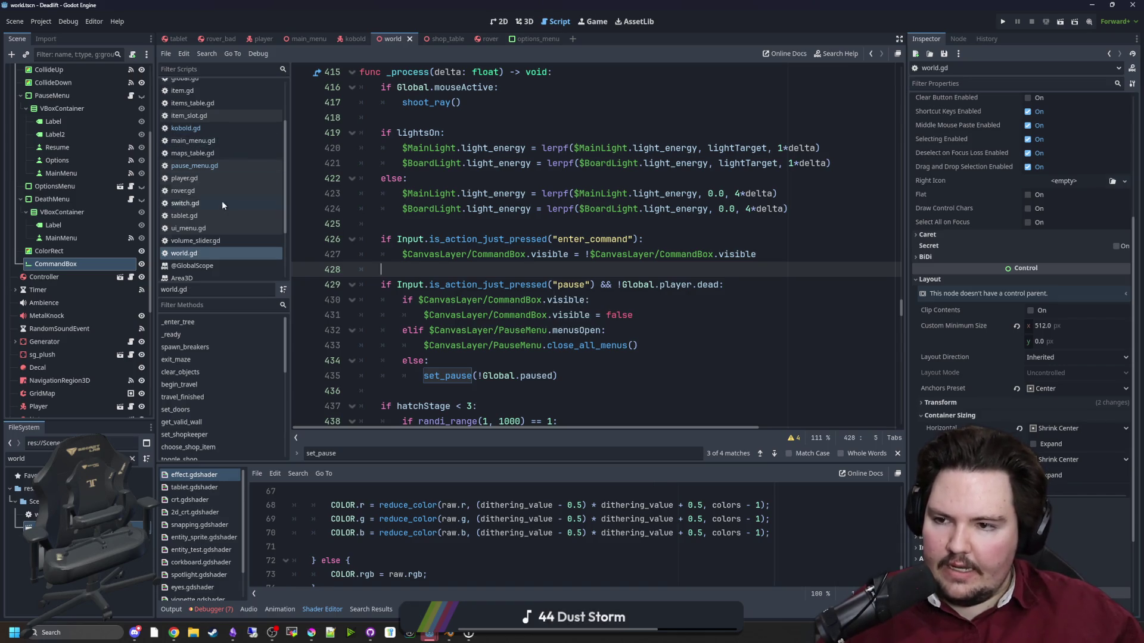
scroll(202, 211, "down", 3)
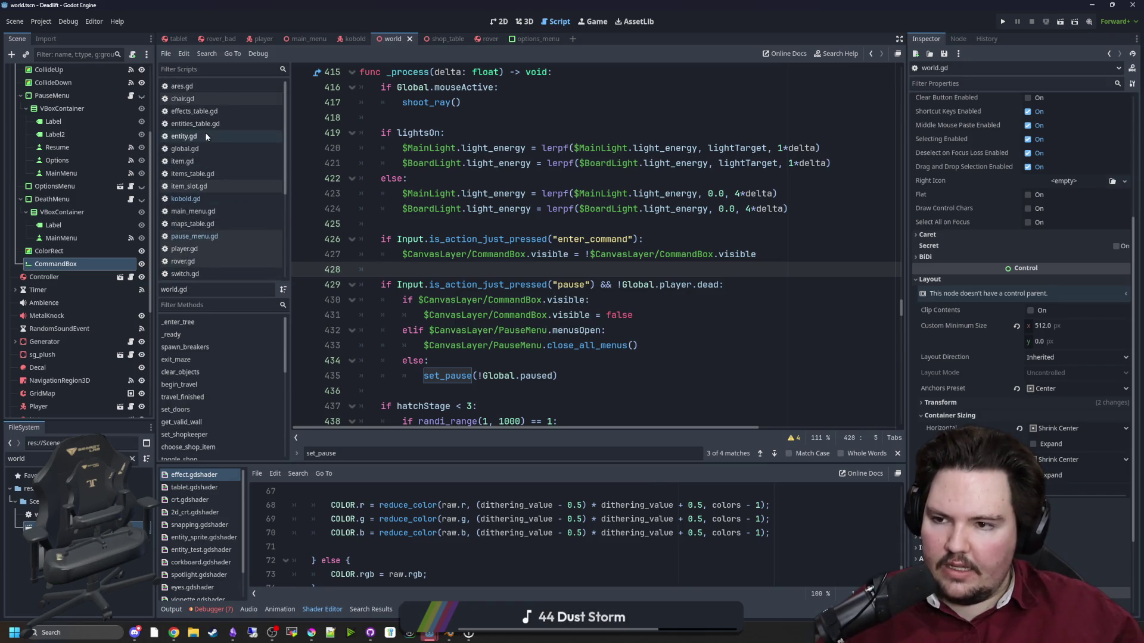
left_click(133, 459)
Open player.gd and look up the inputBlocks variable declaration.
type("player")
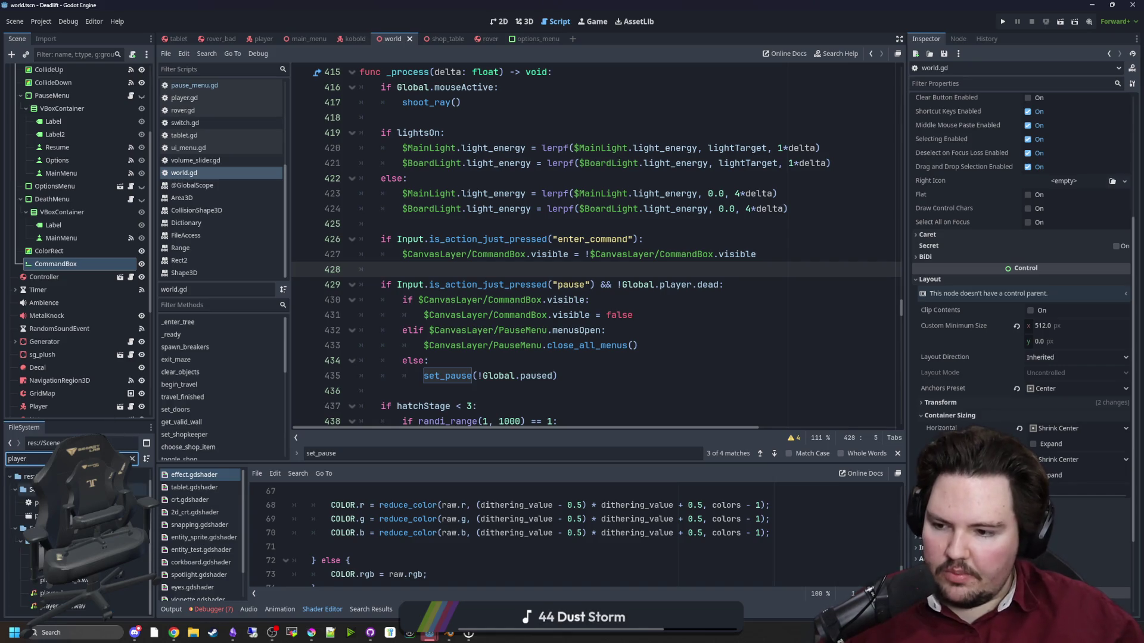
double_click(36, 502)
scroll(571, 285, "up", 5)
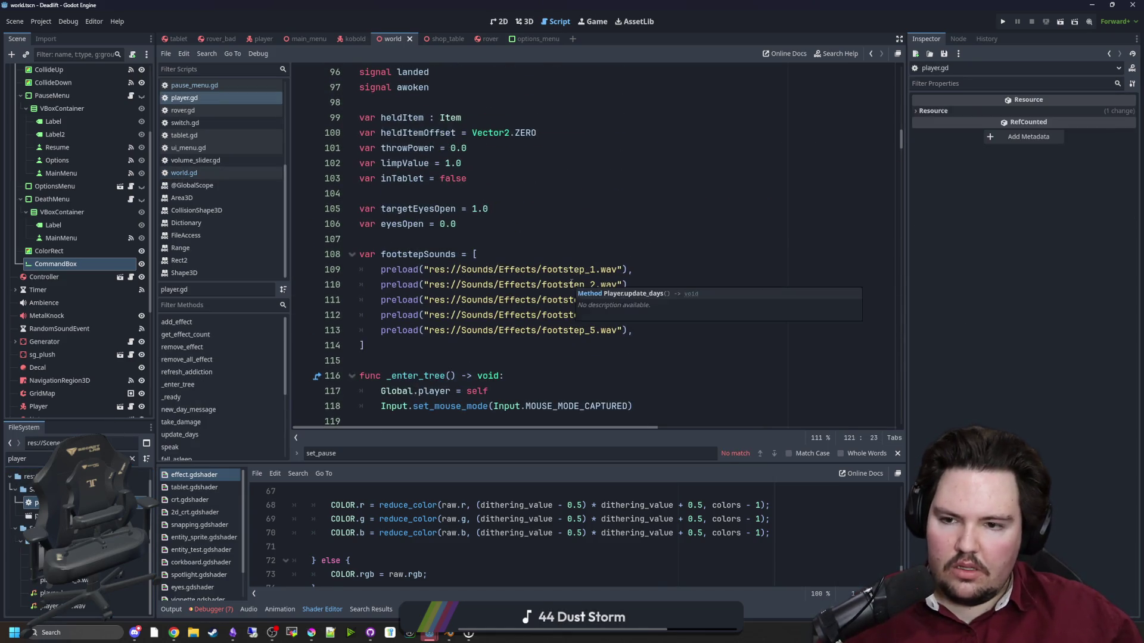
scroll(571, 284, "down", 5)
scroll(570, 284, "up", 7)
left_click(524, 271)
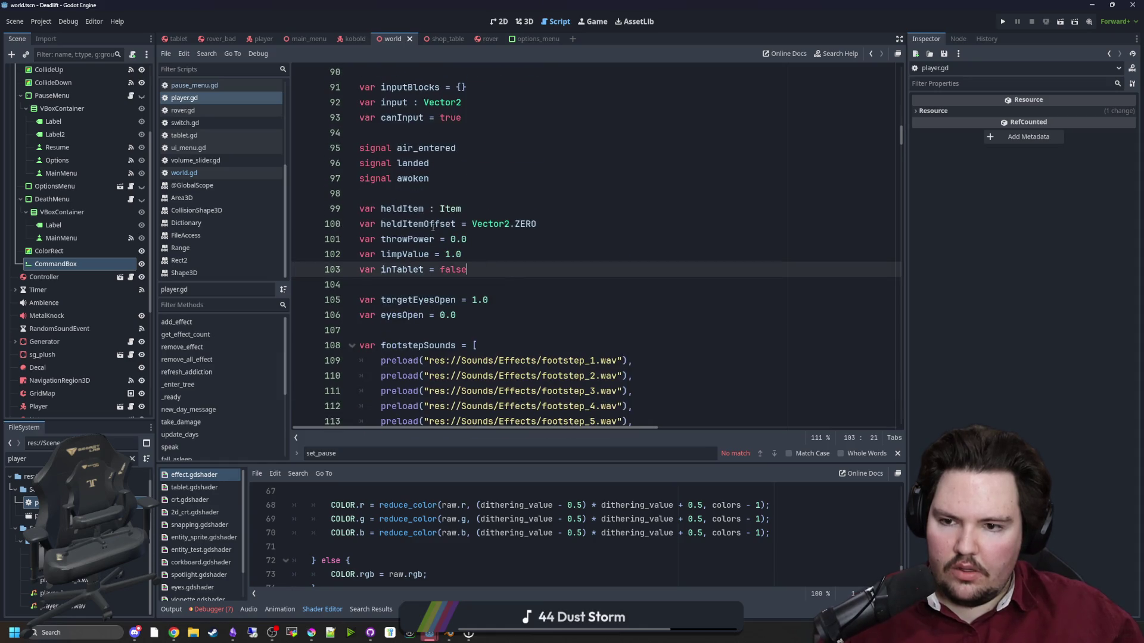
scroll(433, 228, "up", 3)
double_click(411, 224)
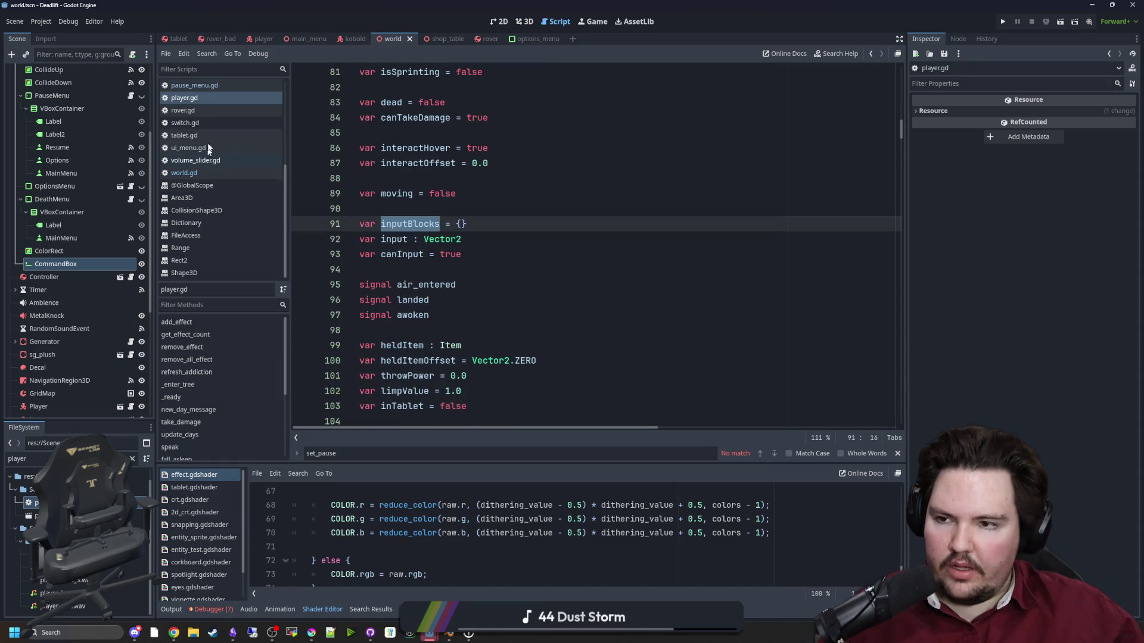
scroll(209, 149, "up", 2)
In world.gd, start a line player.inputBlocks["Command"] = under the CommandBox toggle.
left_click(197, 224)
left_click(790, 258)
key("Return")
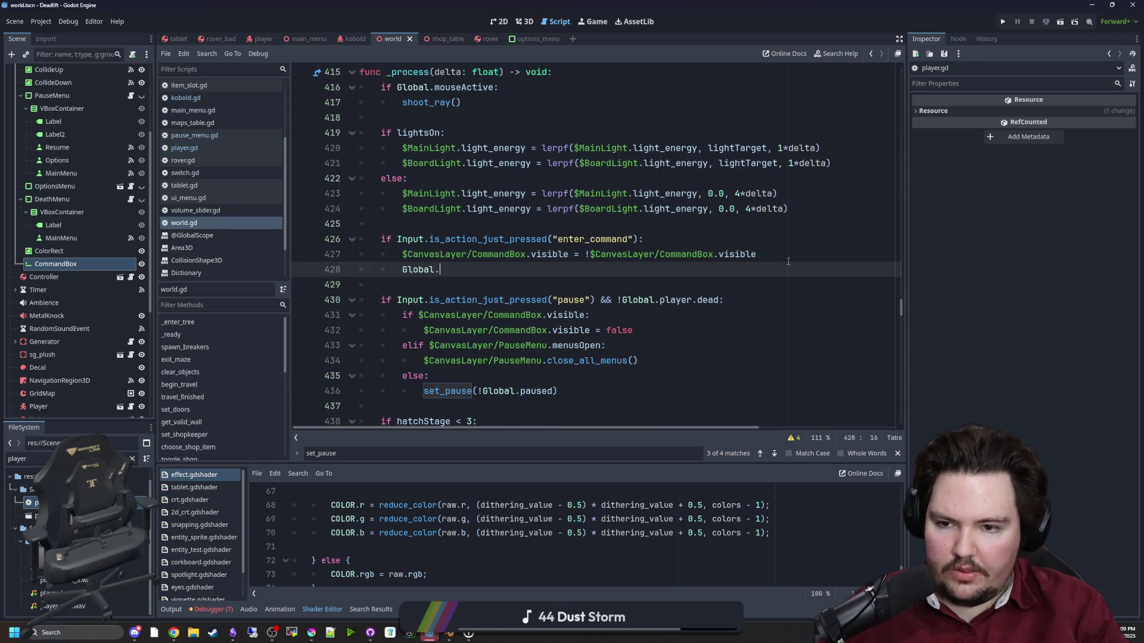
type("player.input")
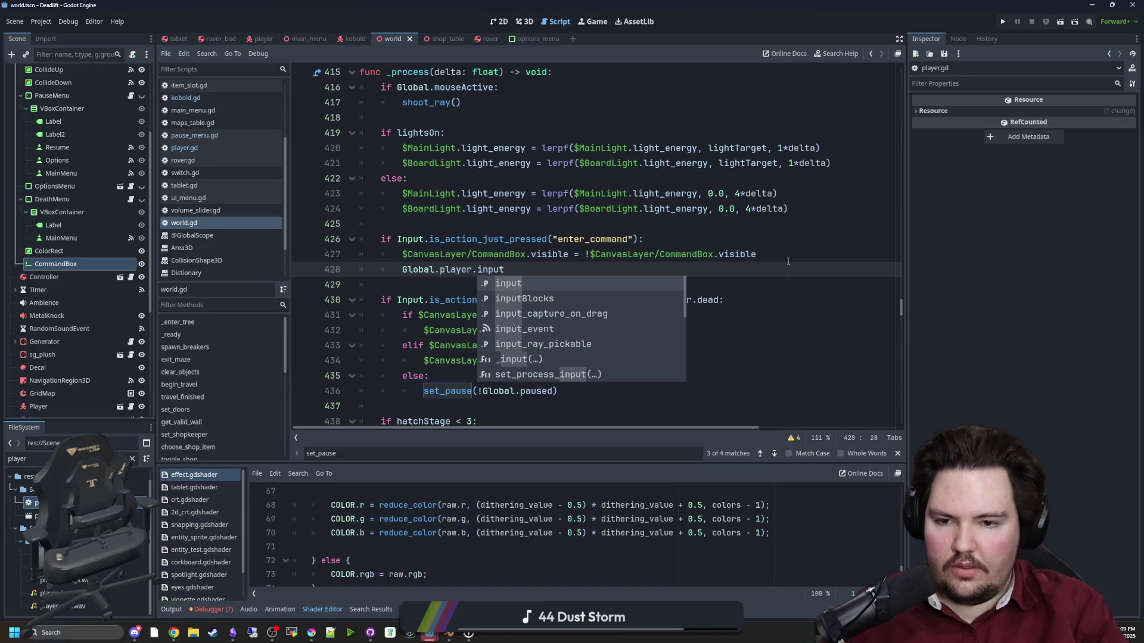
key("Down")
key("Return")
type("\"")
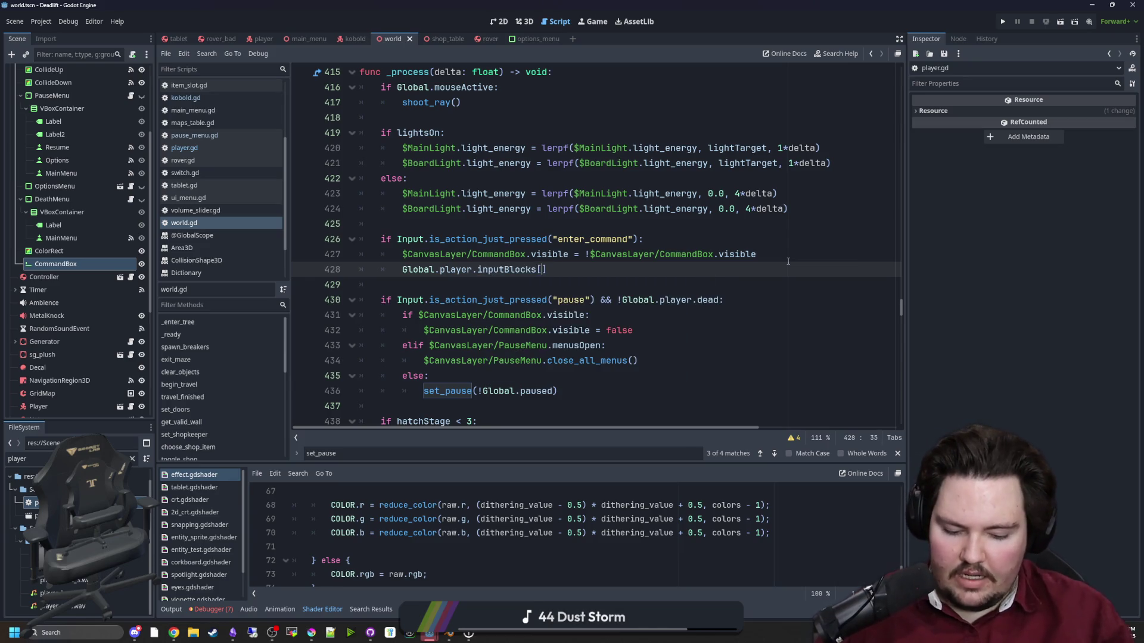
key("End")
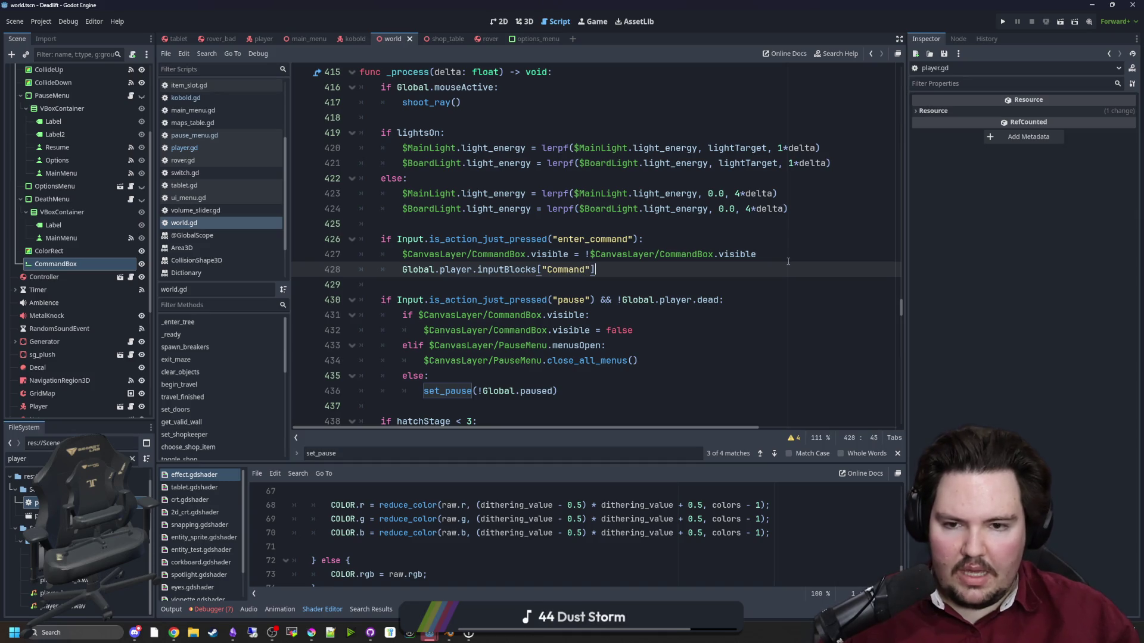
type(" =")
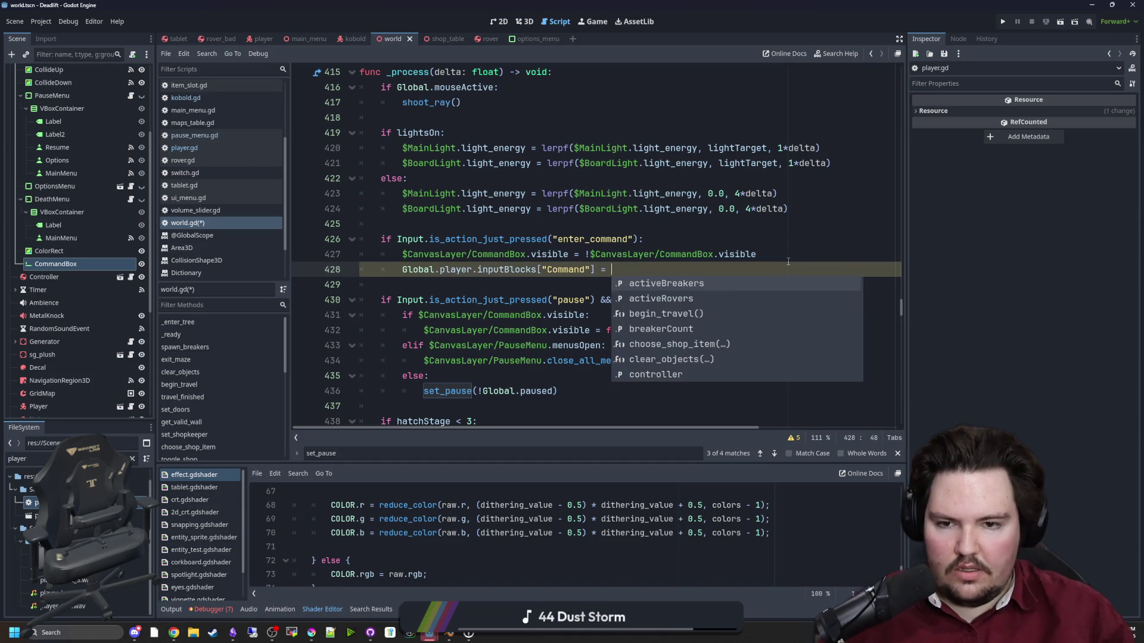
Complete the assignment with $CanvasLayer/CommandBox.visible and save world.gd.
left_click_drag(780, 253, 588, 253)
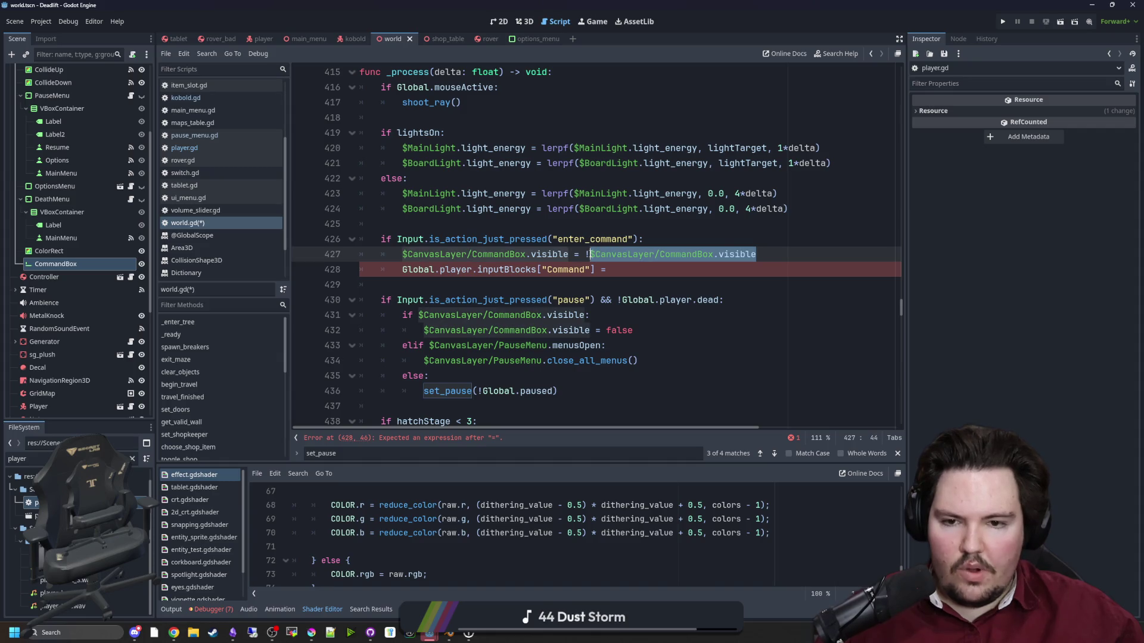
key("ctrl+c")
left_click(623, 273)
key("ctrl+v")
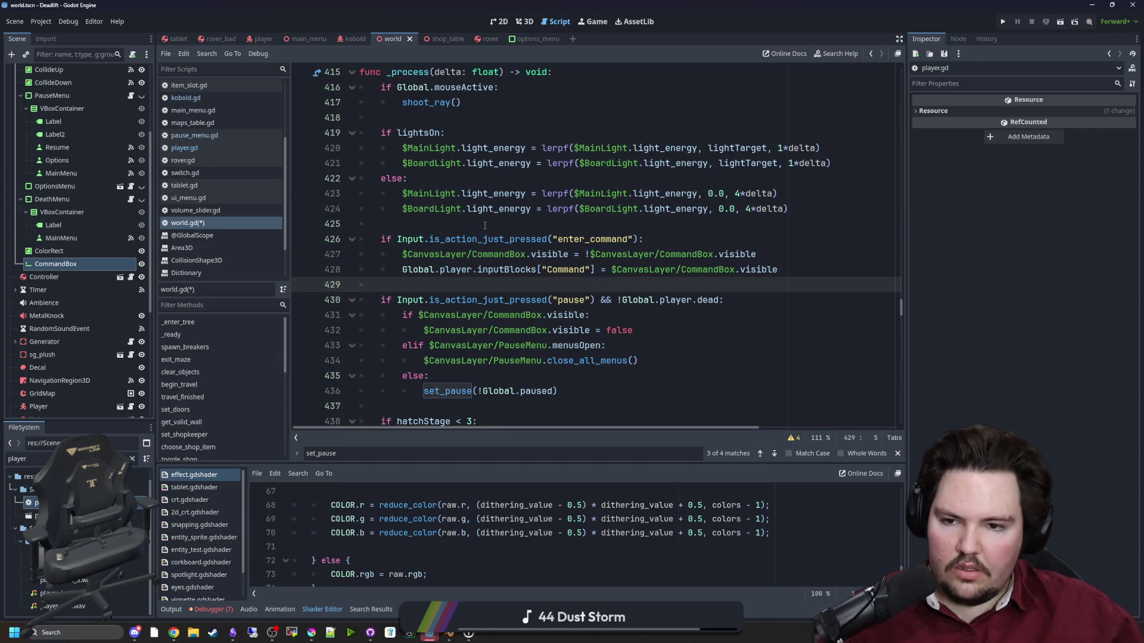
left_click(485, 224)
key("ctrl+s")
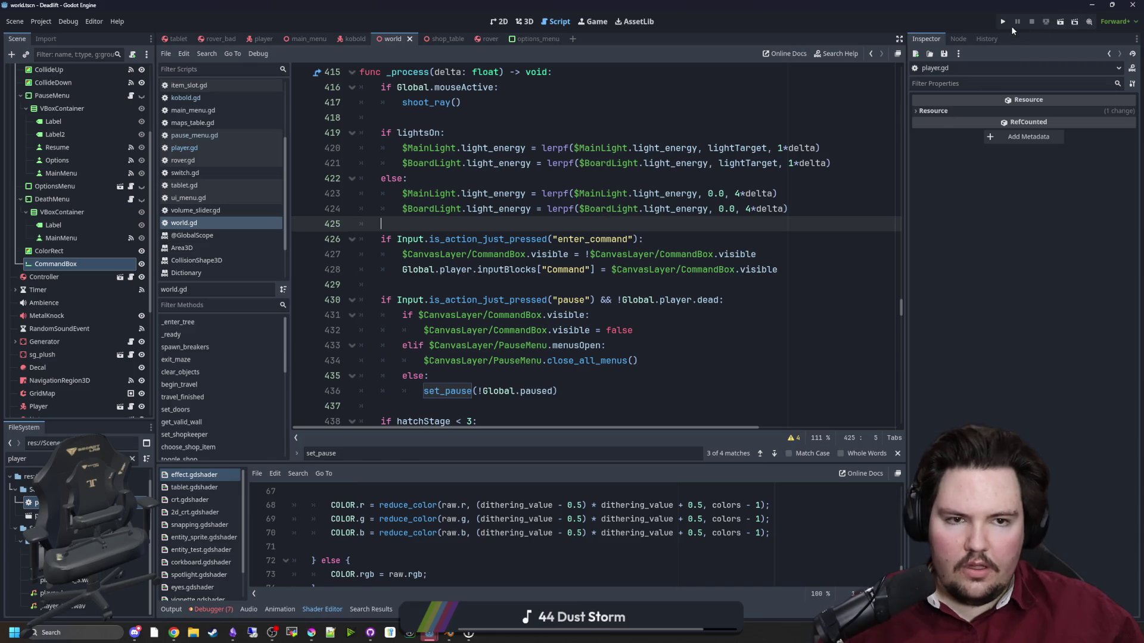
left_click(1004, 23)
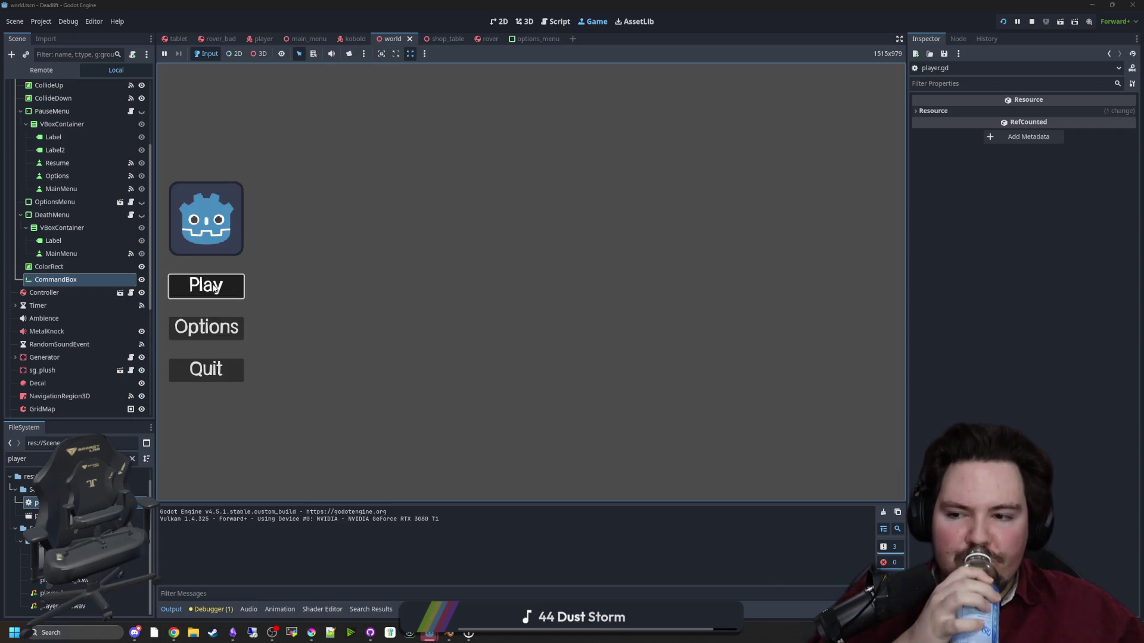
left_click(206, 286)
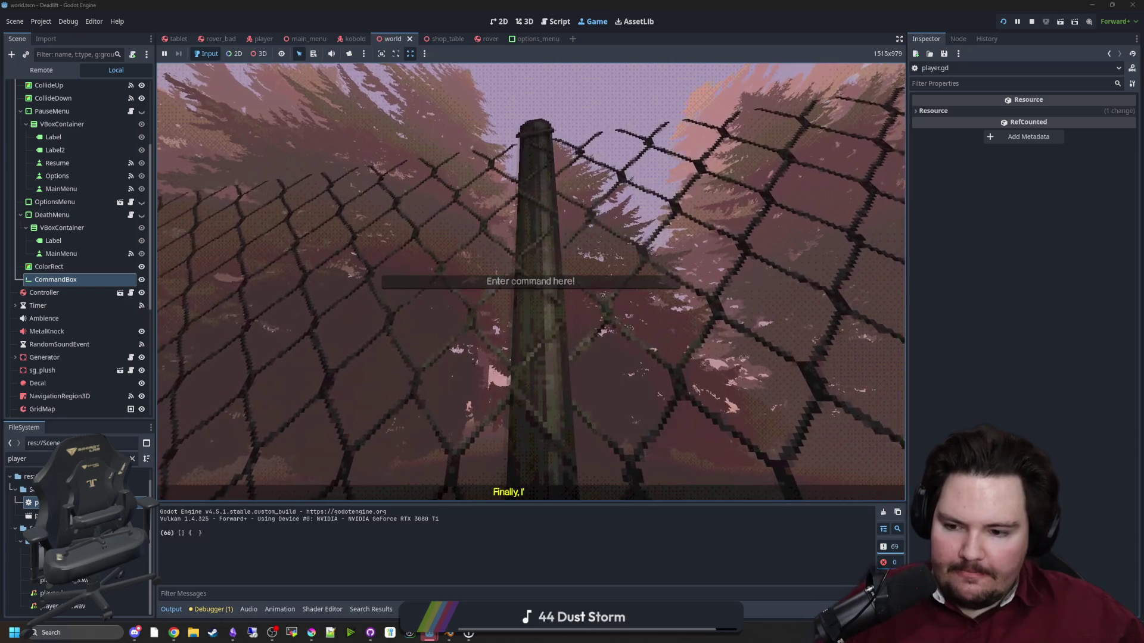
type("wd")
key("Return")
key("Escape")
key("grave")
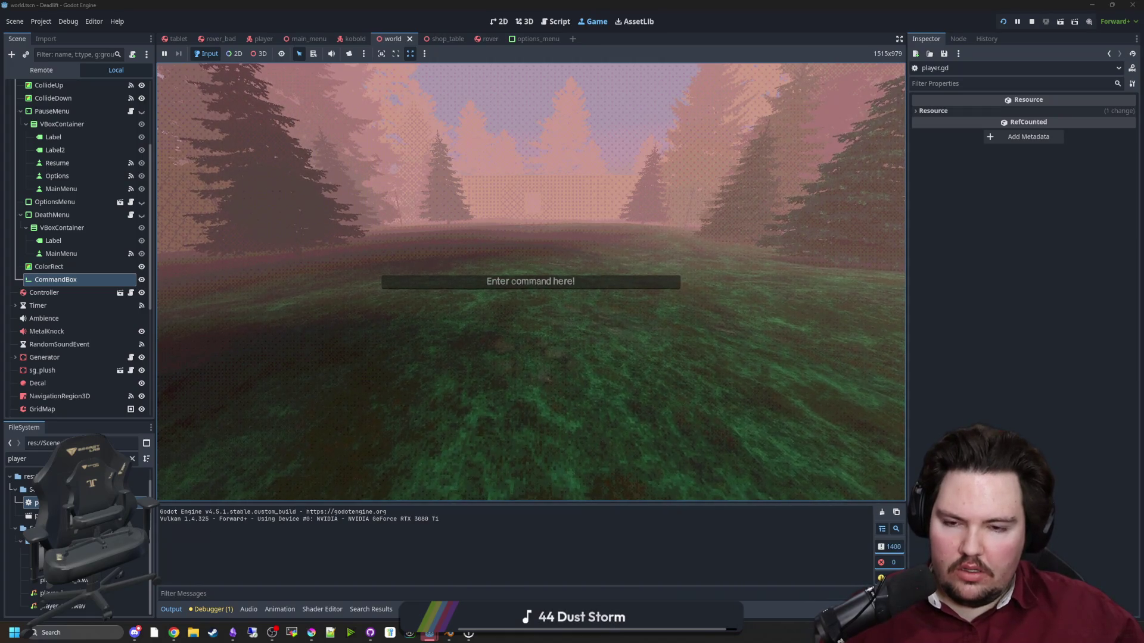
right_click(530, 282)
key("Escape")
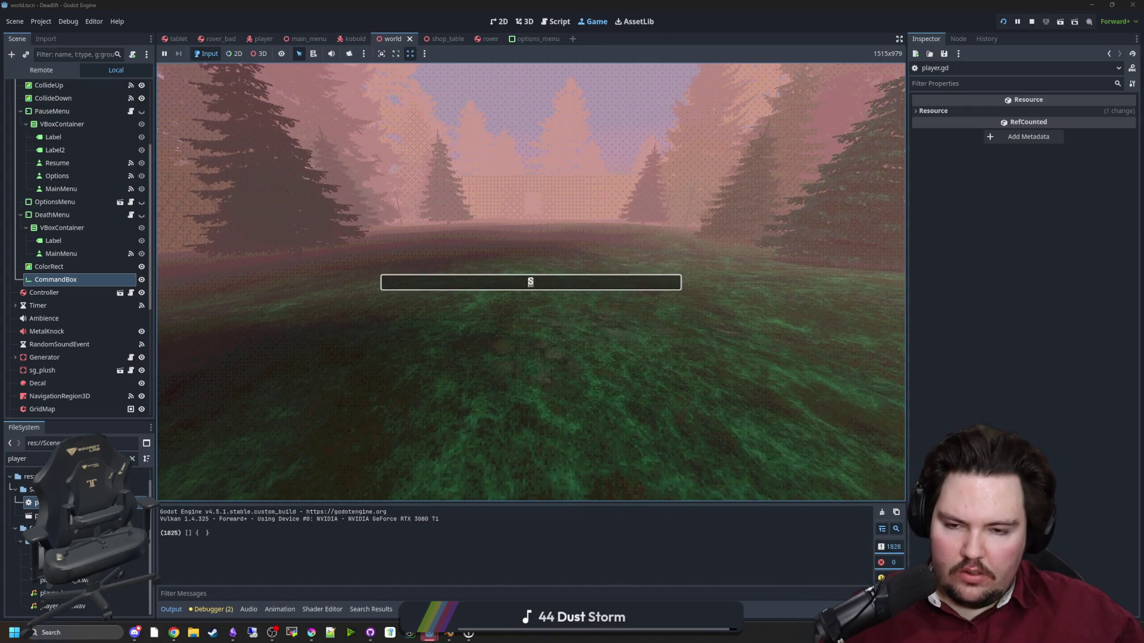
key("Escape")
key("F8")
key("Down")
key("Down")
key("Down")
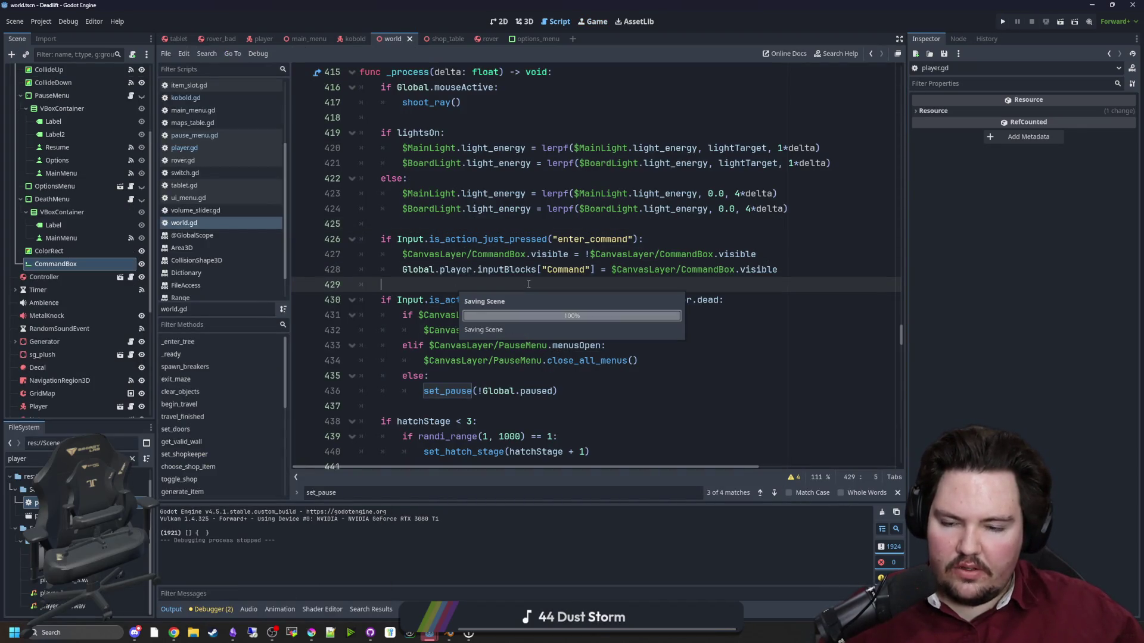
Copy the mouseActive check and MOUSE_MODE_VISIBLE line from the set_pause function.
left_click(453, 392, "ctrl")
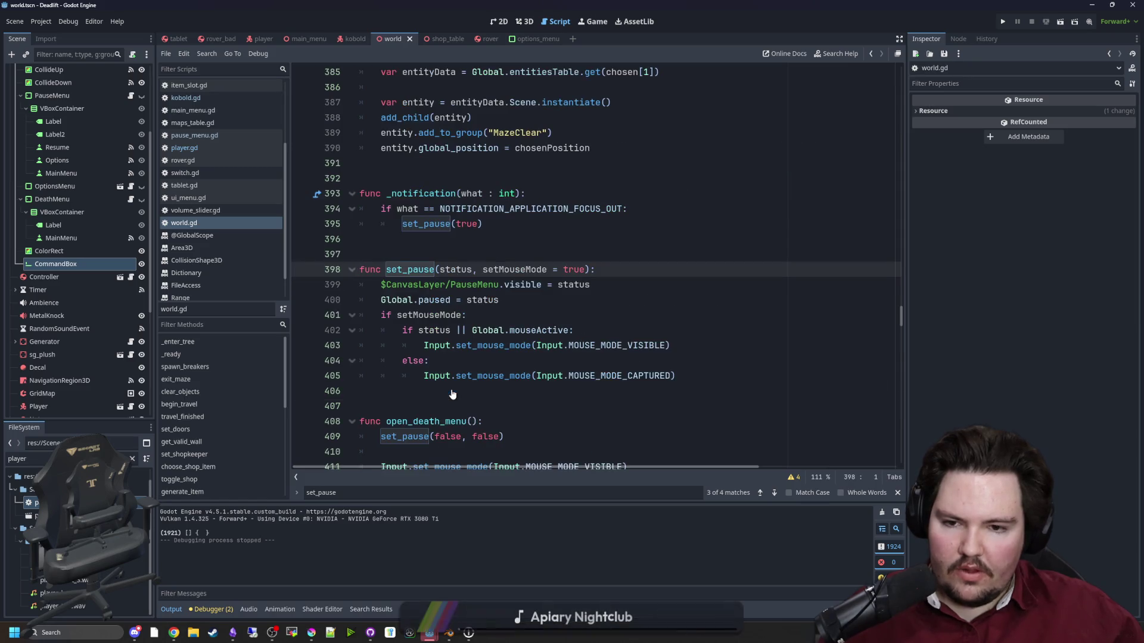
left_click(556, 315)
left_click_drag(692, 343, 477, 332)
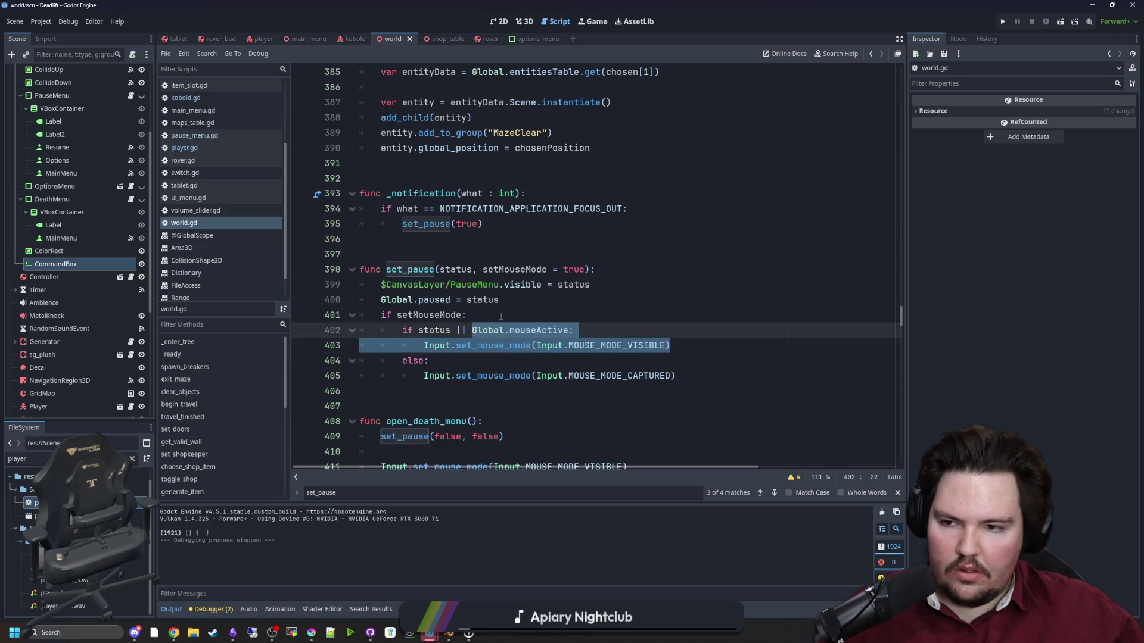
left_click(500, 316)
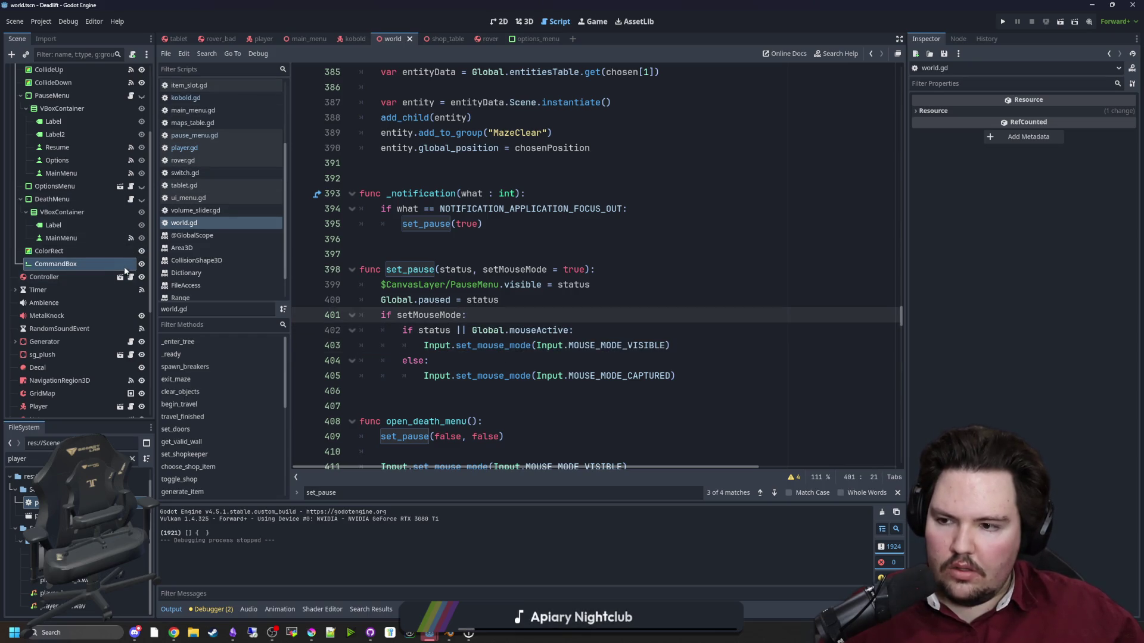
left_click(205, 228)
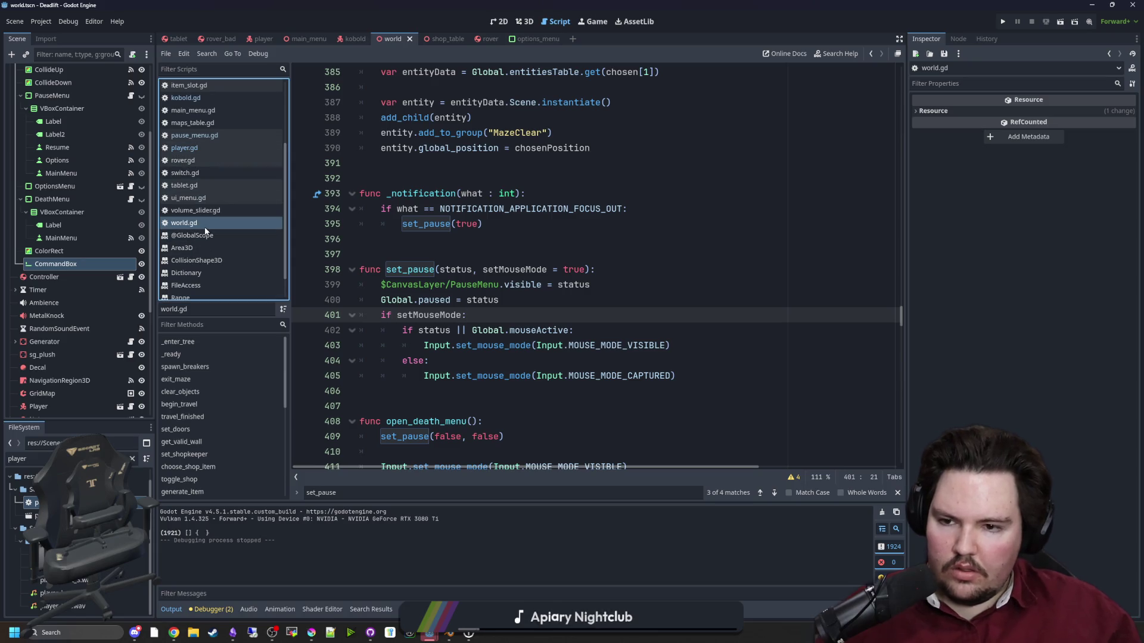
left_click(489, 240)
Find 'command' and paste the mouse-visibility lines on a new line under the enter_command block.
key("ctrl+f")
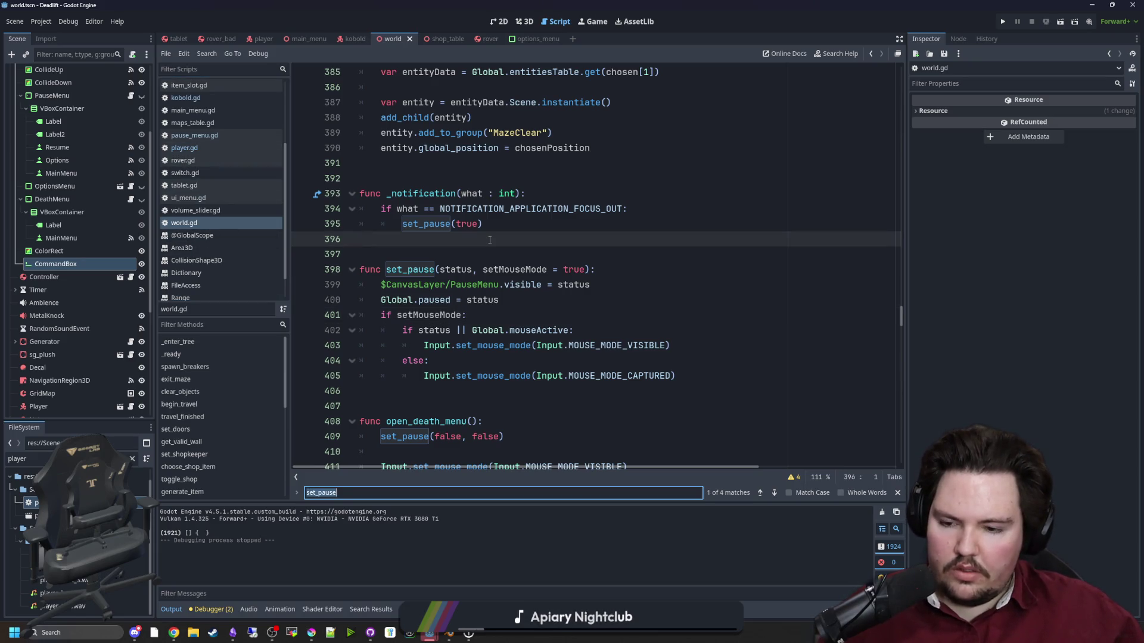
type("command")
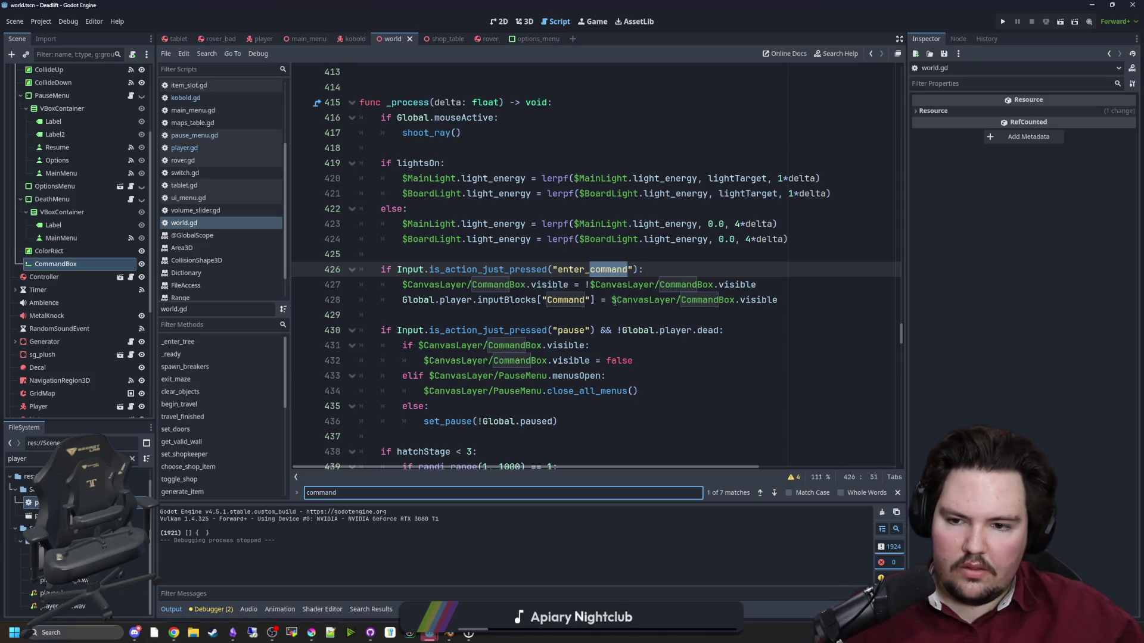
left_click(824, 254)
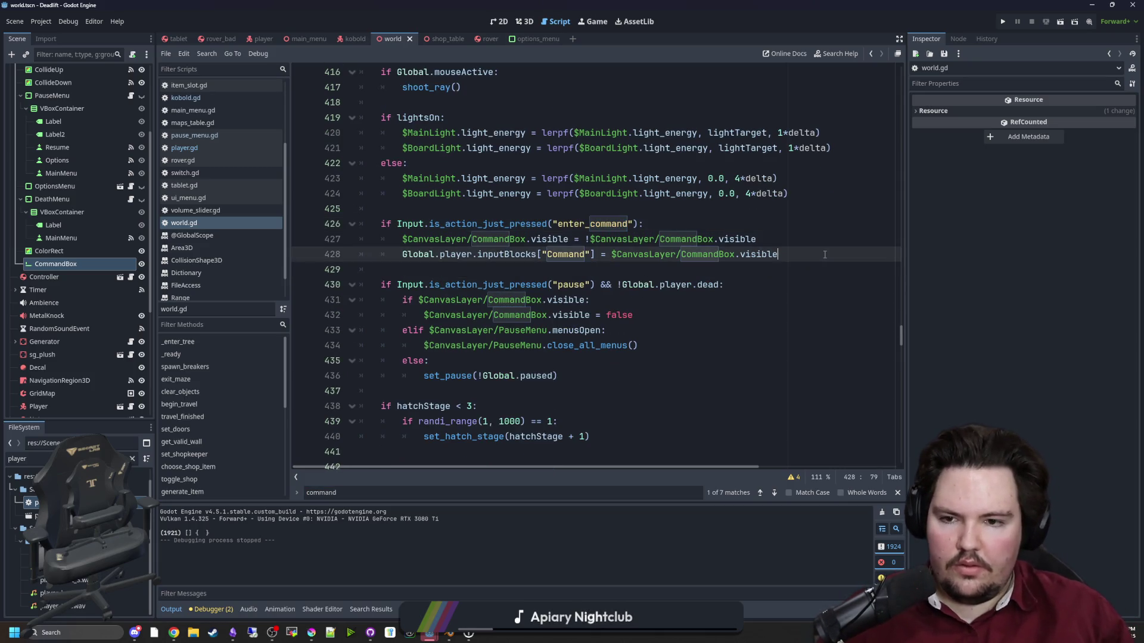
key("Return")
key("Return")
key("ctrl+v")
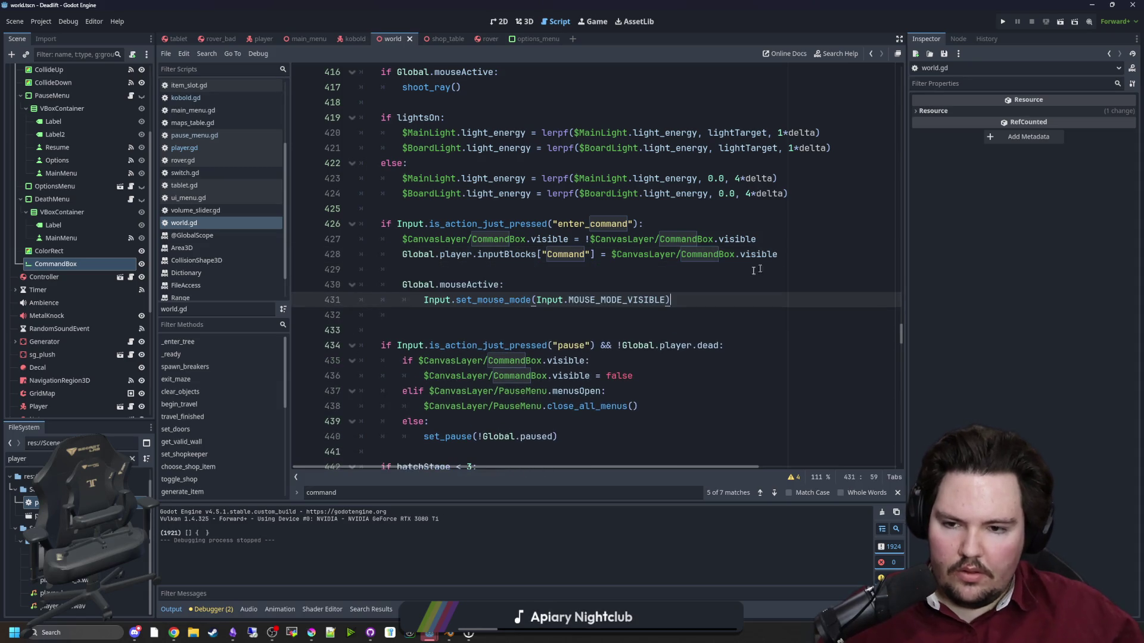
left_click_drag(905, 264, 1043, 264)
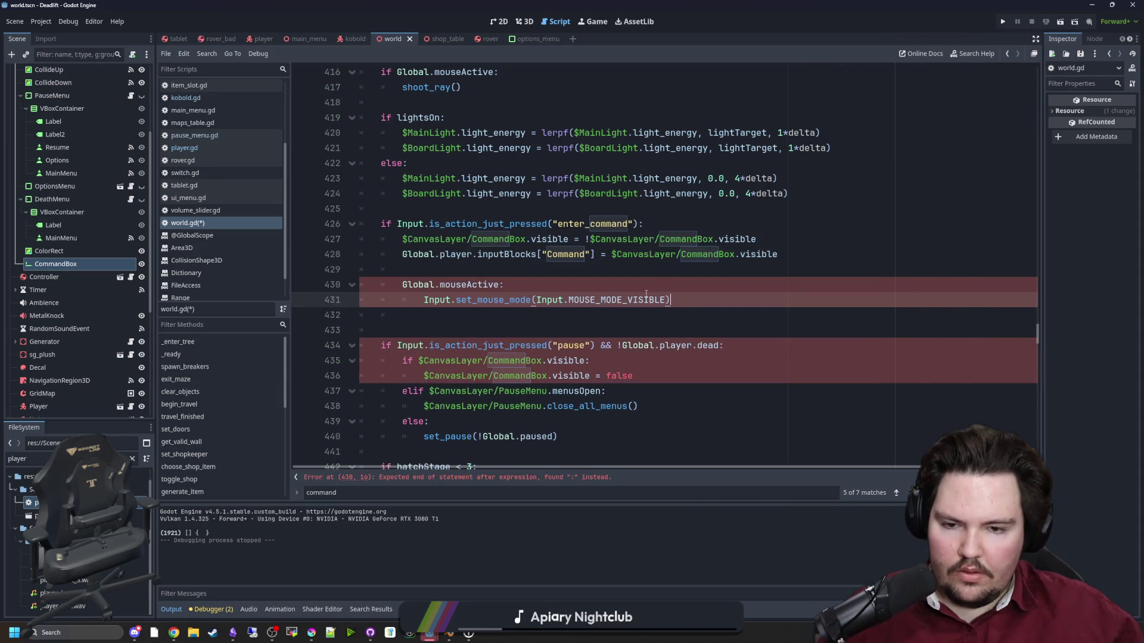
Comment out the two pasted mouseActive and MOUSE_MODE_VISIBLE lines with Ctrl+K.
left_click(509, 286)
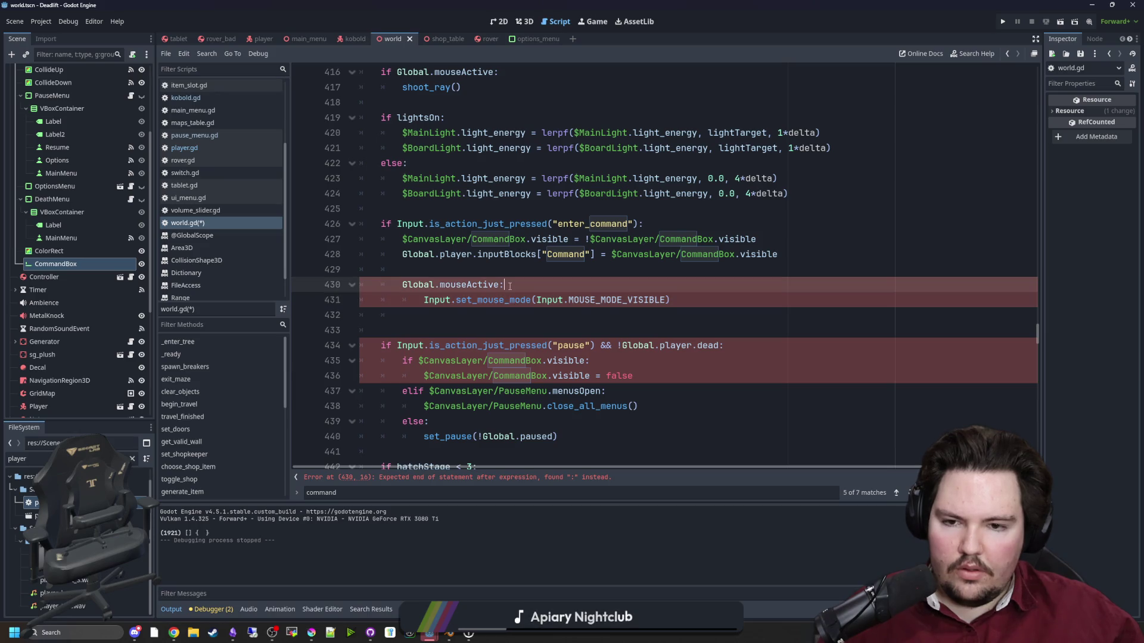
scroll(510, 286, "down", 2)
left_click(429, 330)
left_click(599, 233)
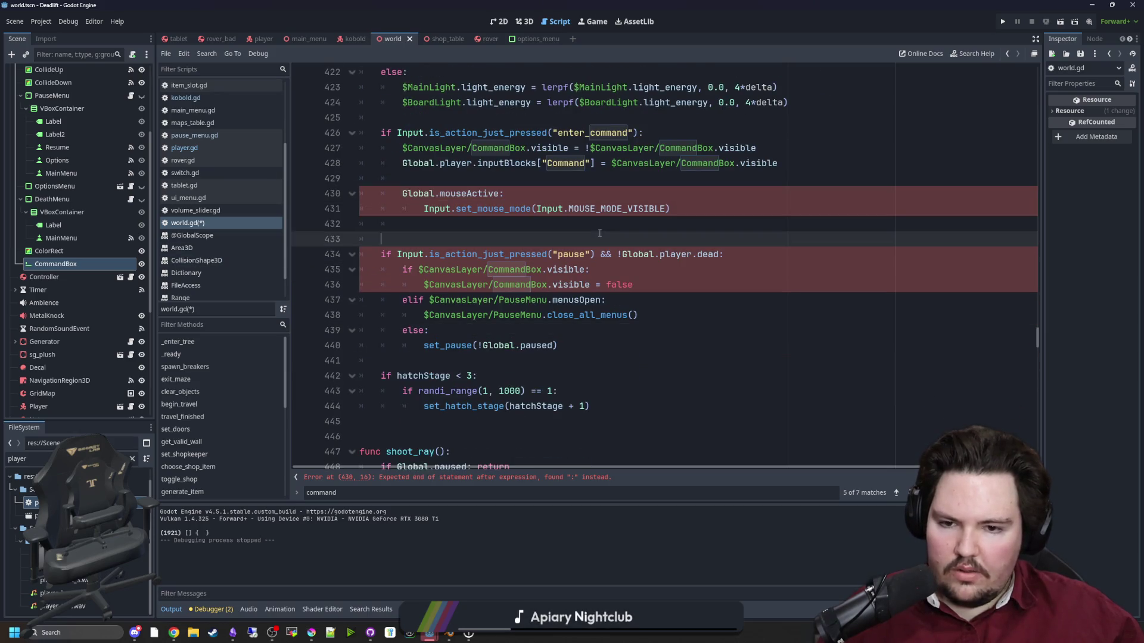
left_click(468, 346)
key("Up")
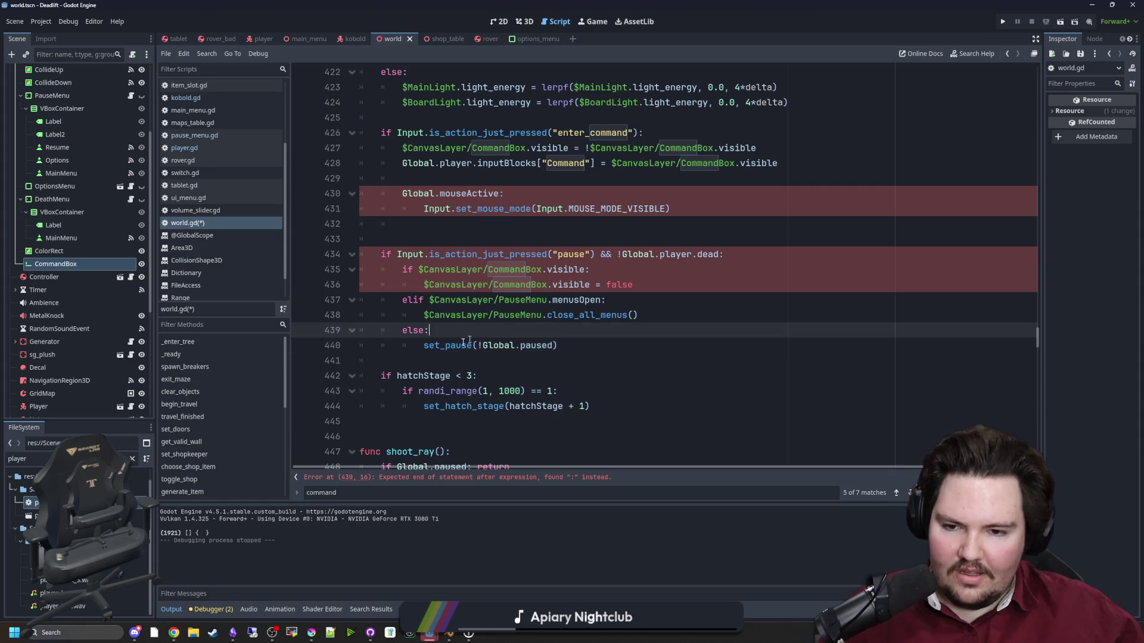
scroll(457, 264, "up", 1)
left_click_drag(403, 239, 456, 270)
key("ctrl+k")
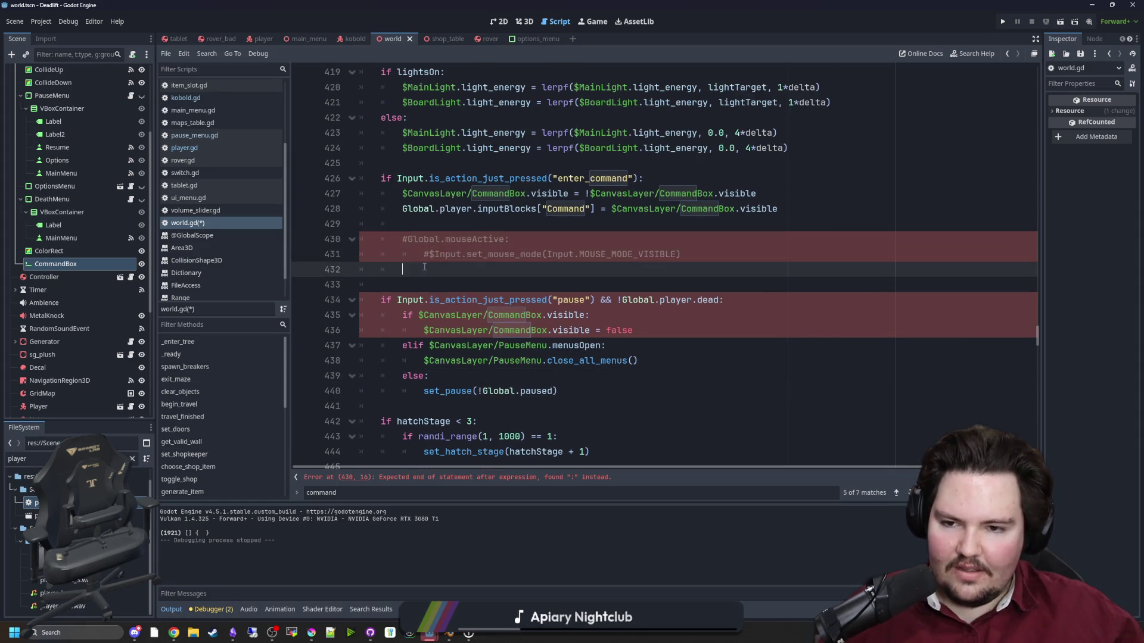
Select the if/else mouse-mode block inside set_pause.
left_click(450, 393, "ctrl")
left_click_drag(675, 375, 343, 319)
key("ctrl+c")
left_click(361, 252)
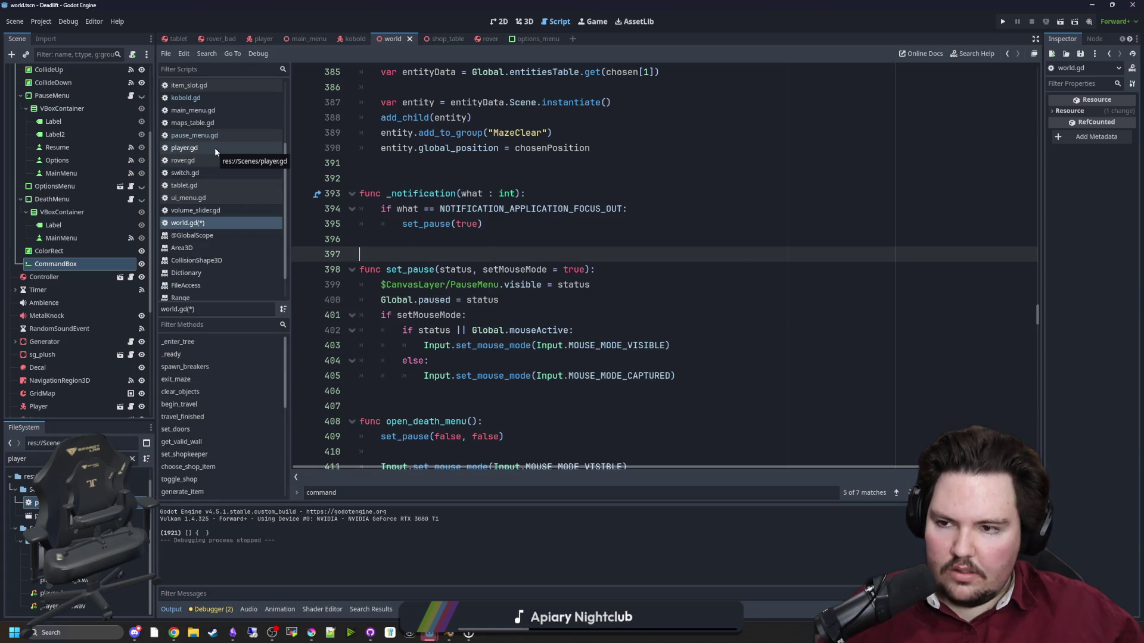
Paste the set_pause if/else mouse-mode block under enter_command and fix its indentation.
key("ctrl+f")
type("set_comma")
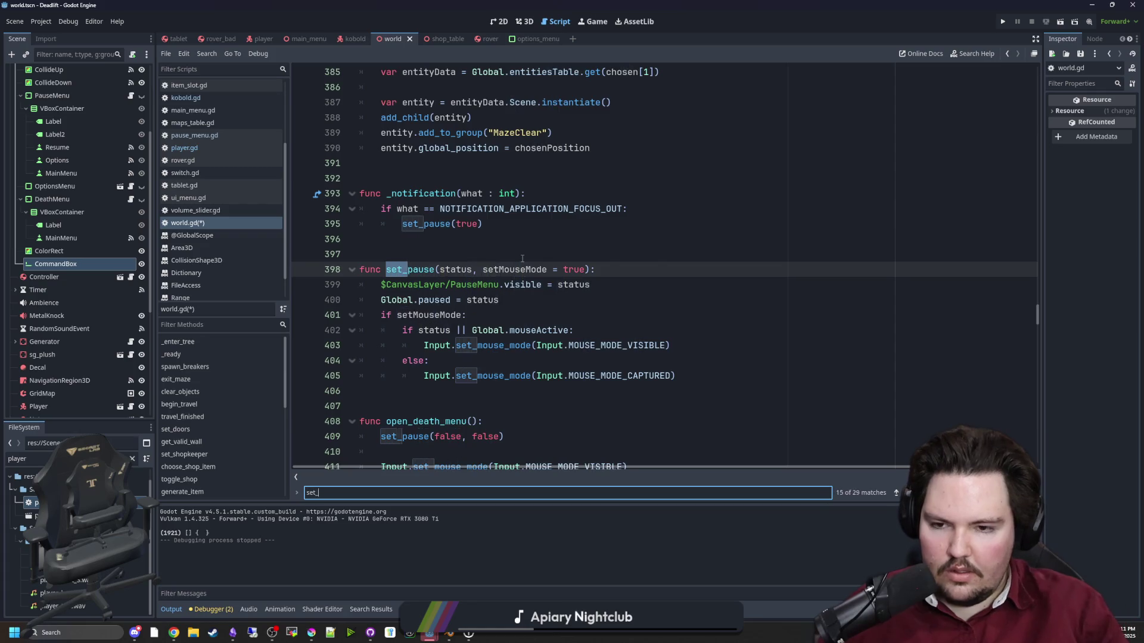
key("ctrl+z")
type("command")
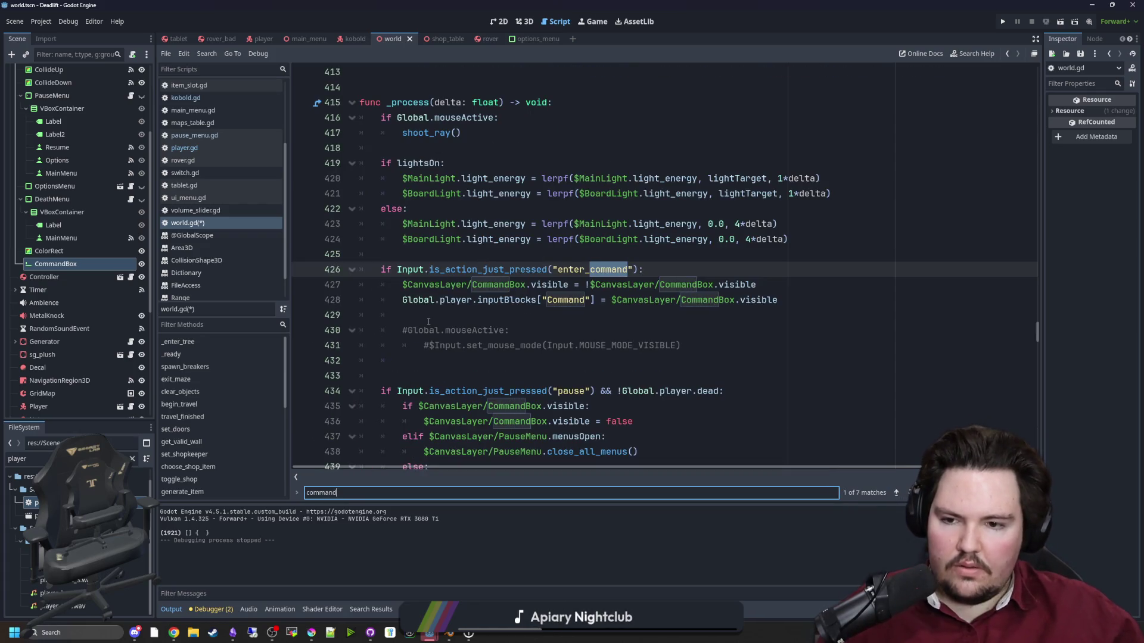
left_click(428, 322)
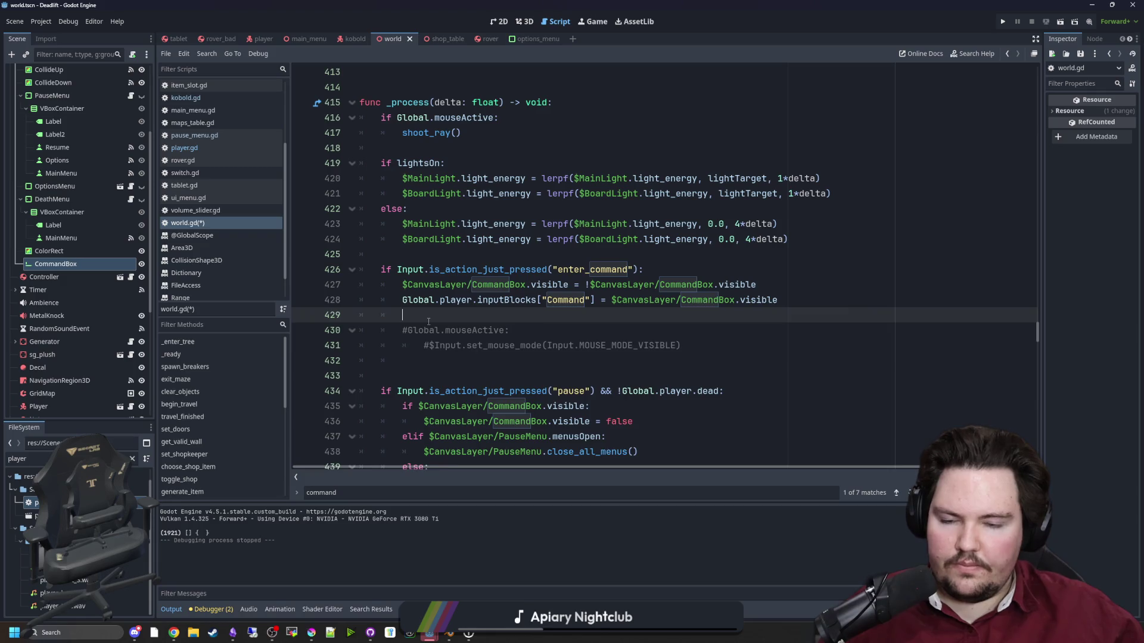
key("Return")
key("ctrl+v")
left_click(418, 334)
key("BackSpace")
mouse_move(679, 394)
left_mouse_down()
mouse_move(369, 358)
mouse_move(360, 344)
left_mouse_up()
key("Tab")
Remove the 'if setMouseMode' condition and unindent the remaining if/else block.
left_click(447, 314)
scroll(447, 314, "down", 2)
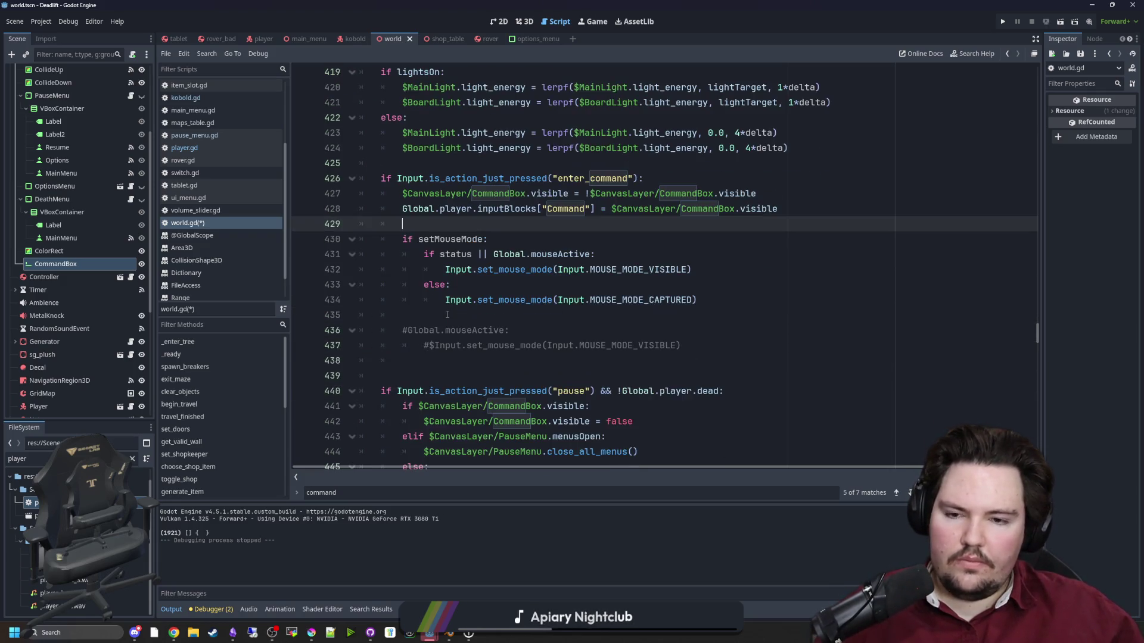
left_click(476, 313)
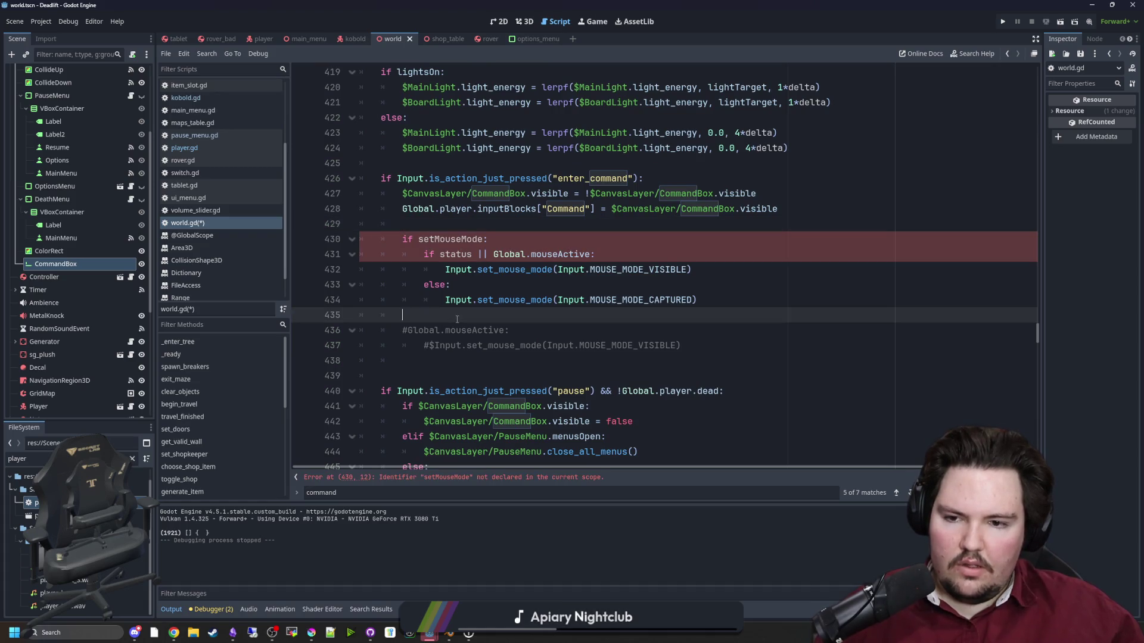
scroll(458, 303, "up", 3)
scroll(458, 304, "down", 1)
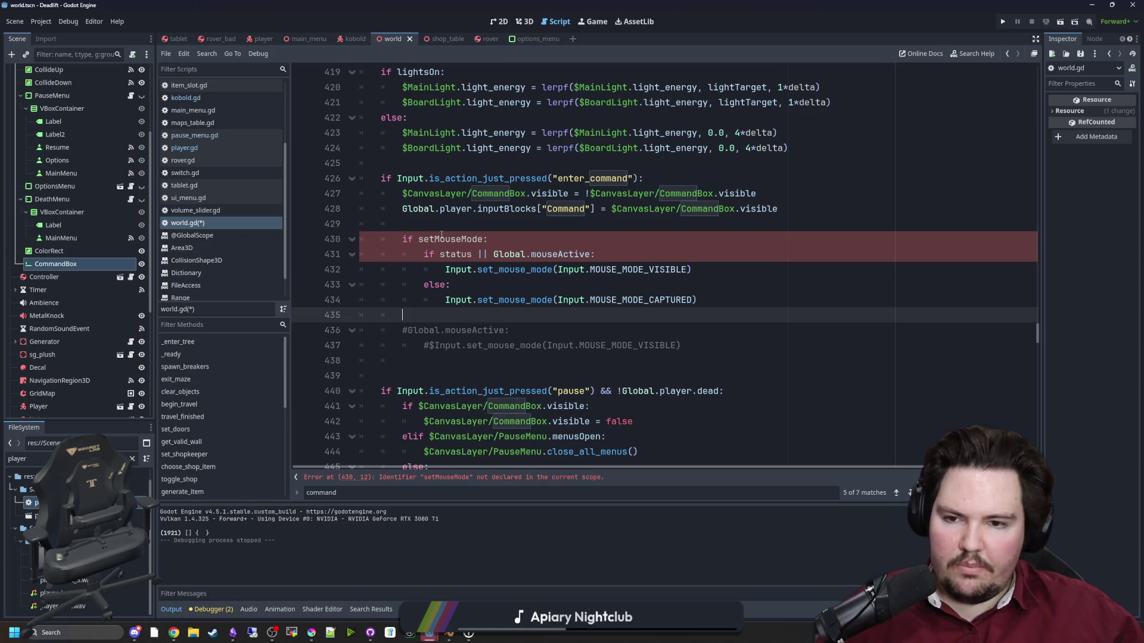
left_click_drag(451, 240, 343, 249)
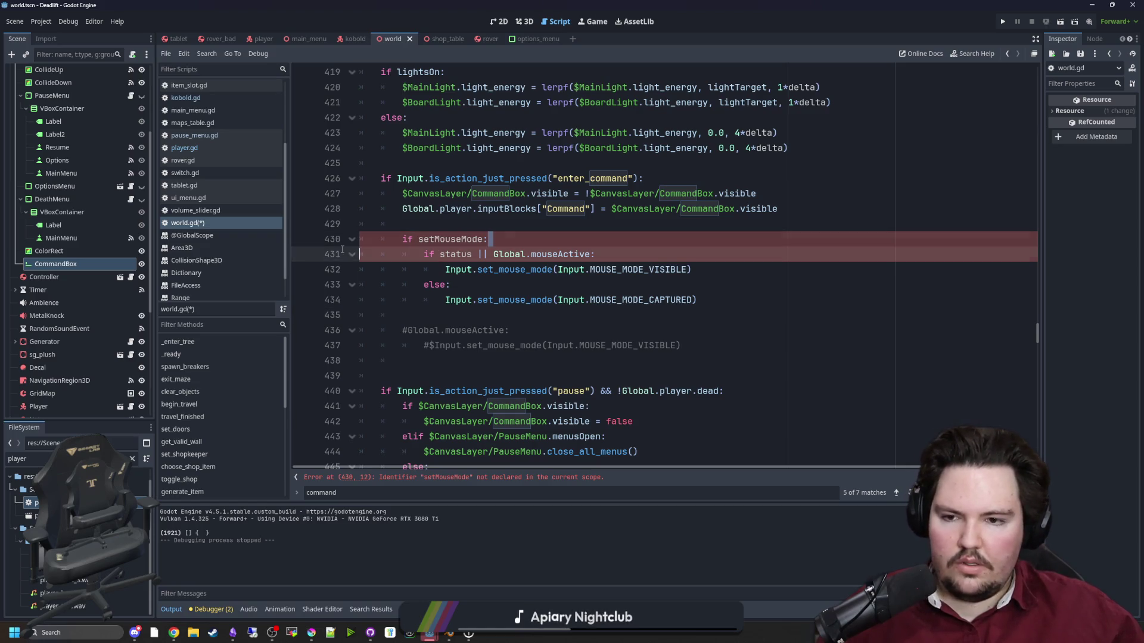
key("BackSpace")
key("BackSpace")
key("shift+Down")
key("shift+Down")
key("shift+Down")
key("shift+Tab")
left_click(499, 231)
Replace 'status' in the condition with $CanvasLayer/CommandBox.visible.
double_click(500, 194)
left_click_drag(569, 197, 404, 197)
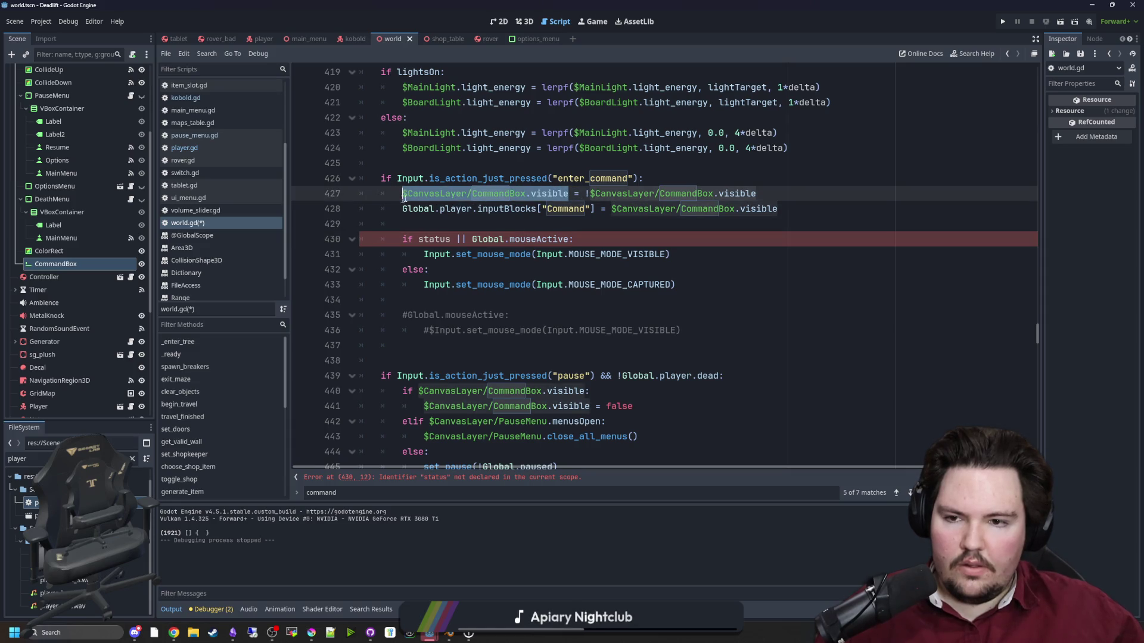
key("ctrl+c")
double_click(434, 239)
key("ctrl+v")
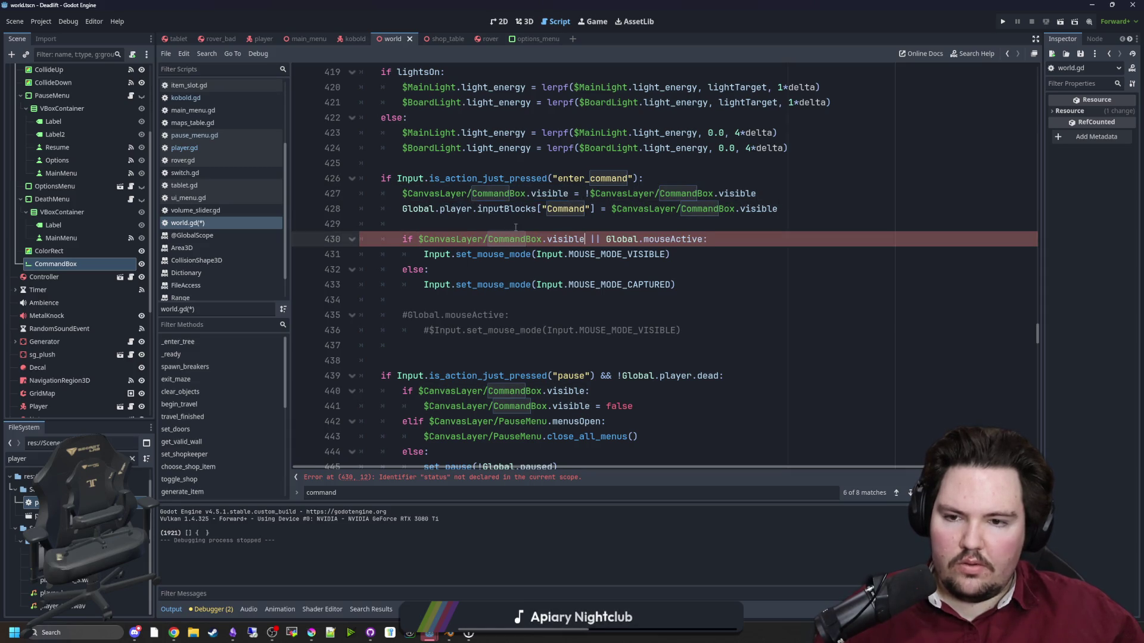
key("Up")
Delete the old commented-out mouse lines, hide the CommandBox node by default, and save.
left_click_drag(685, 346, 424, 299)
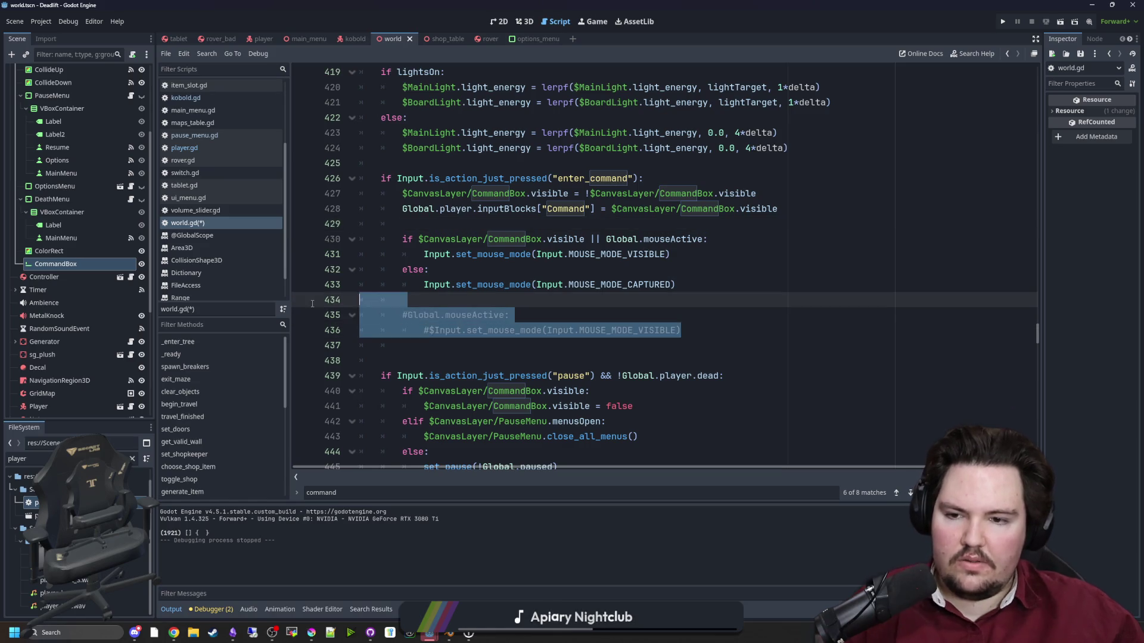
key("BackSpace")
key("Delete")
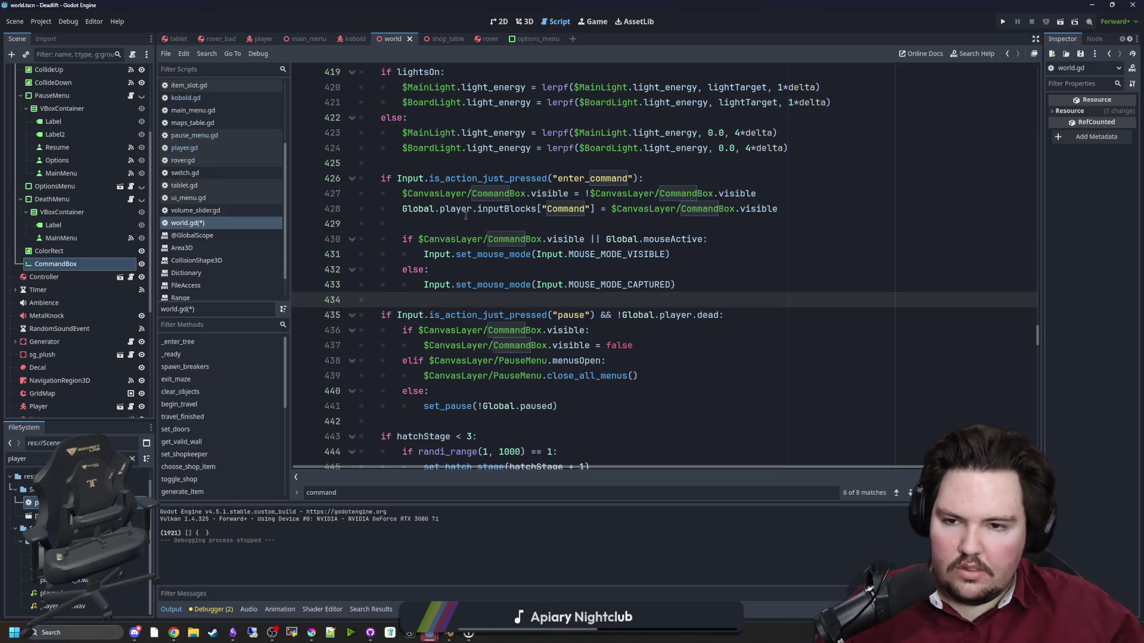
left_click(465, 219)
key("ctrl+s")
left_click(141, 264)
key("ctrl+s")
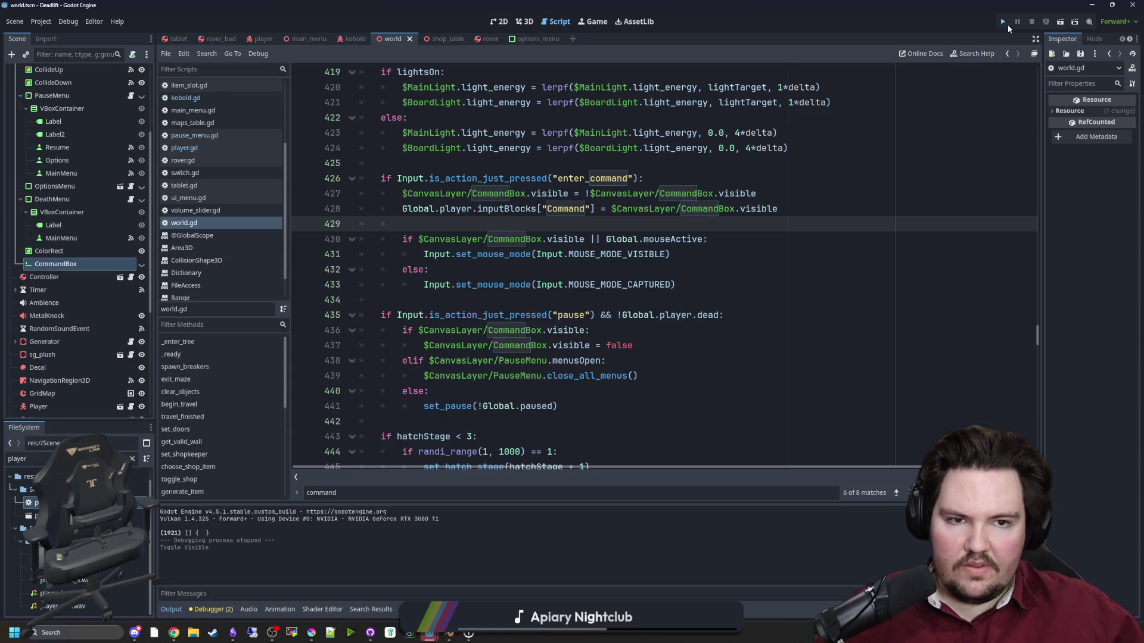
Run the project, type 'dwasdwasd' into the command box, close it, and pause the game.
left_click(1004, 23)
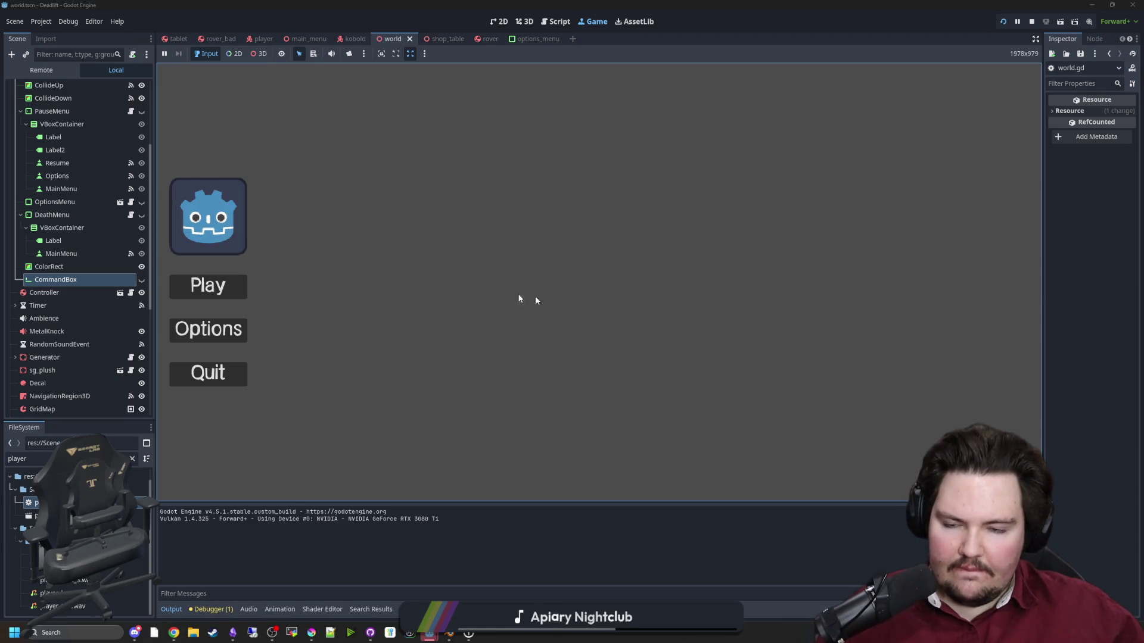
key("Return")
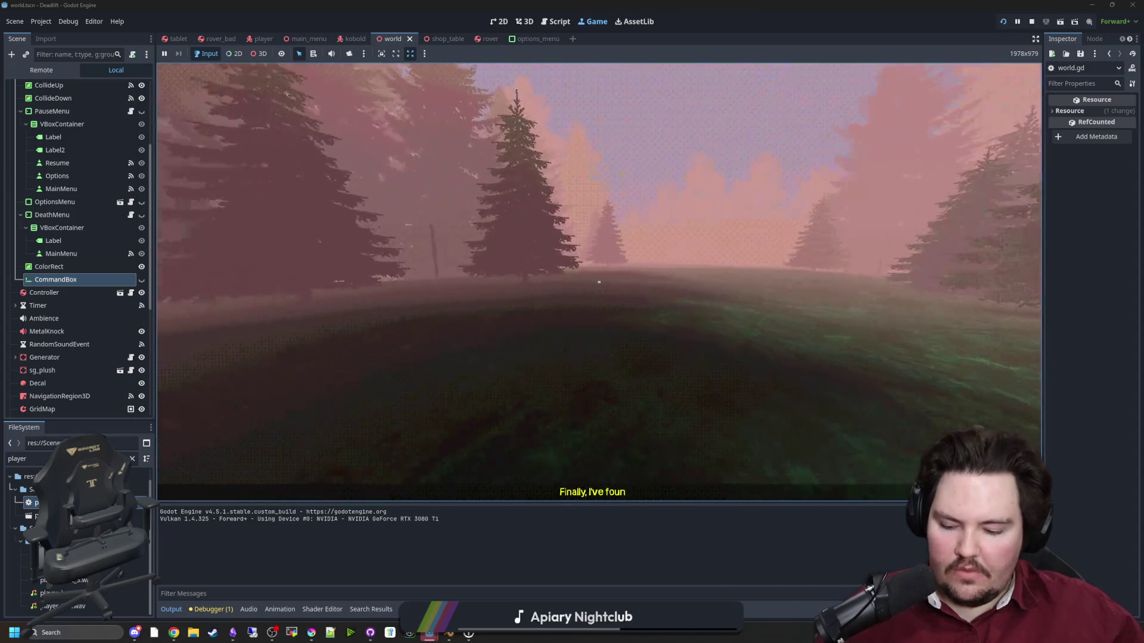
left_click(658, 285)
type("dwasdwasd")
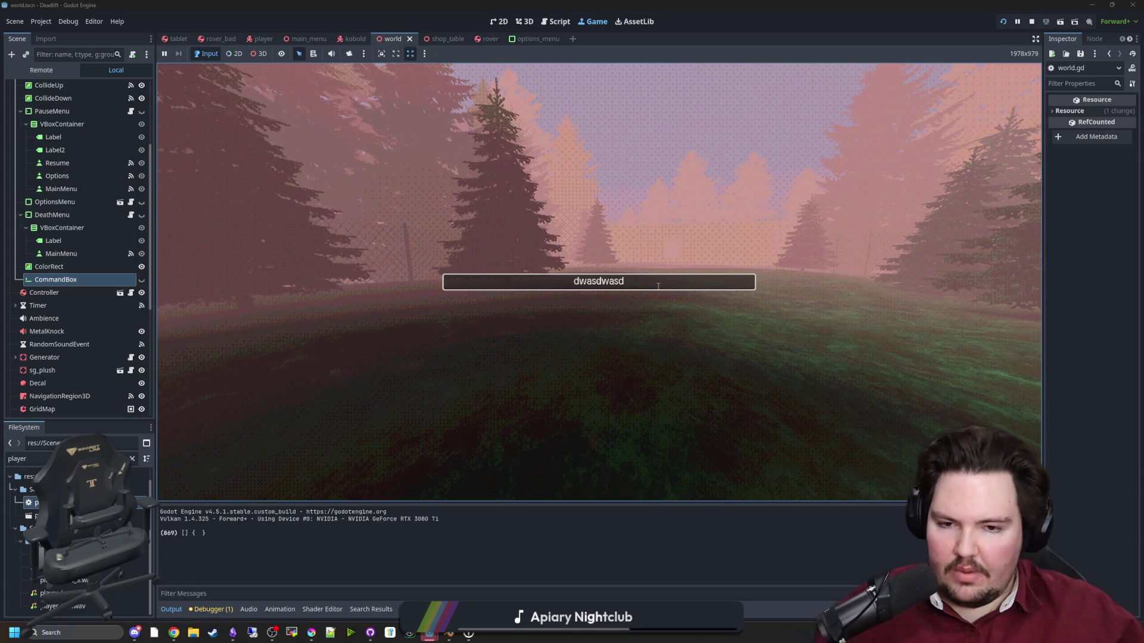
key("Return")
left_click(641, 307)
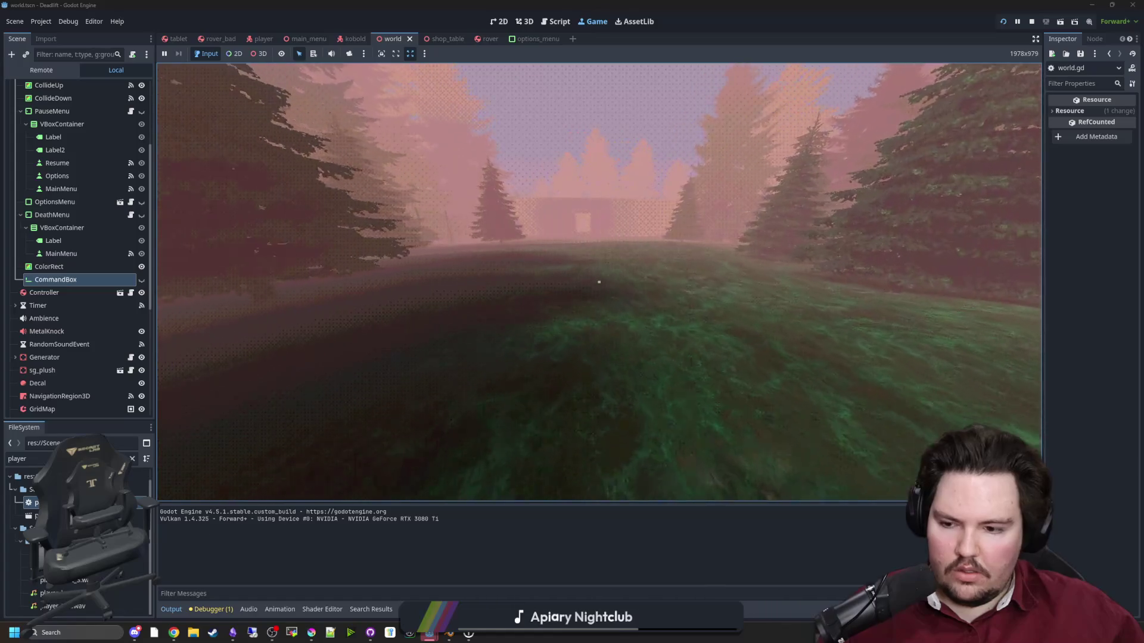
key("super")
left_click(96, 270)
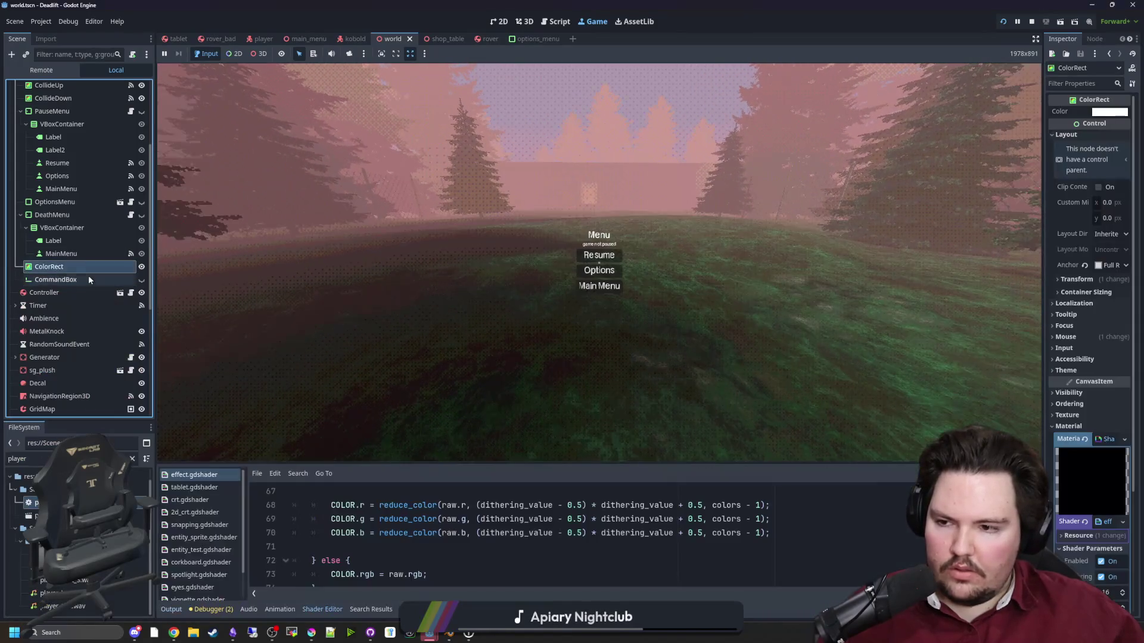
Open world.gd and start a new command function below the hatchStage block.
key("ctrl+F3")
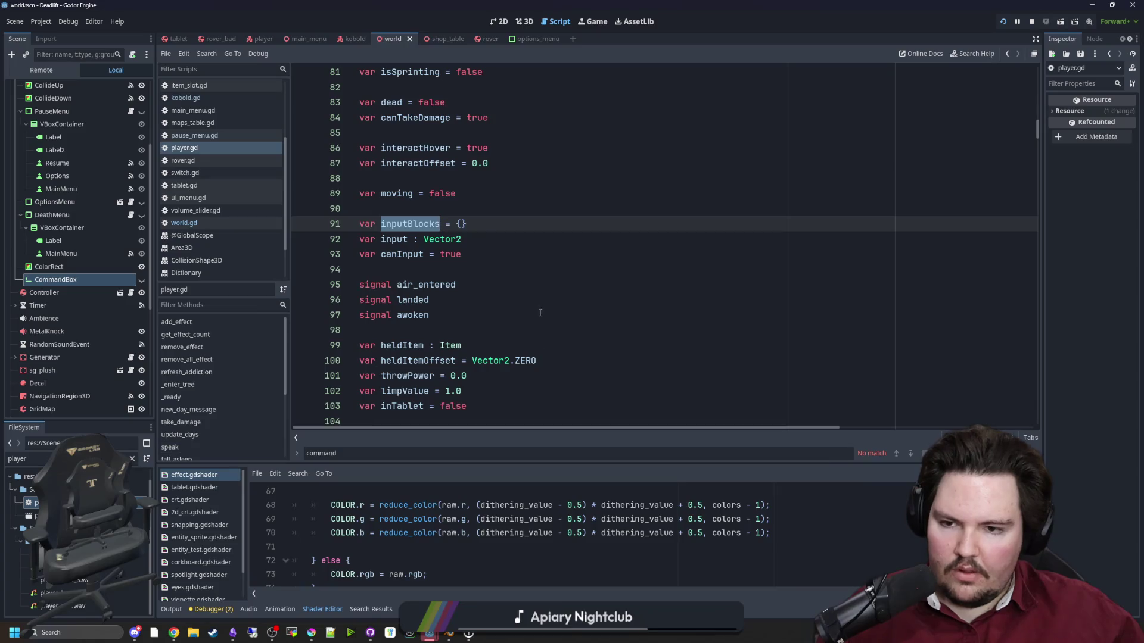
left_click(184, 223)
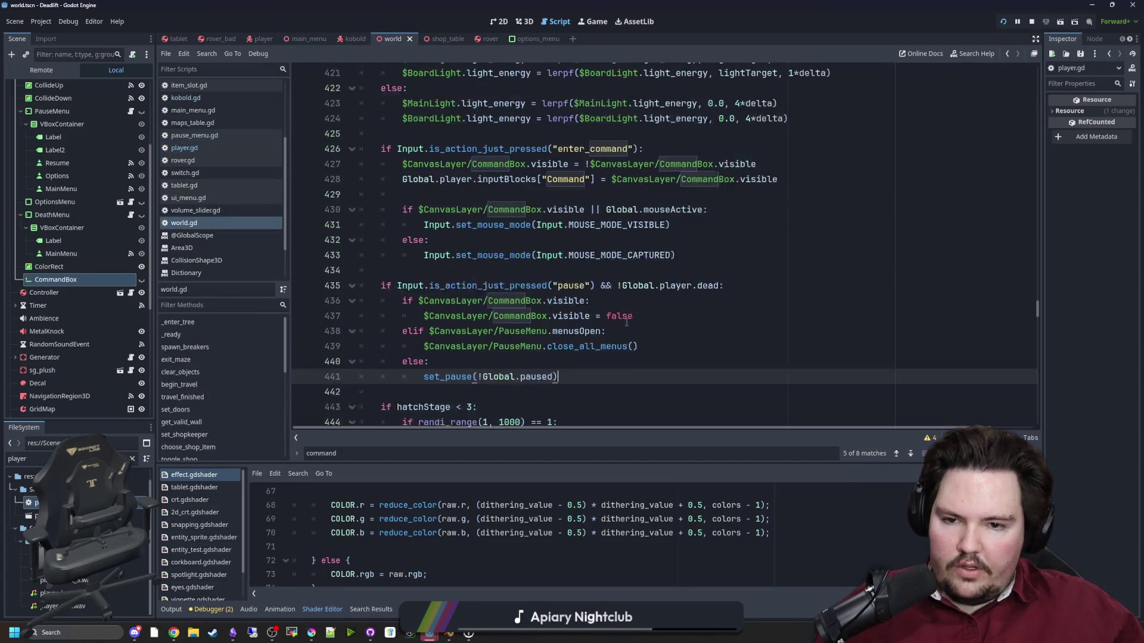
scroll(626, 321, "up", 1)
left_click(604, 332)
left_click(654, 344)
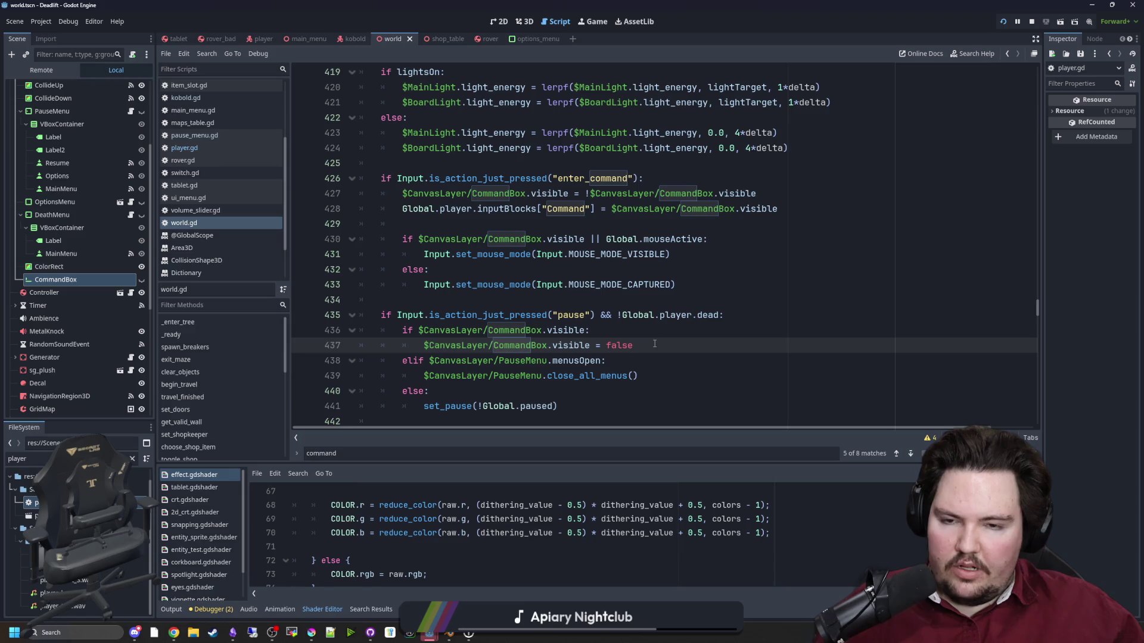
left_click(673, 300)
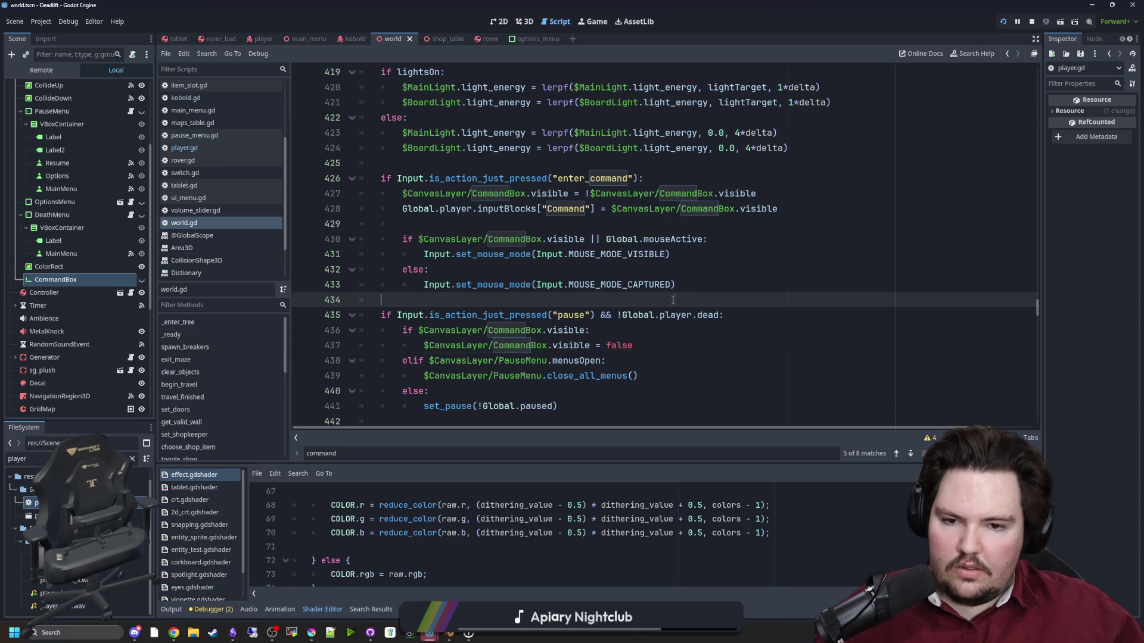
scroll(419, 302, "down", 4)
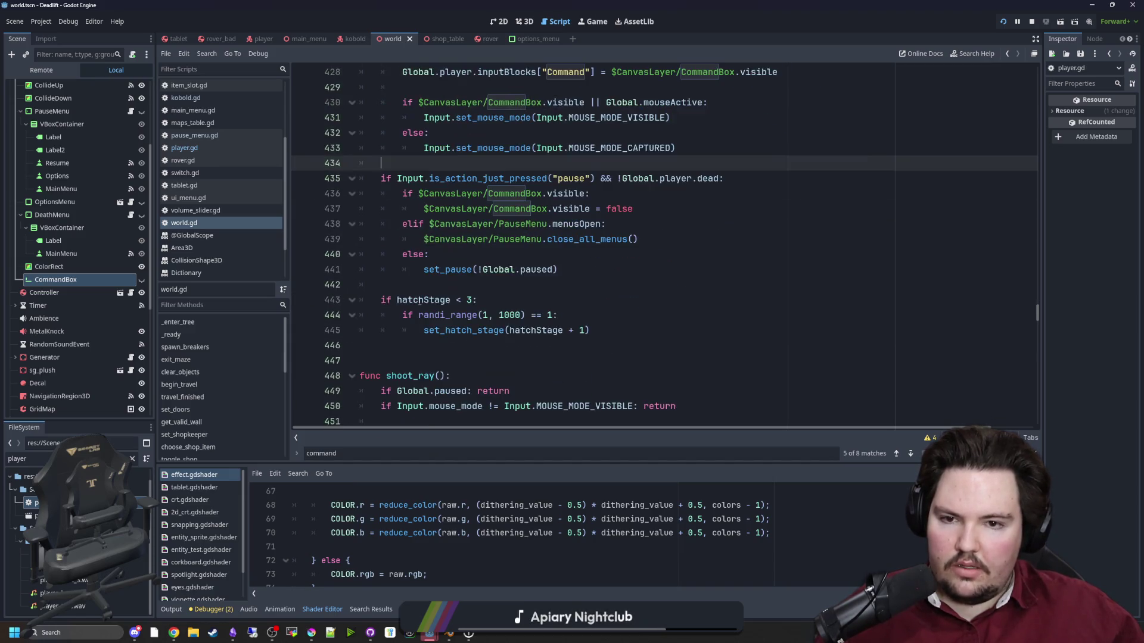
left_click(419, 302)
key("Return")
key("Return")
key("Return")
key("Up")
type("fun")
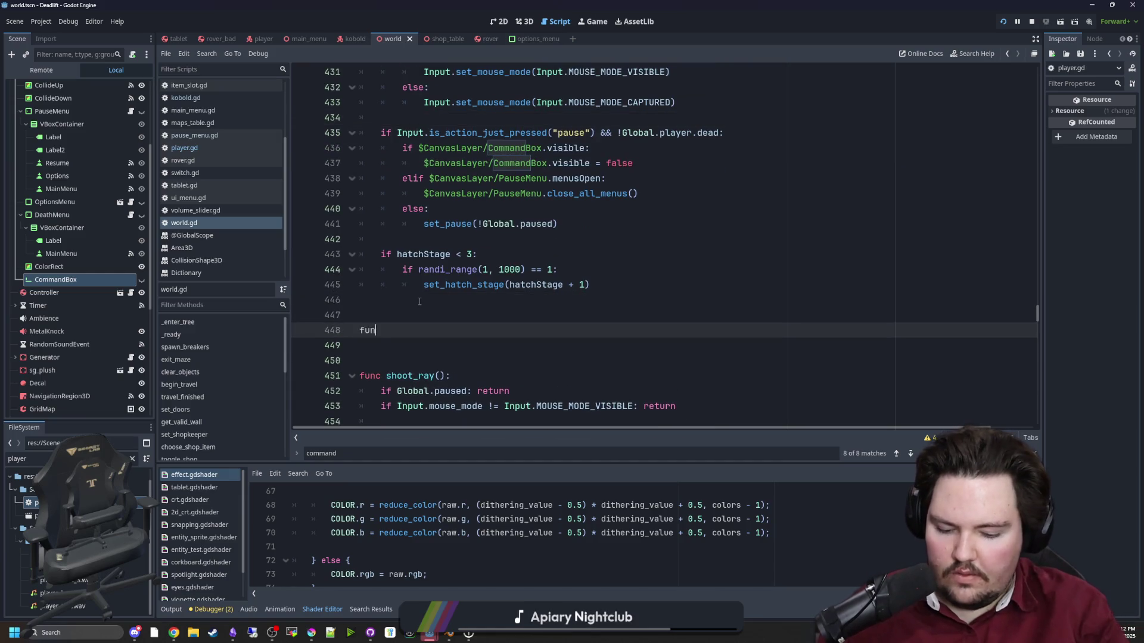
type("ommand_windo")
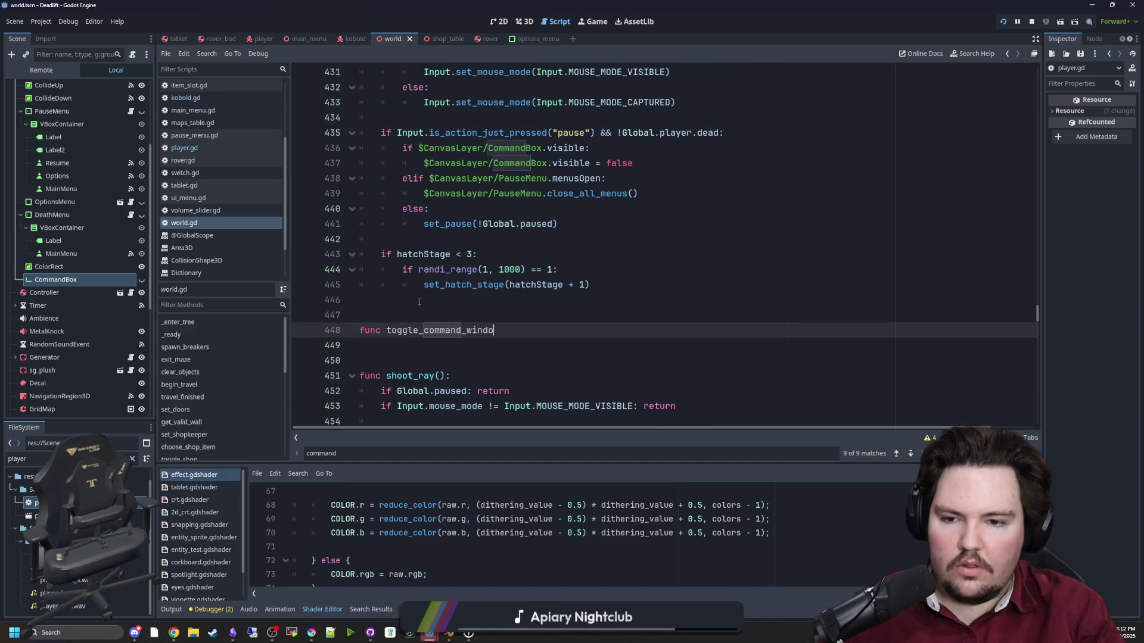
Remove the enter_command block's toggle code and call toggle_command_window() there instead.
scroll(420, 302, "up", 4)
left_click(633, 260)
left_click(702, 286)
left_click_drag(702, 286, 282, 172)
key("ctrl+c")
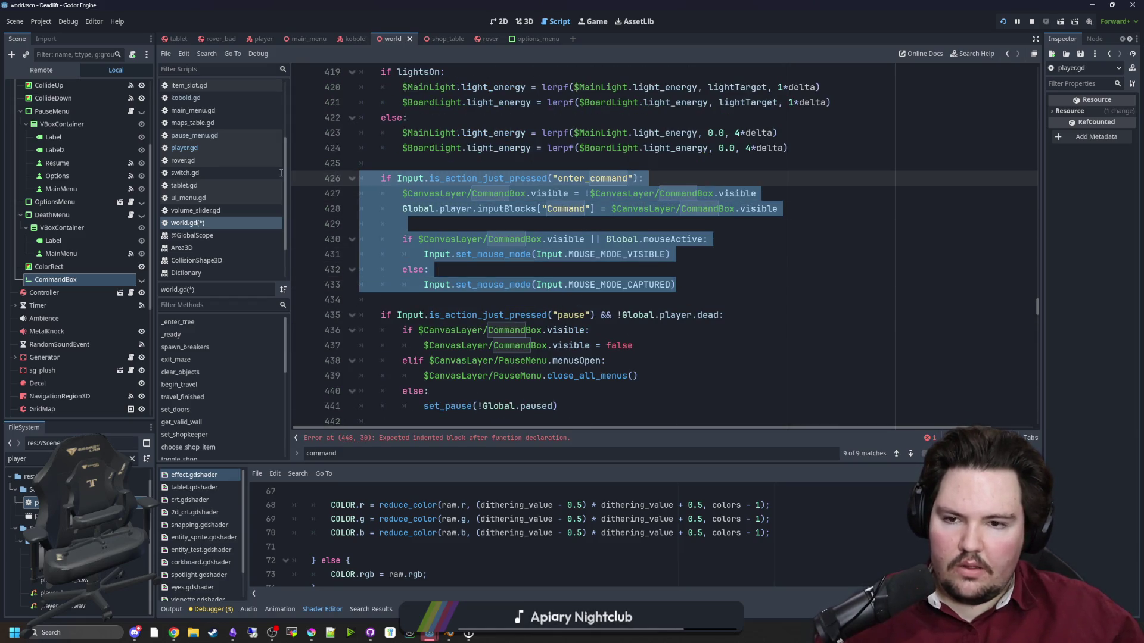
key("BackSpace")
type("toggle_co")
key("Return")
Paste the toggle code into toggle_command_window() and reduce its indentation one level.
scroll(450, 343, "down", 2)
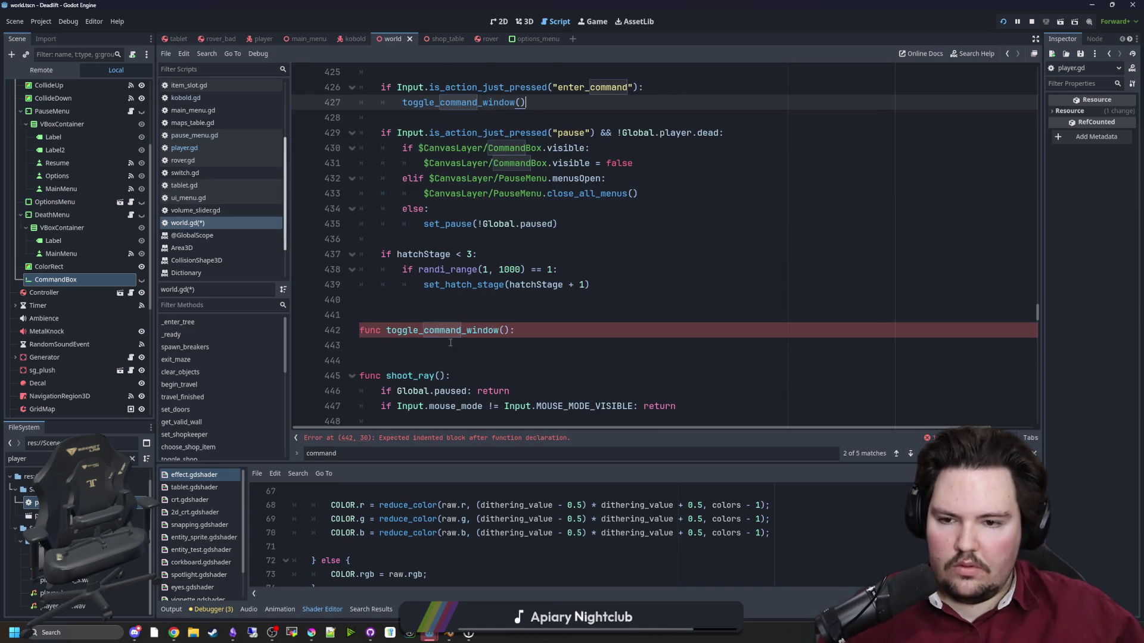
left_click(450, 343)
key("ctrl+v")
scroll(500, 333, "down", 5)
scroll(500, 334, "up", 2)
mouse_move(677, 285)
left_mouse_down()
mouse_move(417, 209)
mouse_move(299, 199)
left_mouse_up()
key("shift+Tab")
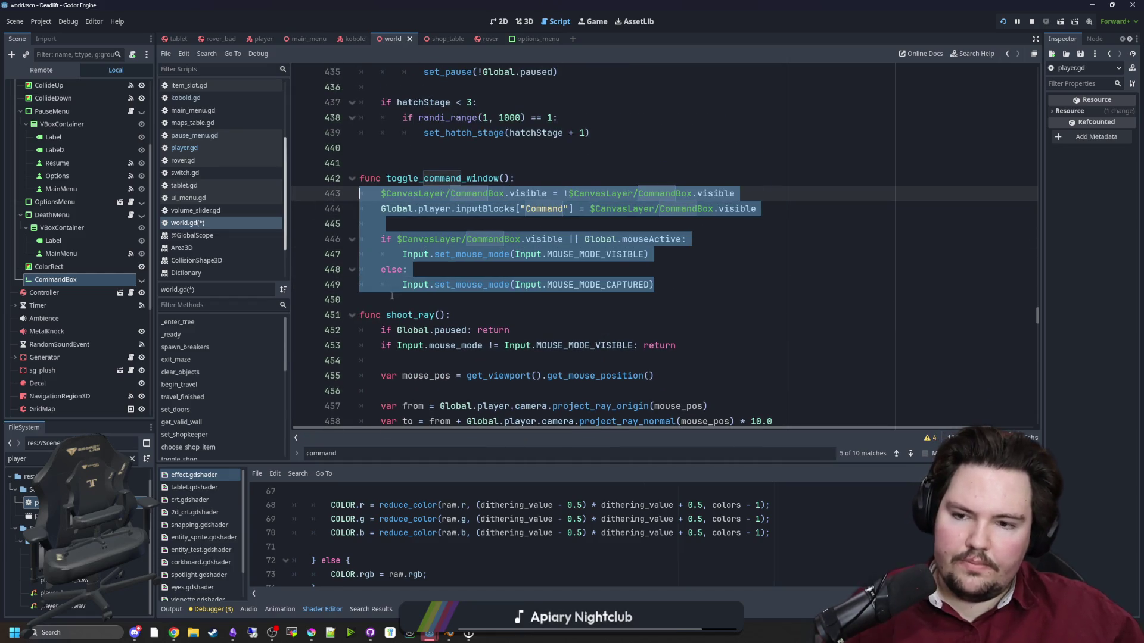
left_click(392, 296)
Replace the pause handler's CommandBox hide line with toggle_command_window() and save.
scroll(453, 268, "up", 4)
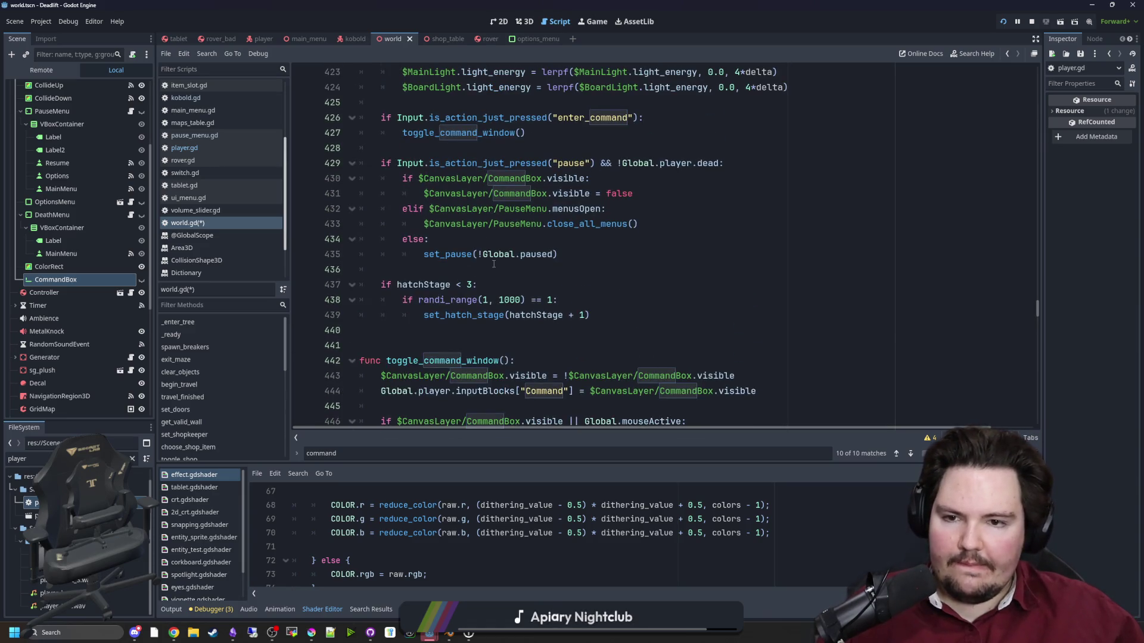
left_click_drag(651, 193, 423, 194)
key("BackSpace")
type("toggle")
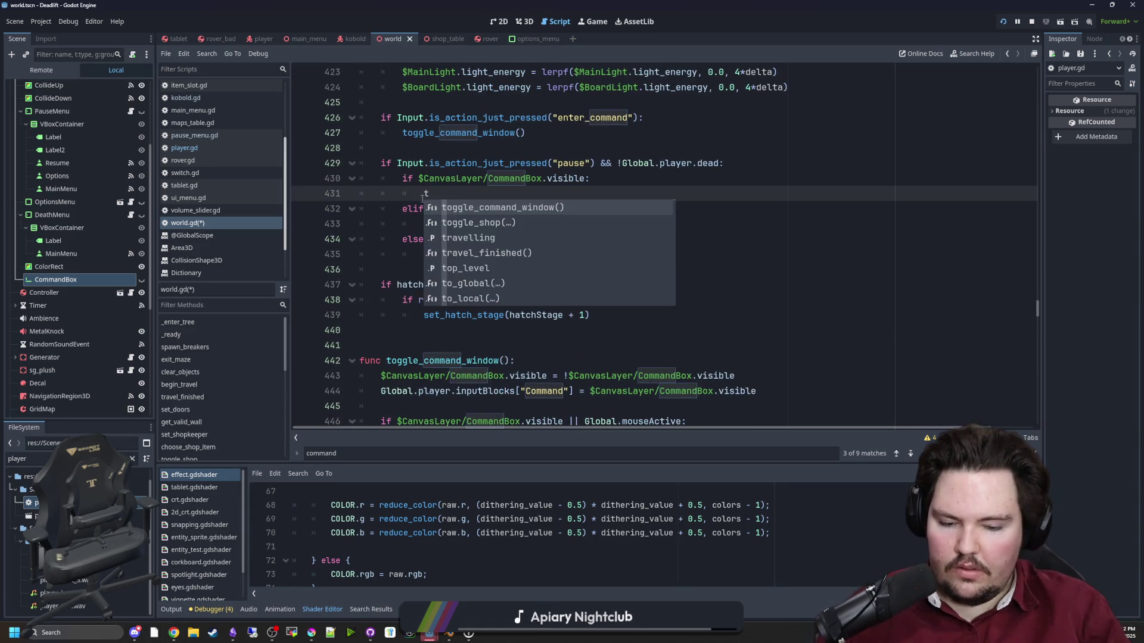
key("Return")
scroll(506, 226, "down", 2)
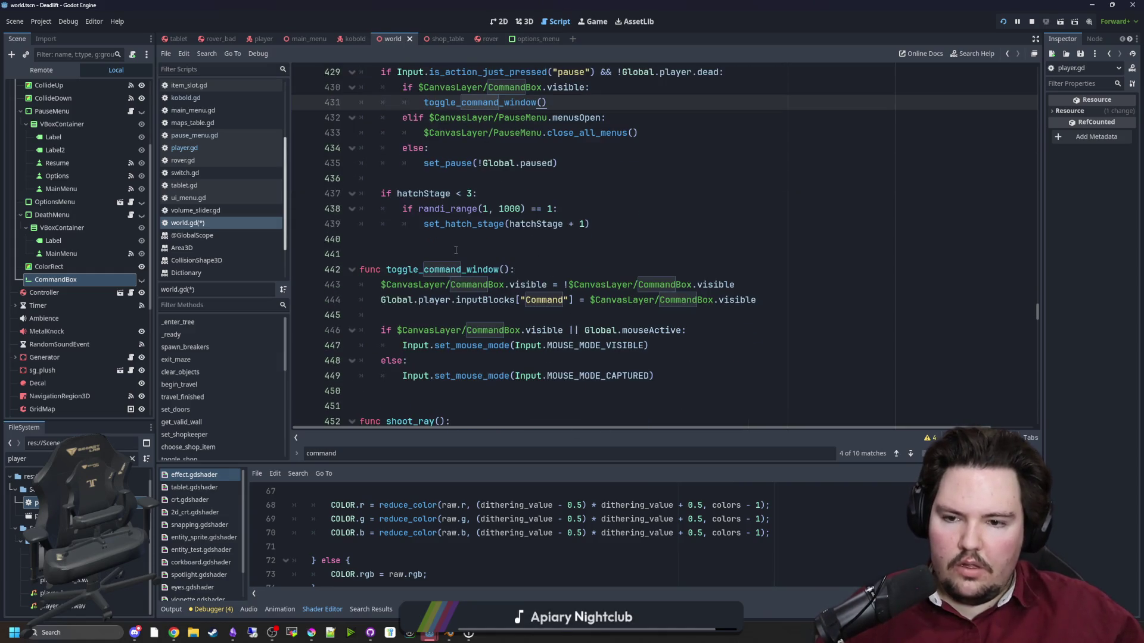
left_click(540, 254)
key("ctrl+s")
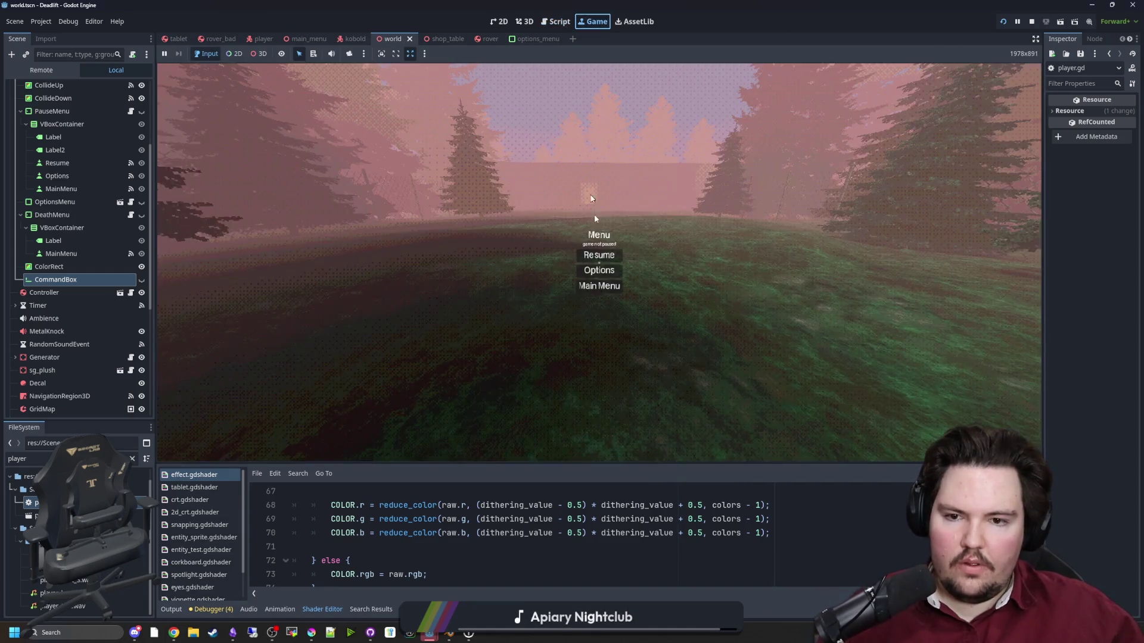
Type test text in the command box, close it, and open and close the pause menu.
type("dwasdwasdwasdwasdwasdwasd")
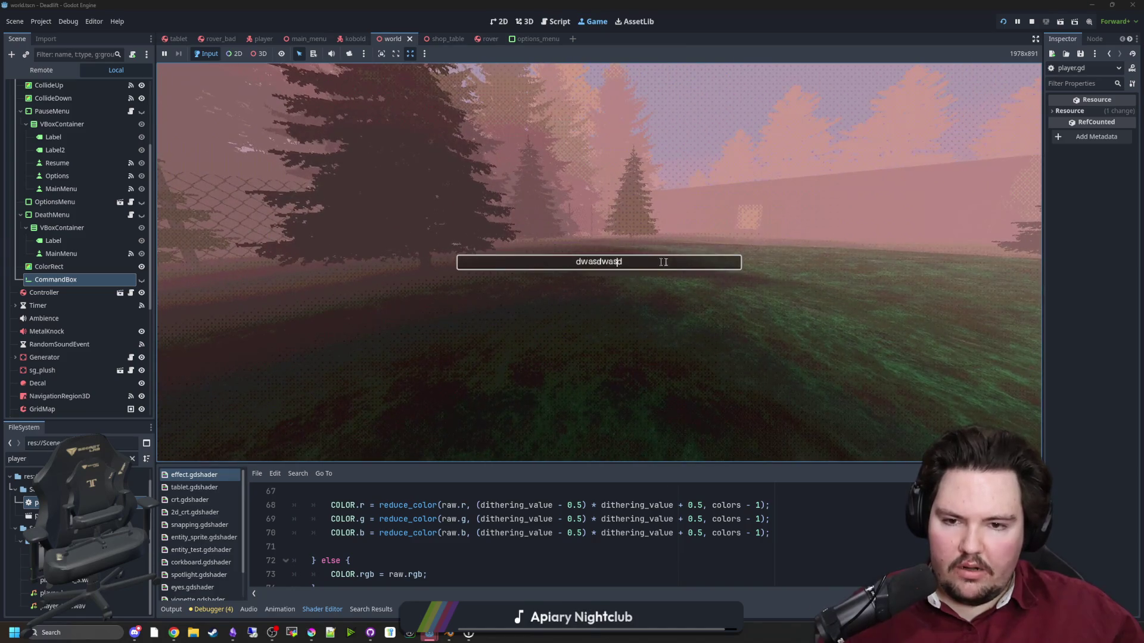
key("Escape")
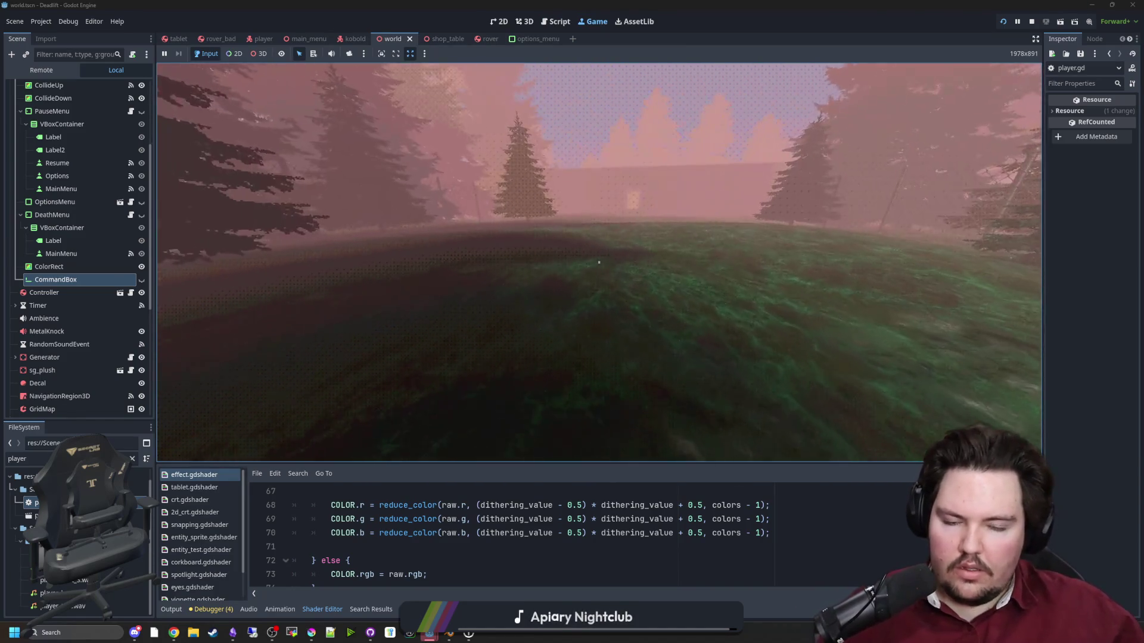
key("Escape")
left_click(644, 269)
type("wasd")
key("Return")
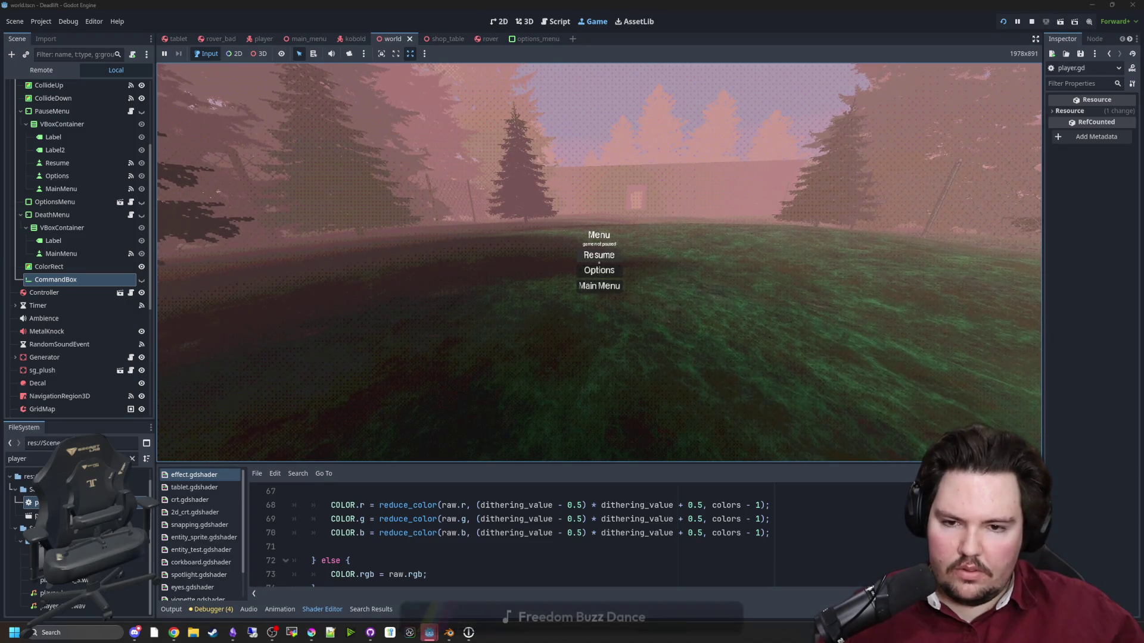
key("Escape")
Toggle the command box with the grave key, including once over the pause menu.
key("grave")
key("Return")
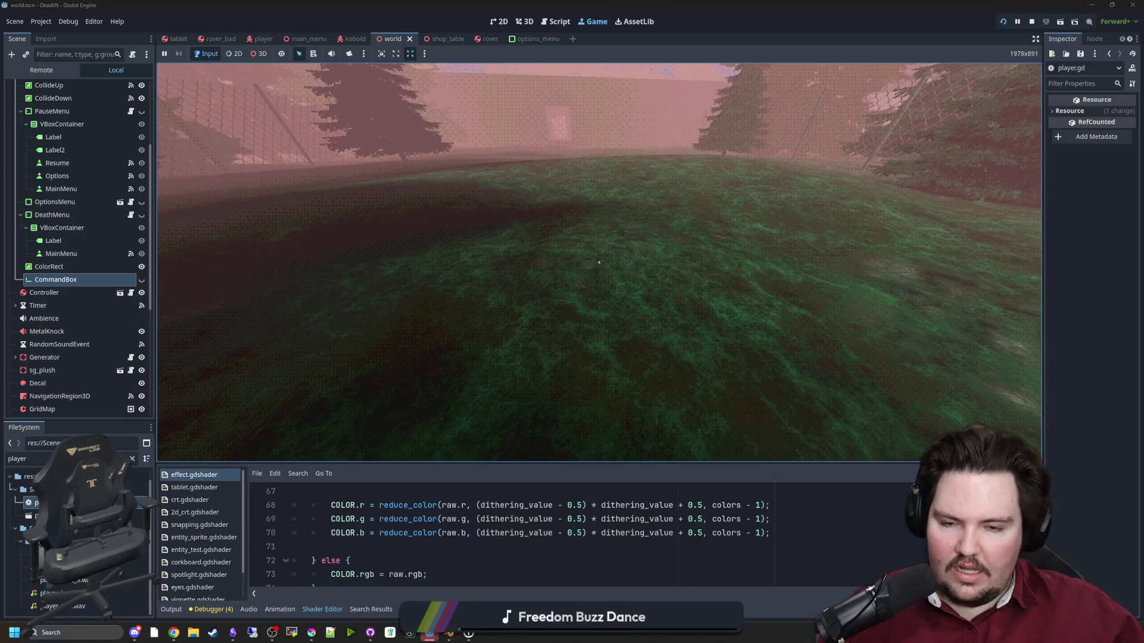
key("Escape")
key("grave")
type("dwasd")
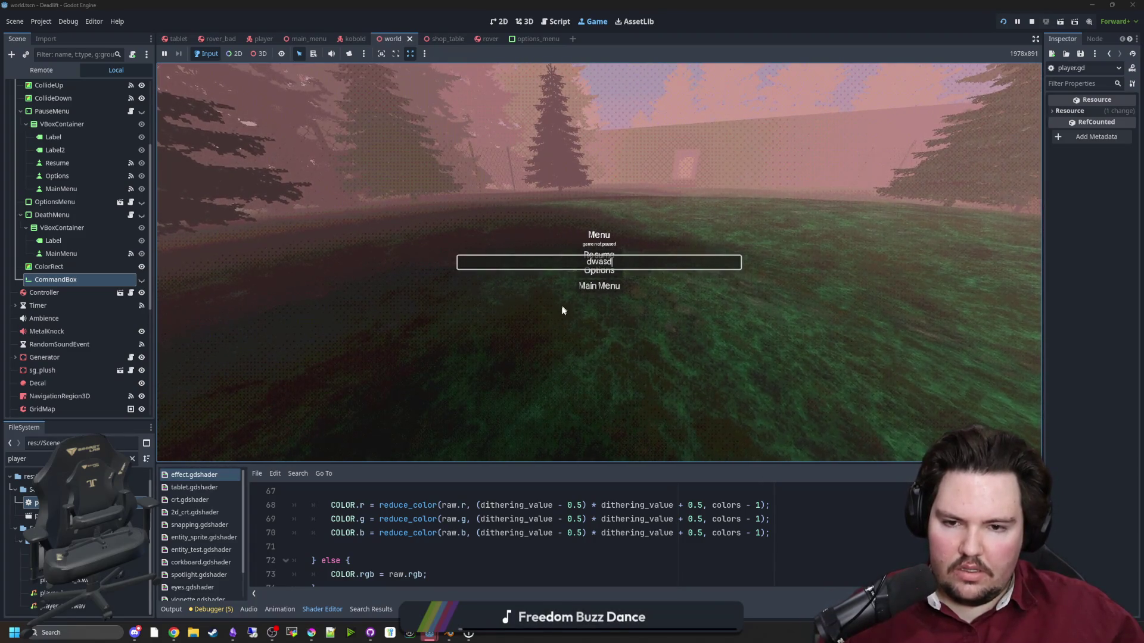
key("Return")
key("Escape")
key("Escape")
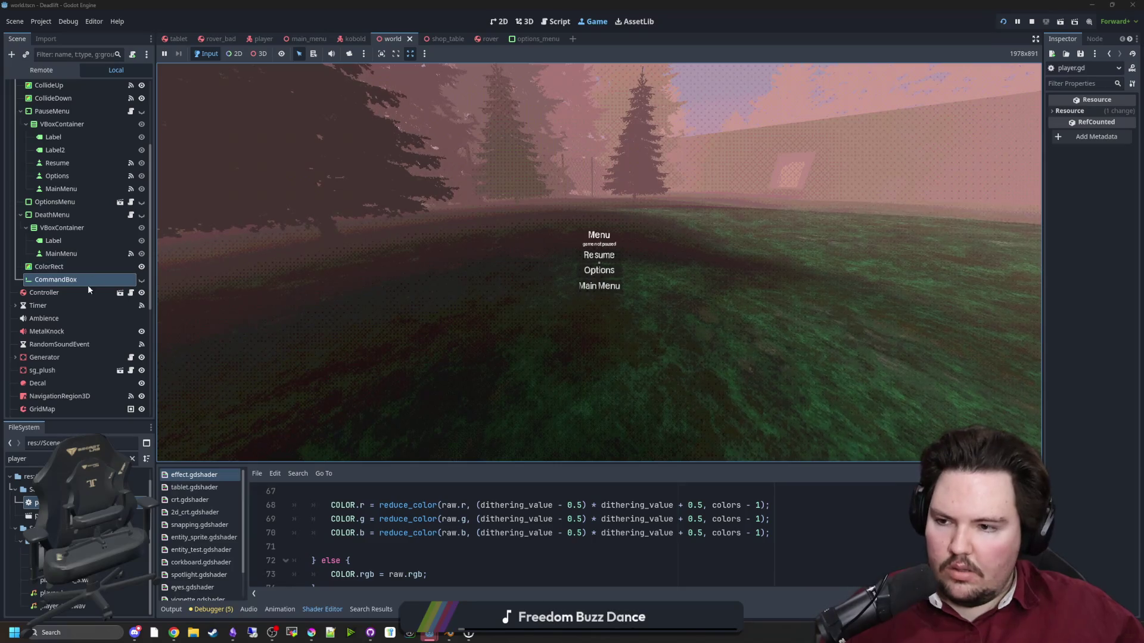
Go back to the editor and reopen world.gd from the World node.
scroll(116, 232, "up", 2)
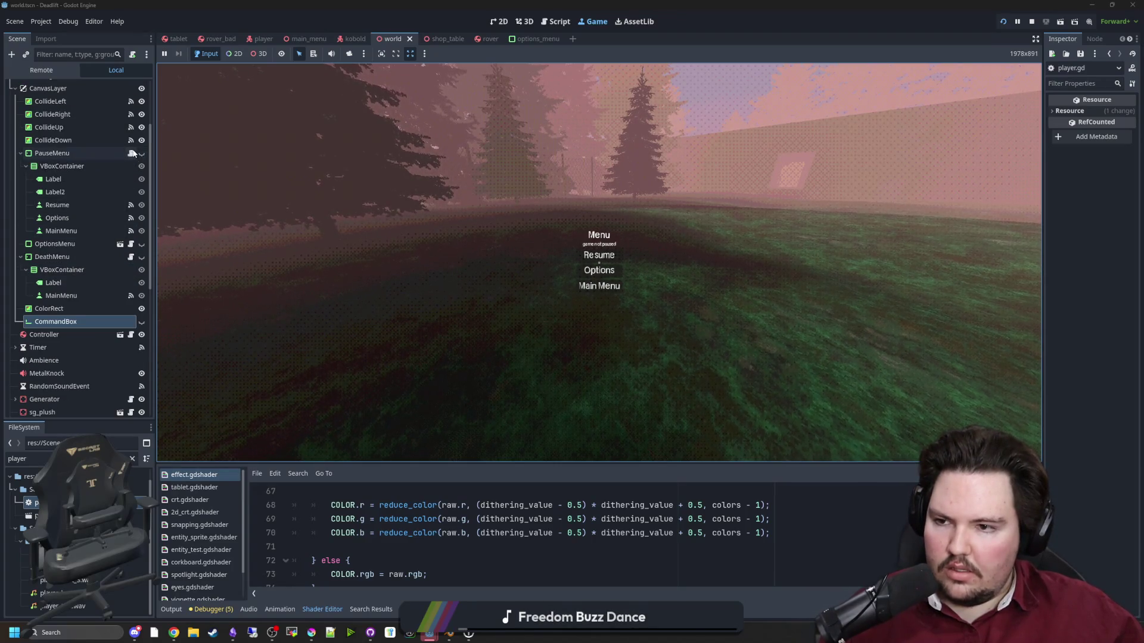
scroll(130, 145, "up", 4)
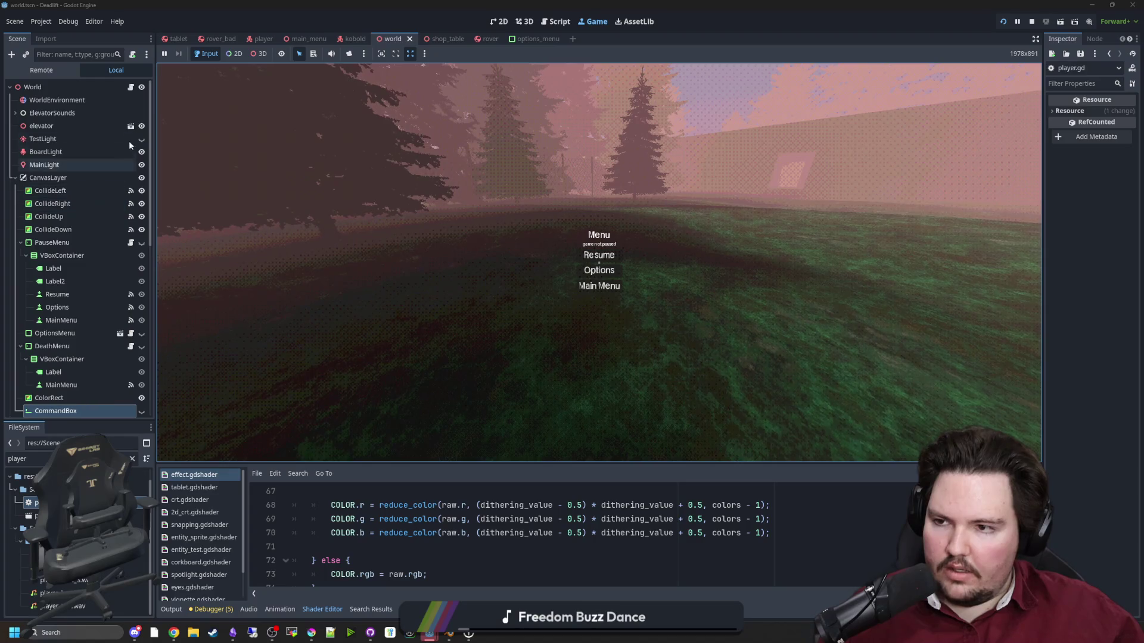
left_click(131, 87)
scroll(89, 238, "down", 4)
left_click(523, 238)
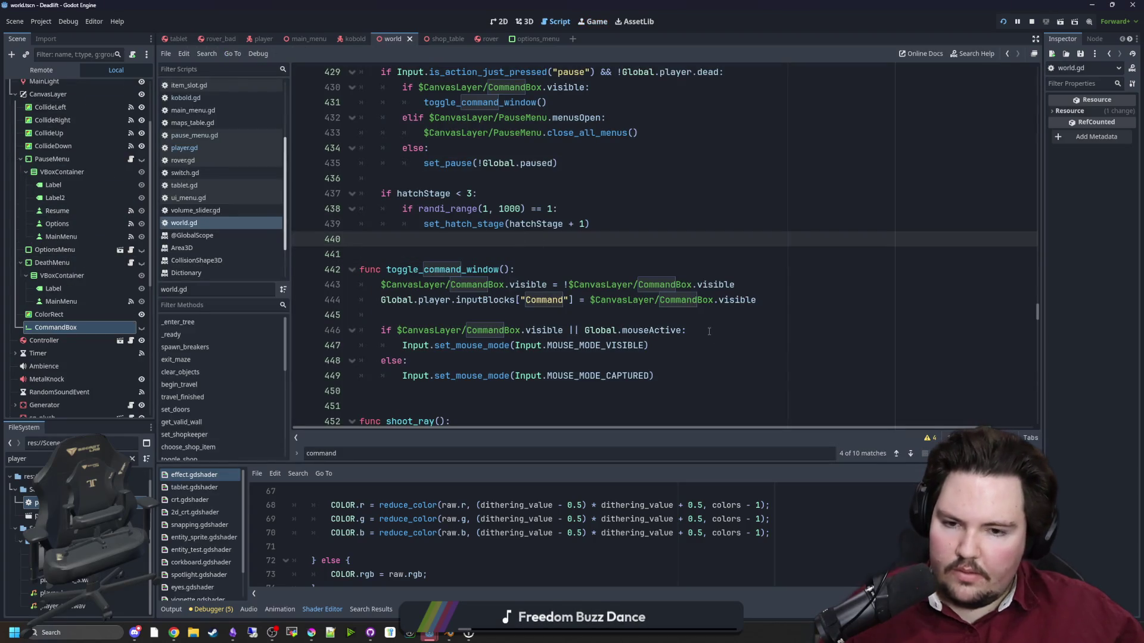
Append '|| Global.paused' to the mouse-visibility condition on line 446, save, and relaunch.
left_click(686, 331)
type("|| Glob")
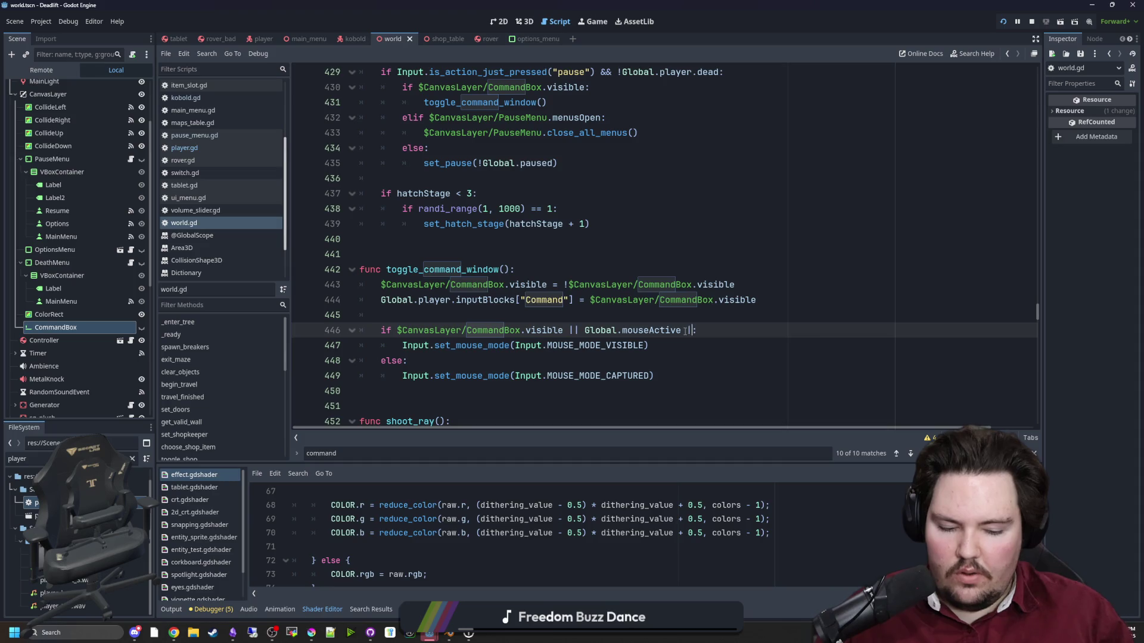
type("al.paused")
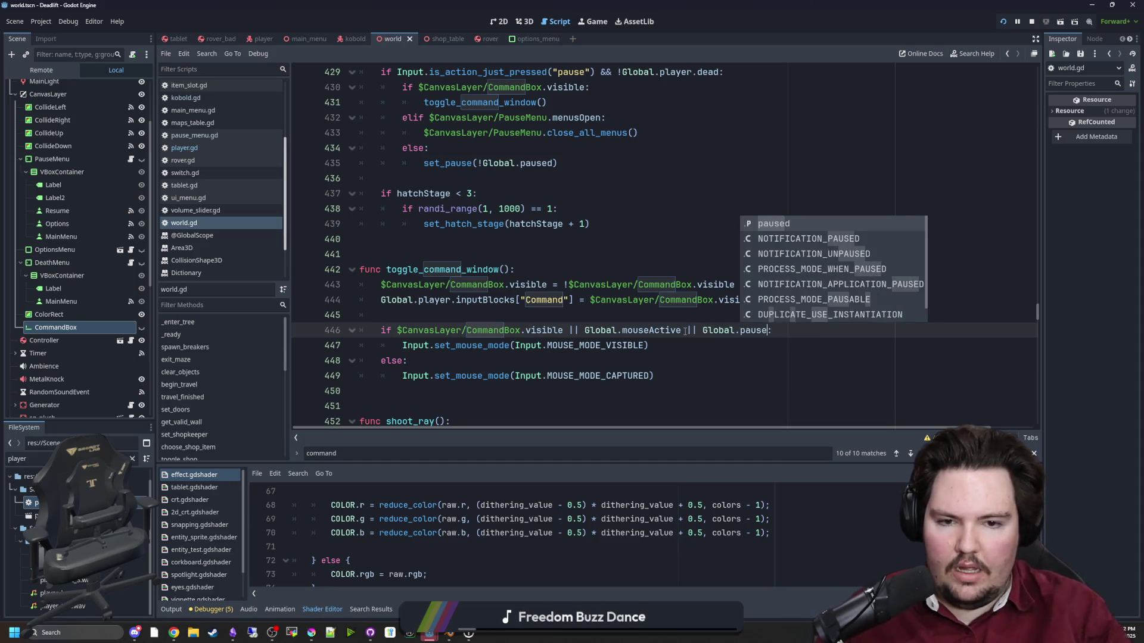
left_click(674, 241)
key("ctrl+s")
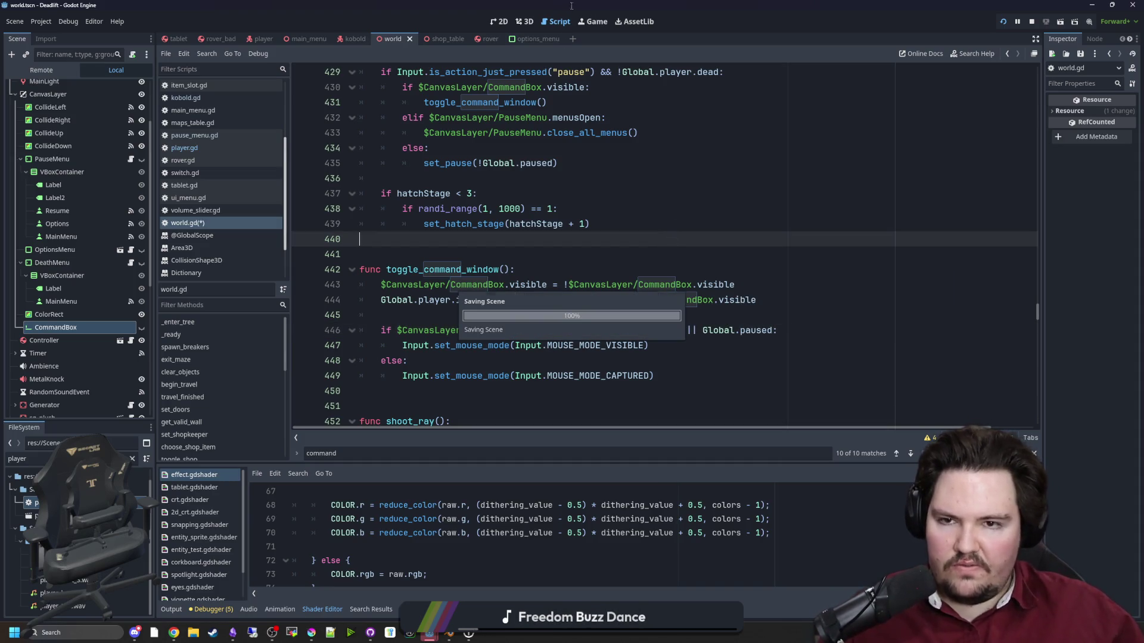
key("Escape")
key("Escape")
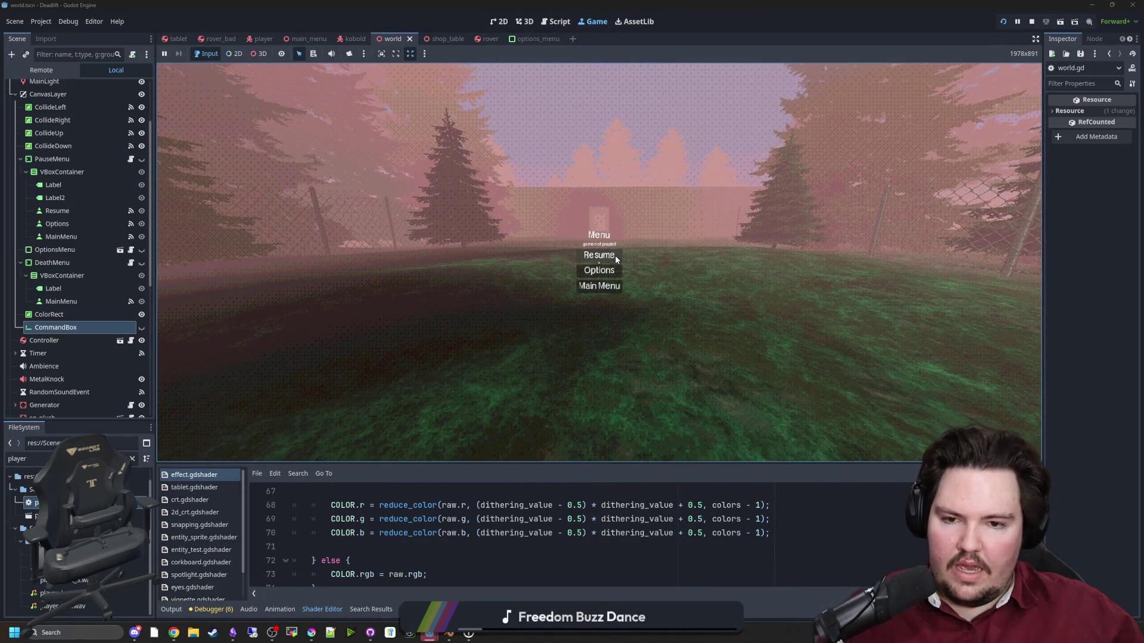
Type 'dwasd', open the pause menu, clear and close the command bar, then resume.
type("dwasd")
left_click(605, 257)
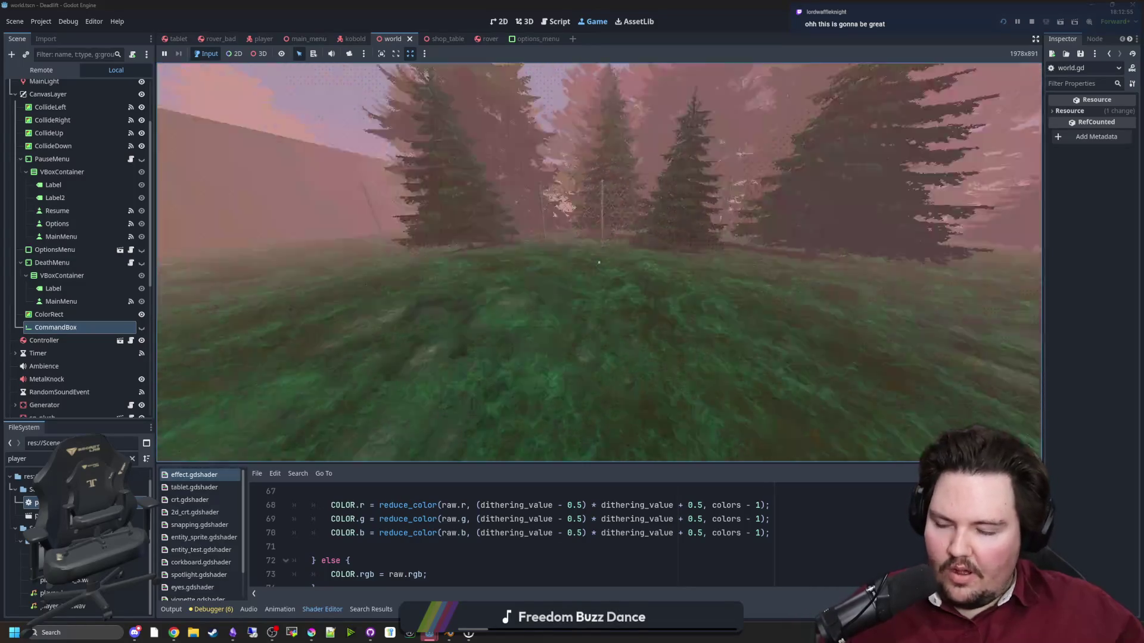
key("Escape")
left_click(691, 265)
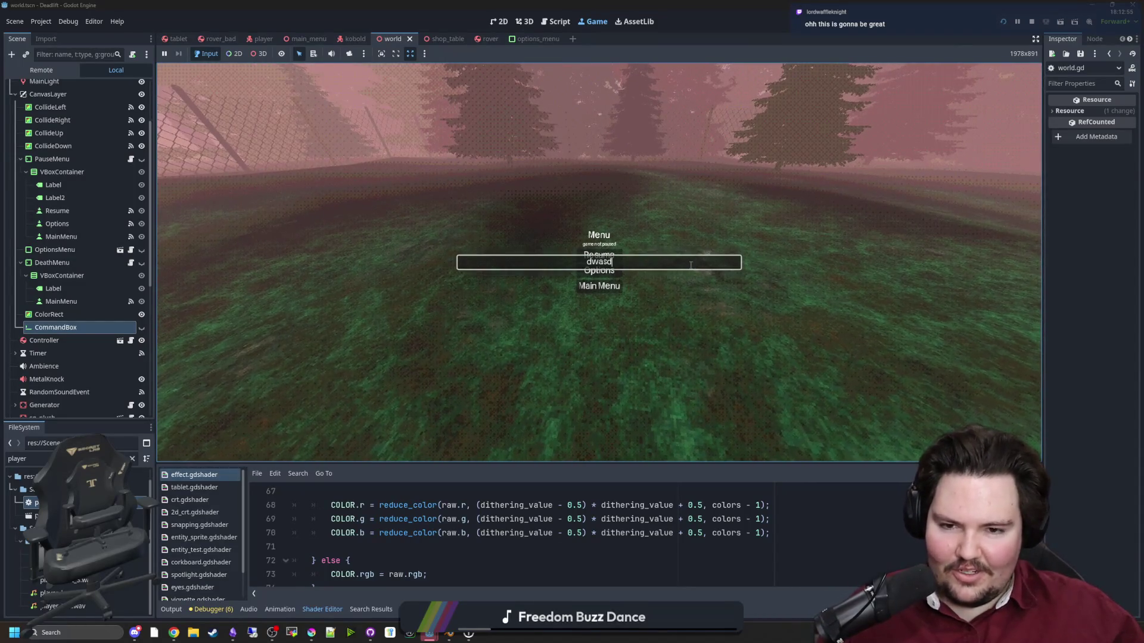
key("BackSpace")
key("BackSpace")
key("BackSpace")
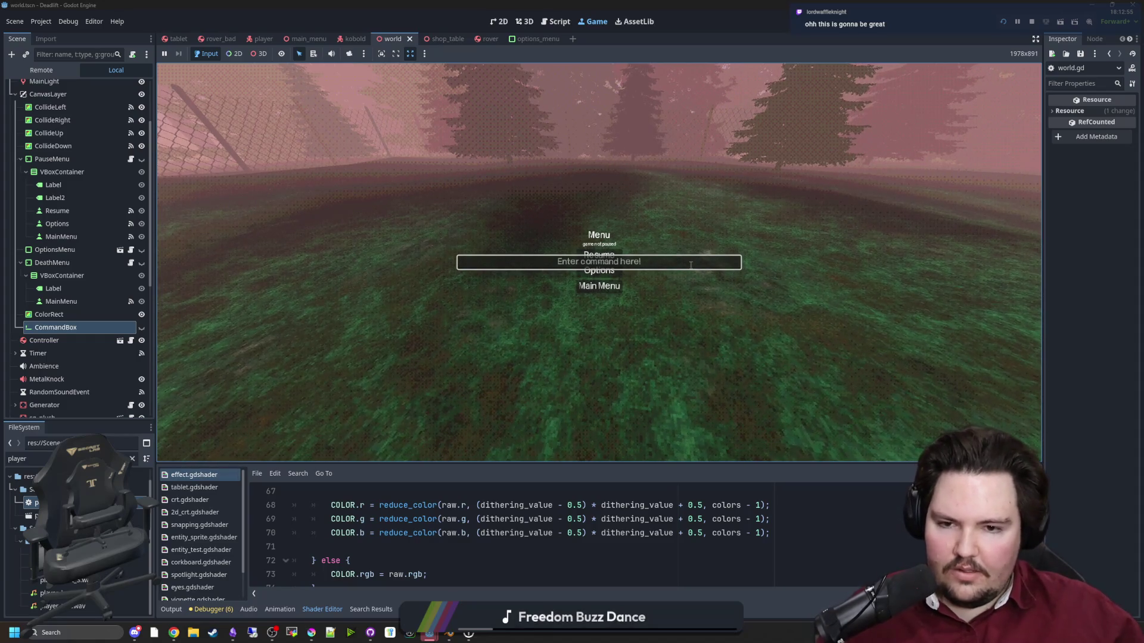
key("Escape")
left_click(607, 262)
Reopen the command box with the grave key, type and erase text, close it, and pause.
type("dwasdwASDdddddddddddd")
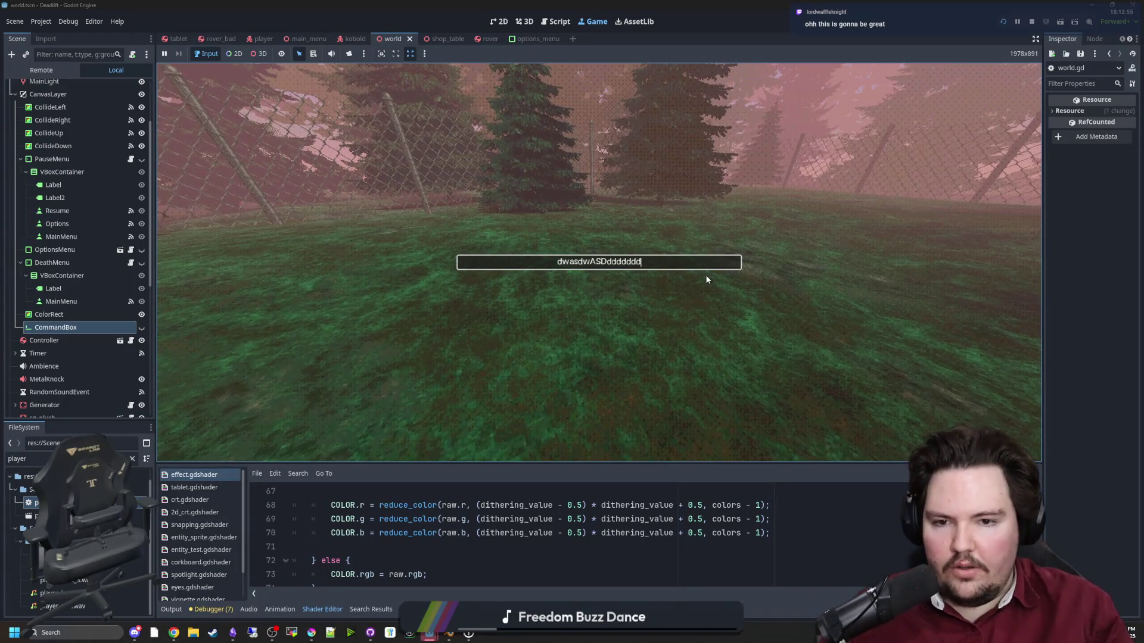
key("Return")
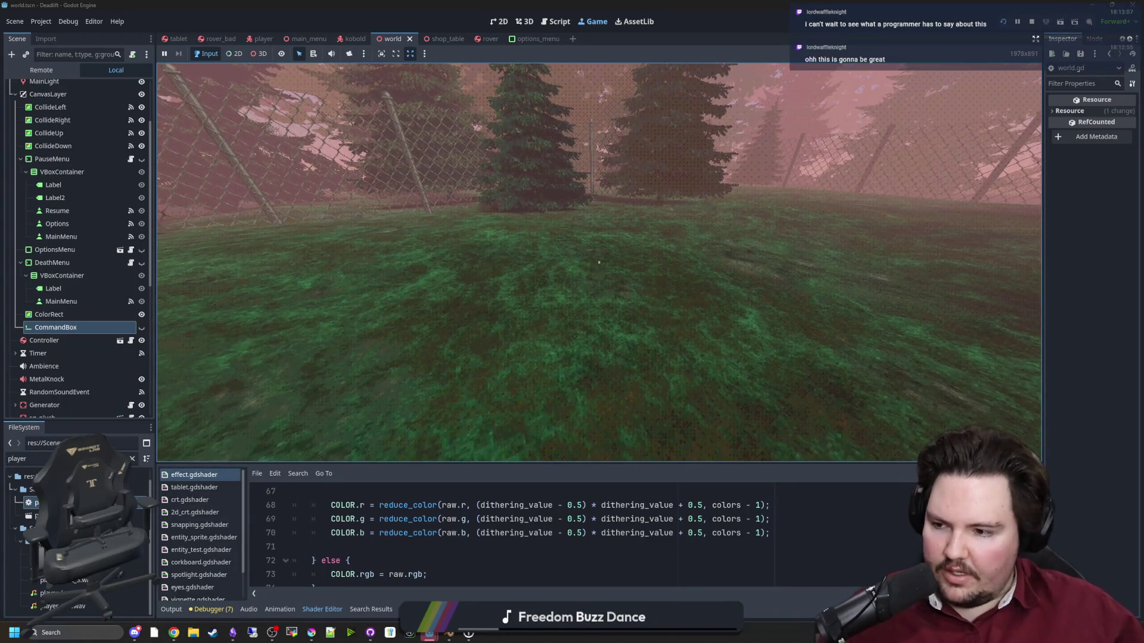
mouse_move(598, 262)
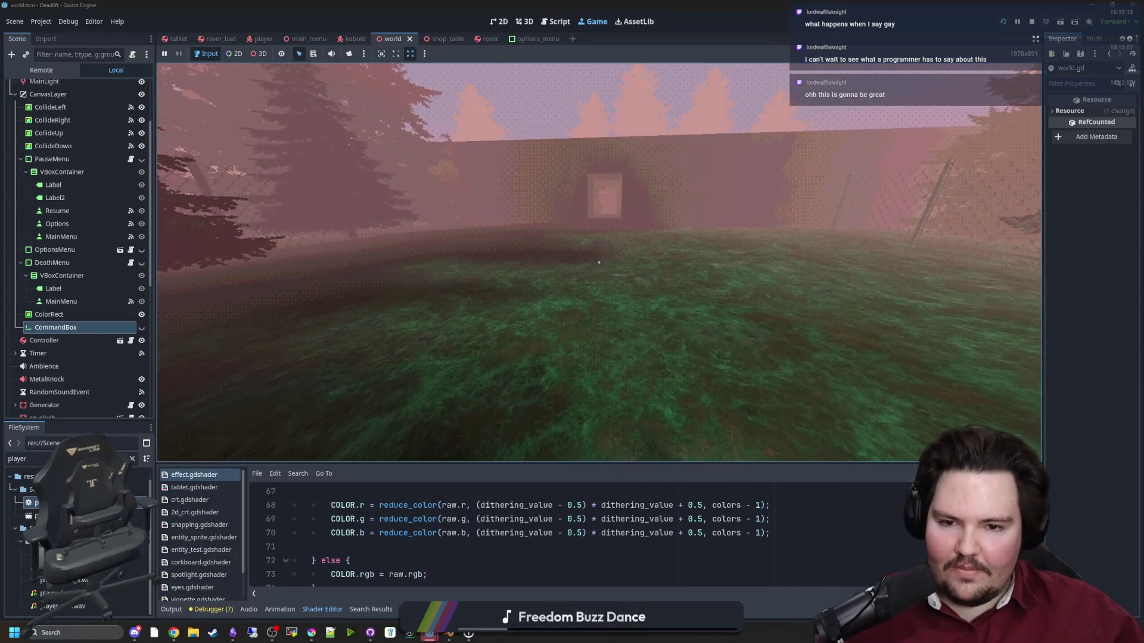
key("grave")
key("BackSpace")
type("dwaaS")
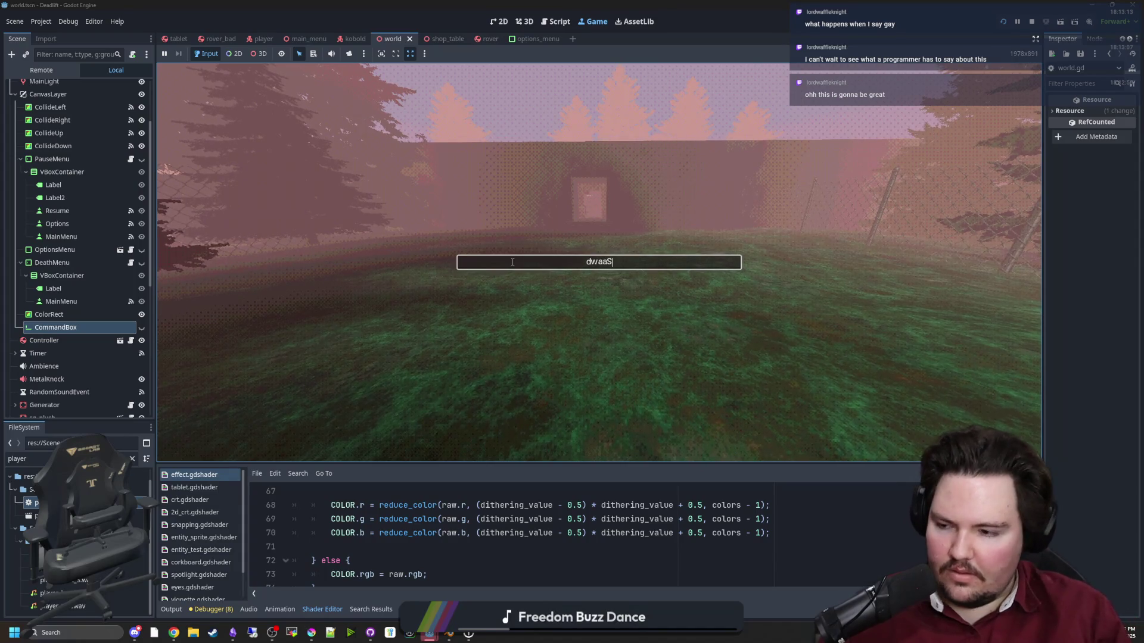
key("BackSpace")
key("BackSpace")
key("BackSpace")
key("grave")
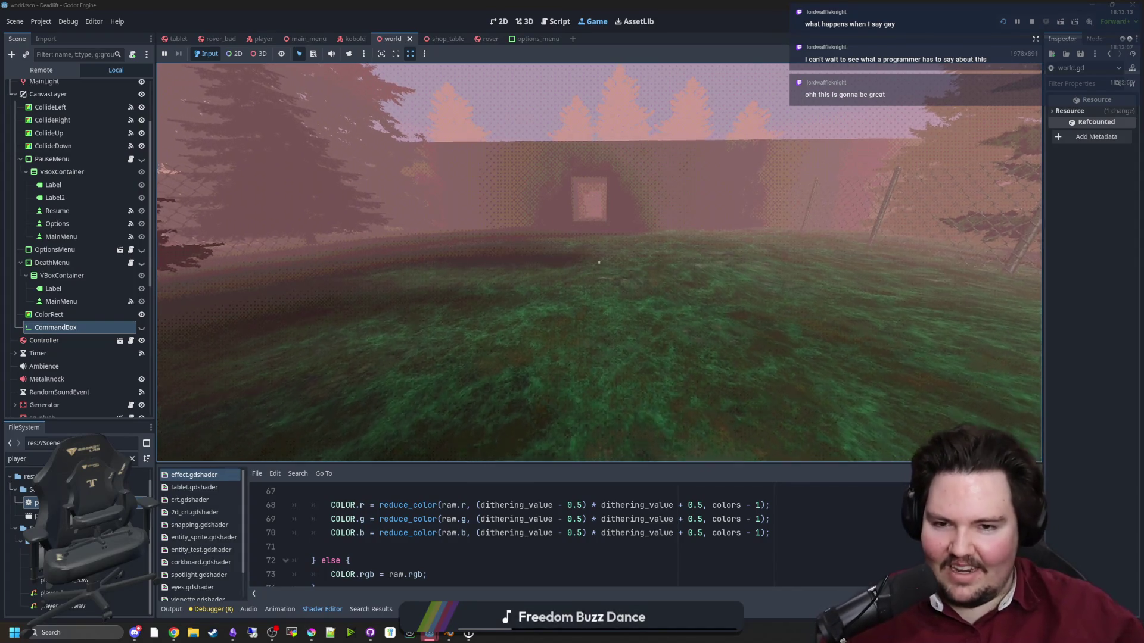
key("Escape")
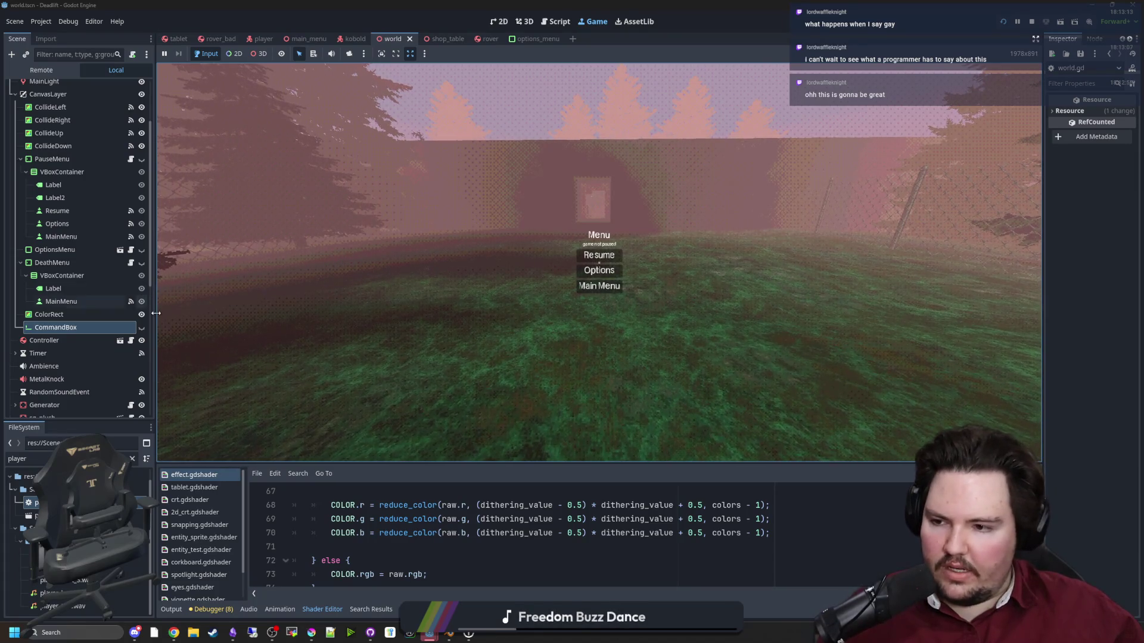
scroll(78, 268, "up", 3)
Bring the space_hub project editor to the front and maximise it.
mouse_move(429, 632)
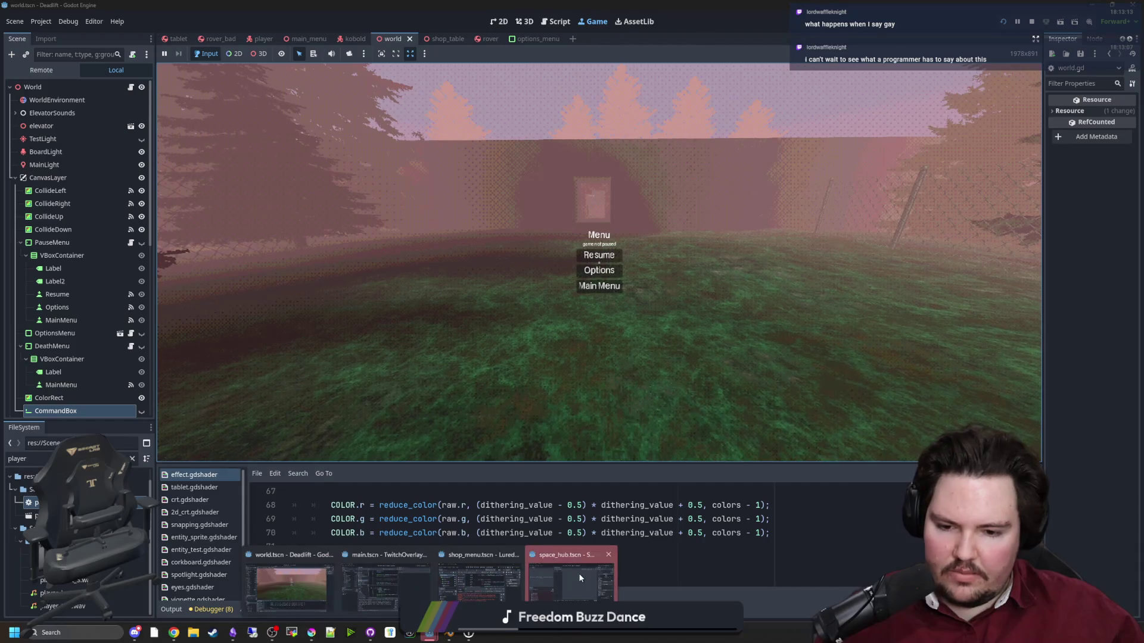
left_click(578, 573)
double_click(592, 172)
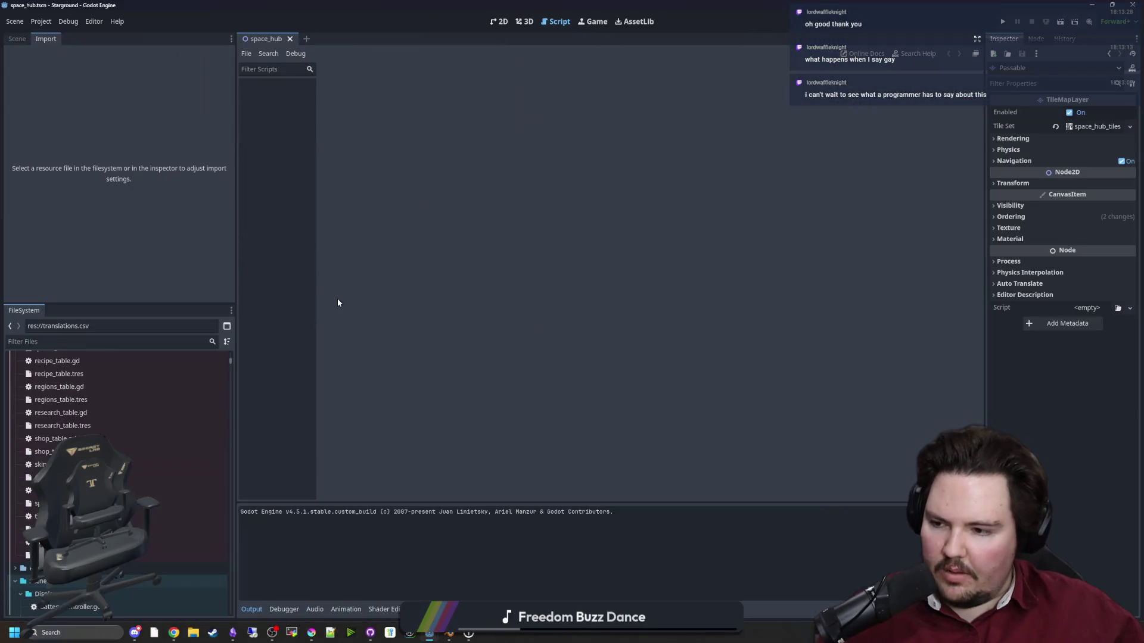
Filter the FileSystem by 'command' and inspect the file actions for commands_table.gd.
left_click(211, 343)
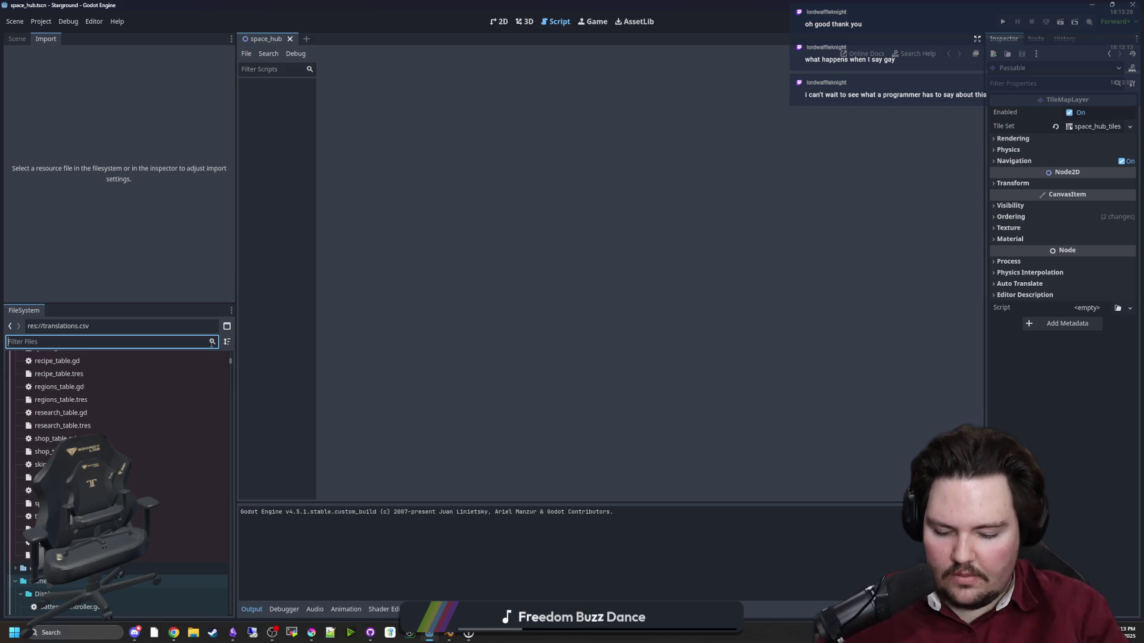
type("command")
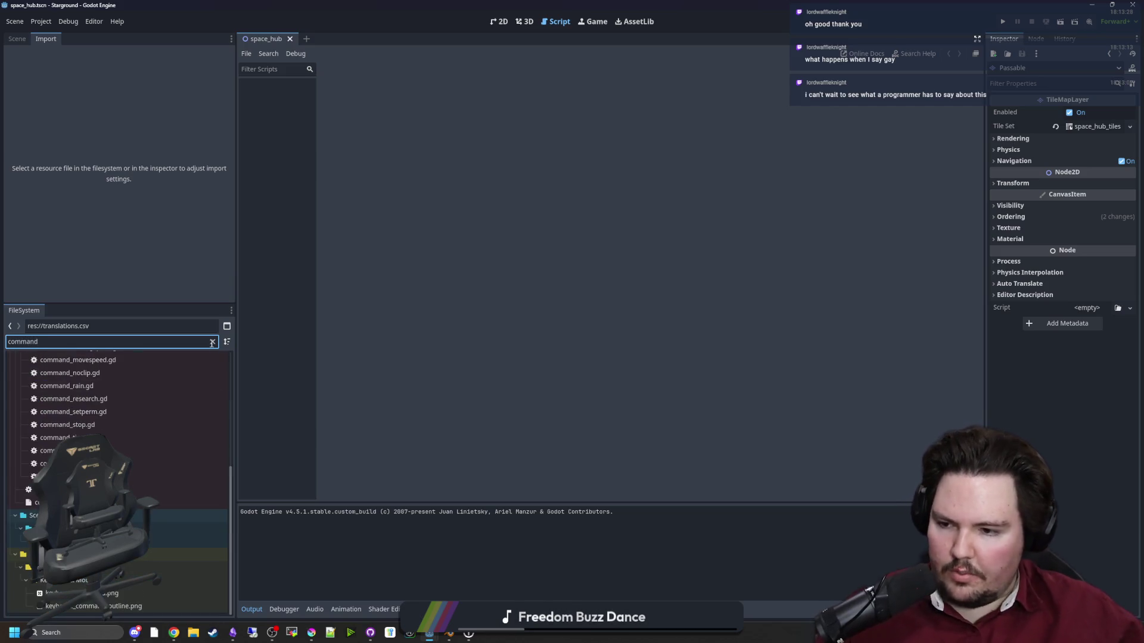
scroll(184, 499, "up", 3)
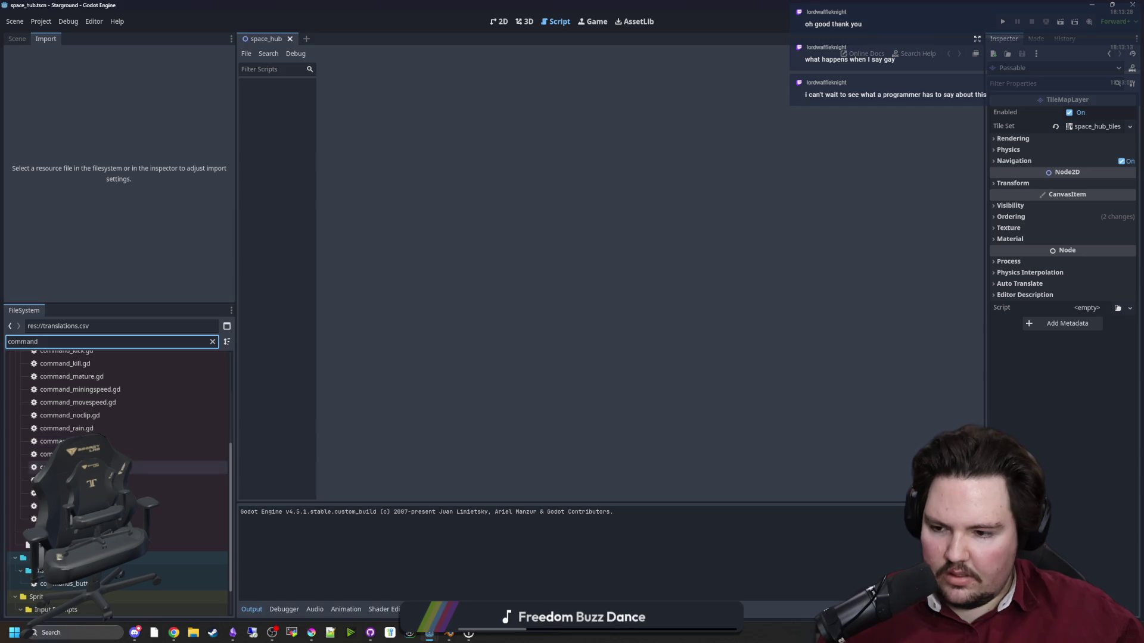
right_click(85, 531)
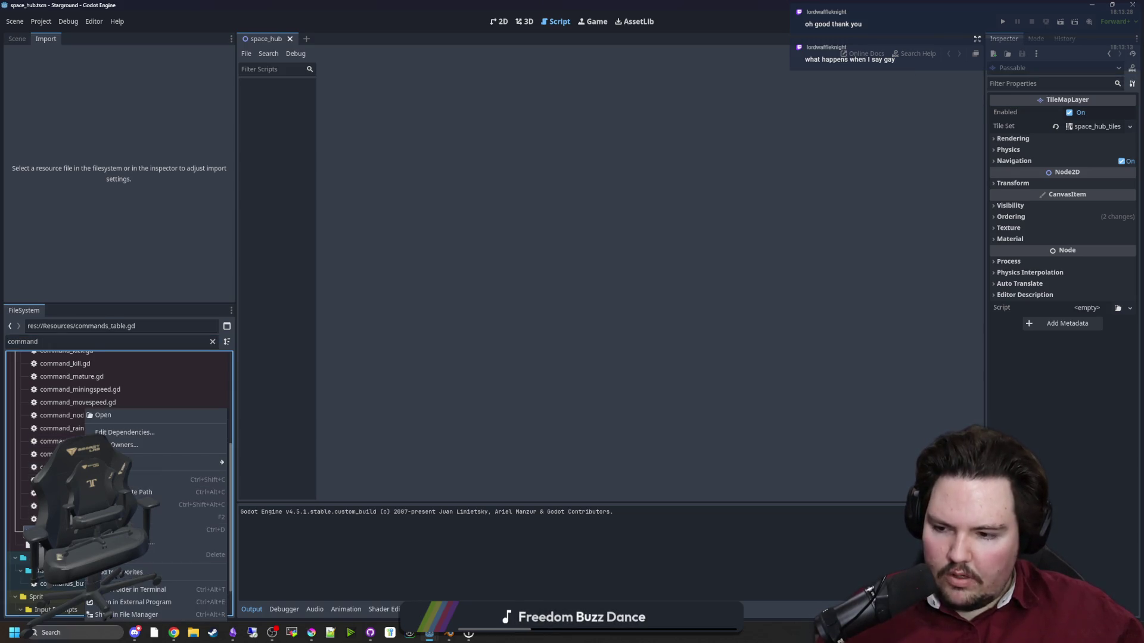
left_click(132, 570)
scroll(119, 477, "down", 5)
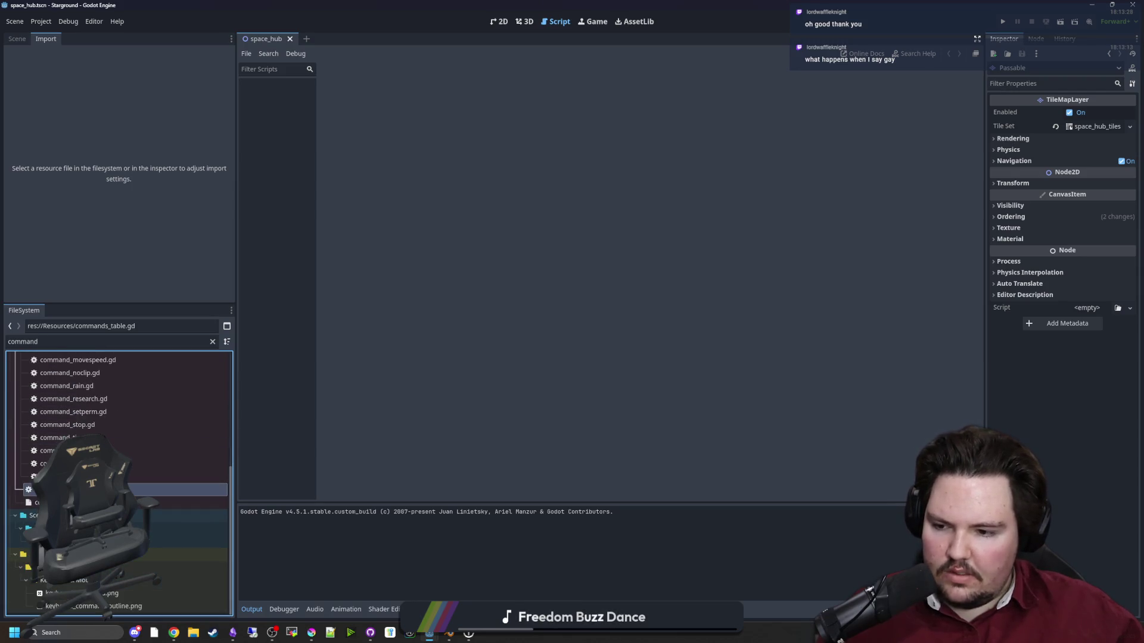
right_click(131, 490)
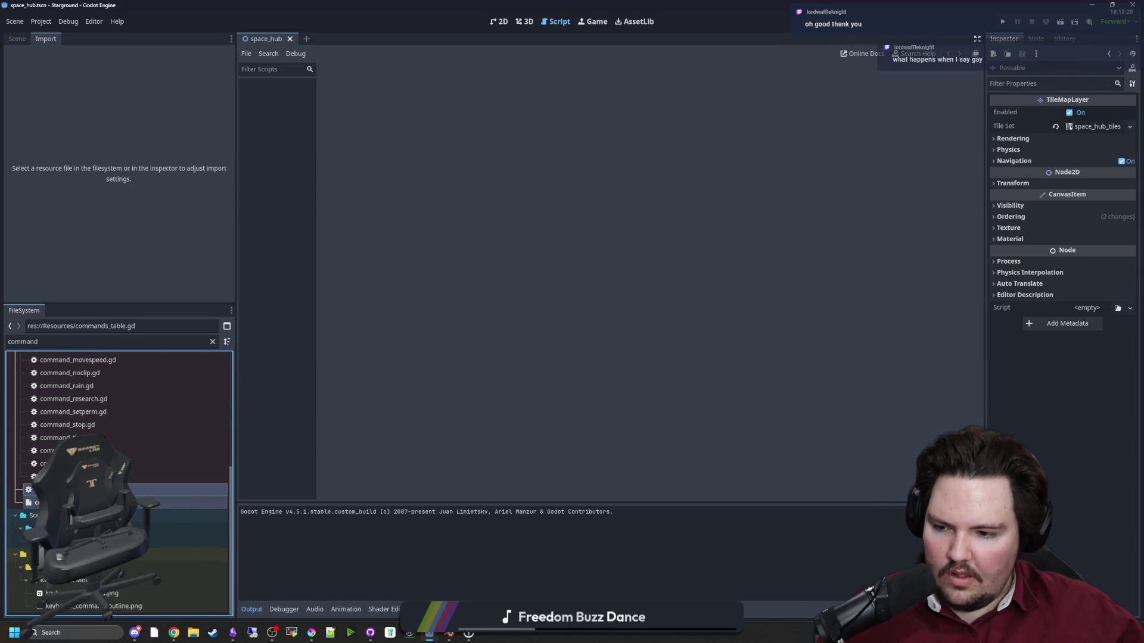
key("Escape")
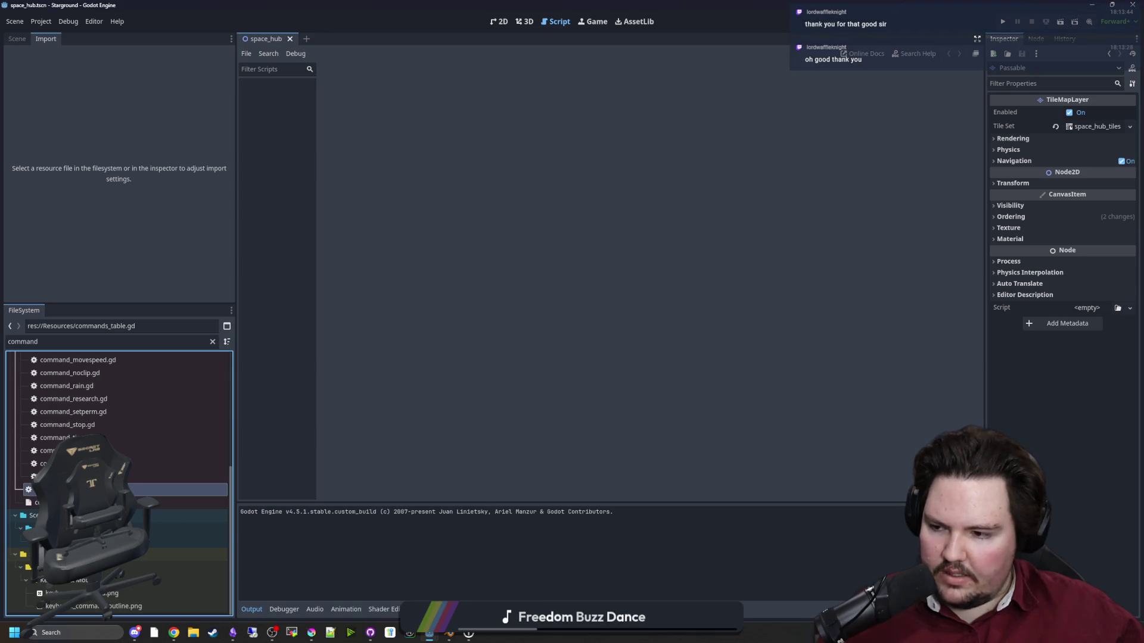
In the Deadlift project, filter files by 'resour' and colour the Resources folder red.
key("alt+Tab")
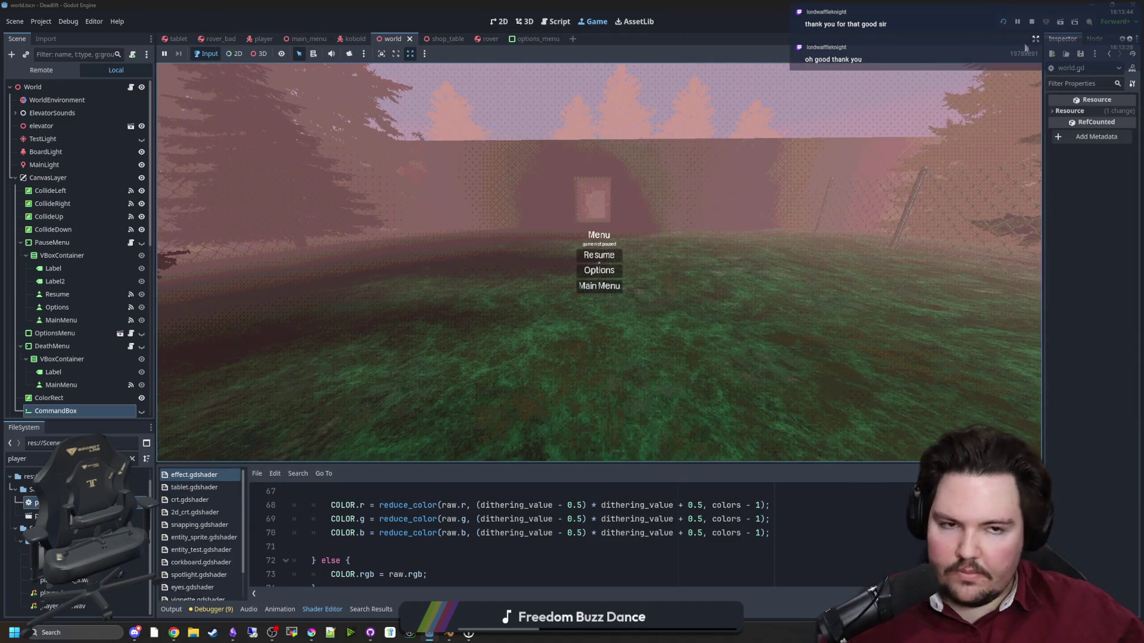
left_click(1031, 22)
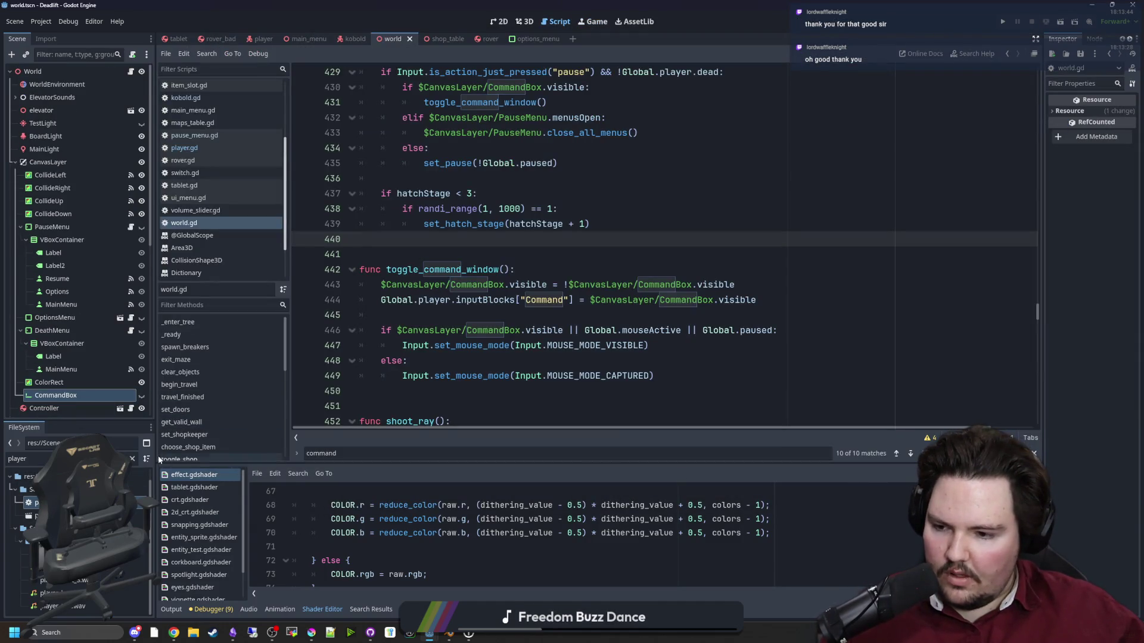
left_click(132, 458)
type("resour")
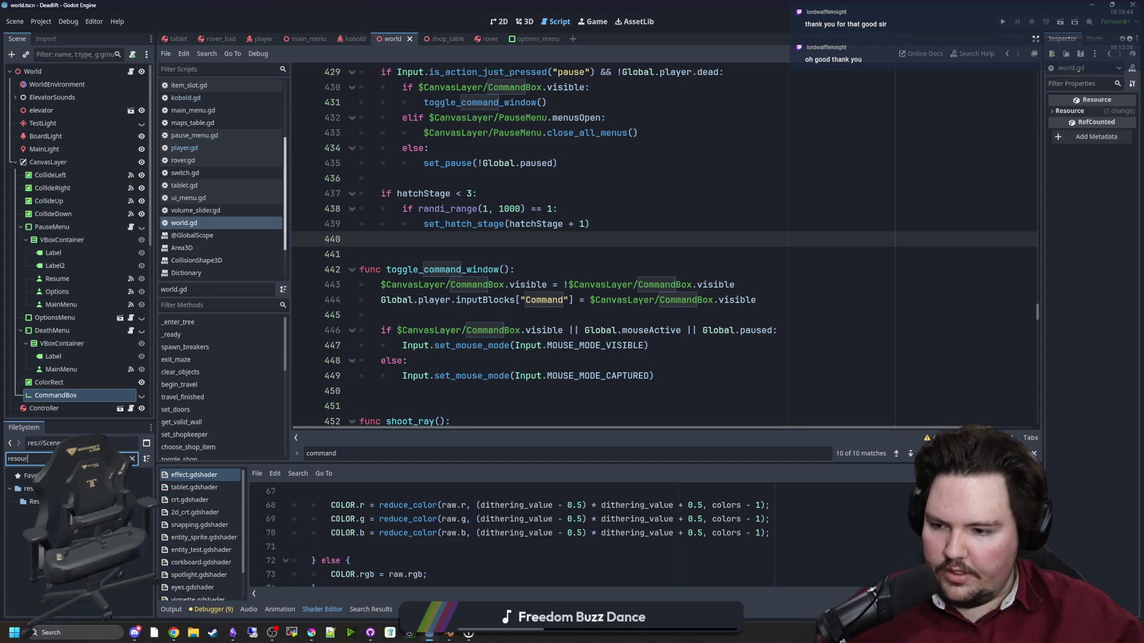
right_click(54, 502)
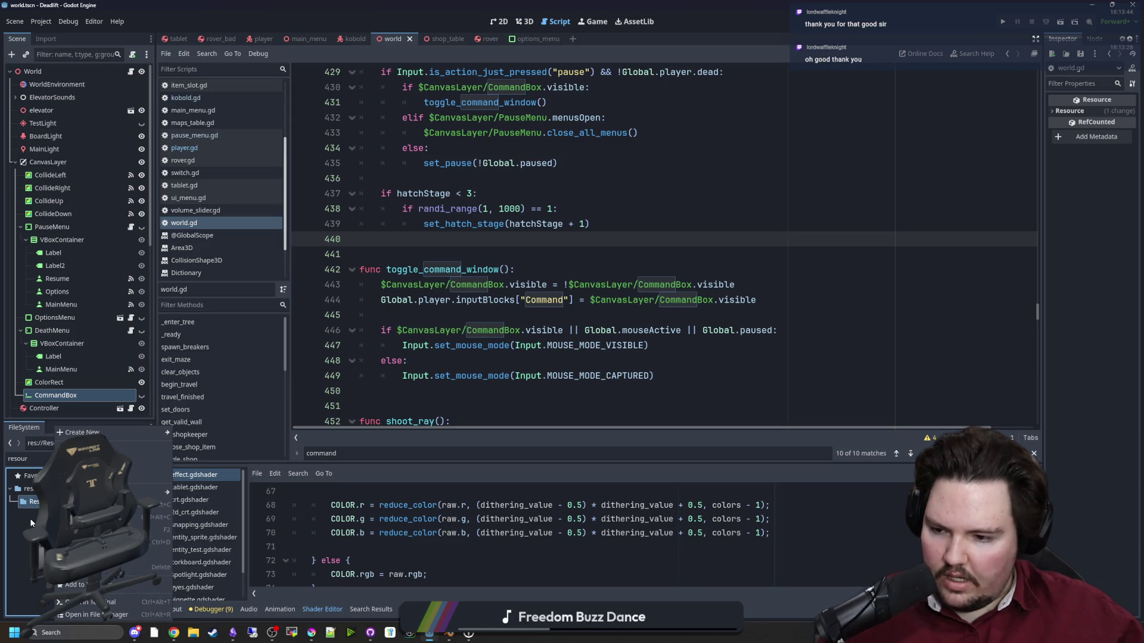
mouse_move(158, 492)
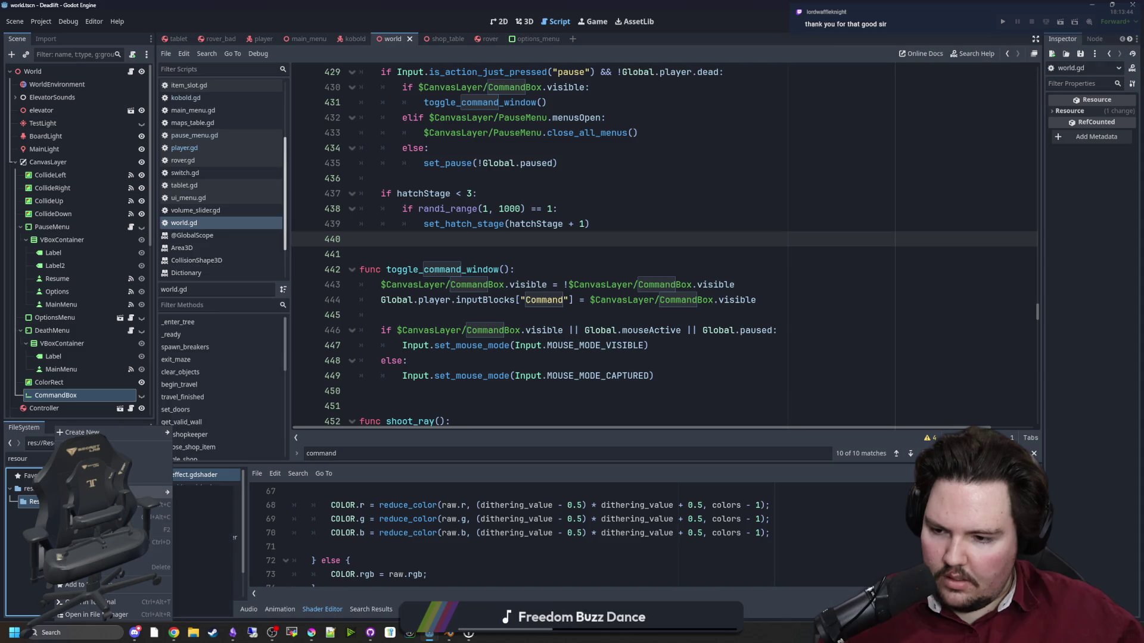
left_click(194, 506)
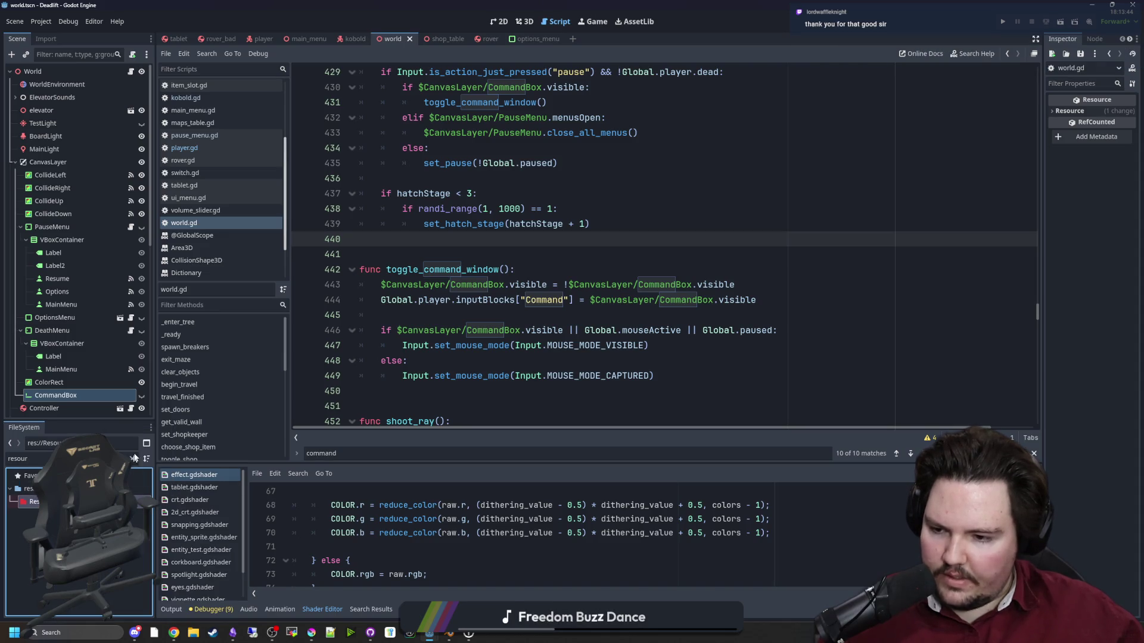
Create a new plain Resource in Resources and save it as a commands list .tres file.
right_click(49, 512)
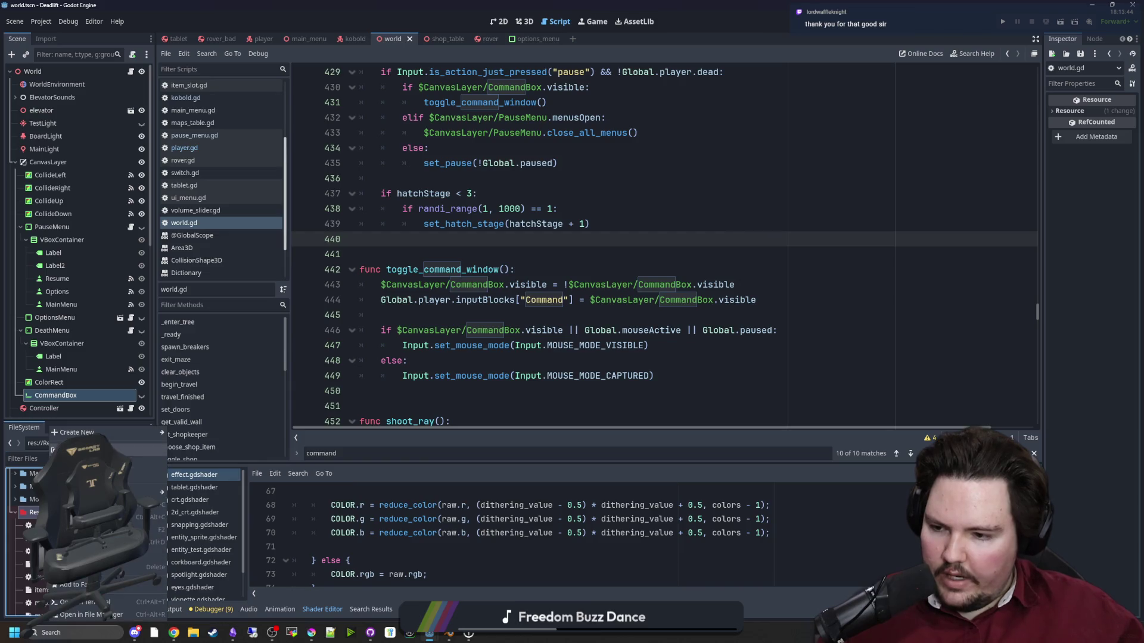
mouse_move(107, 435)
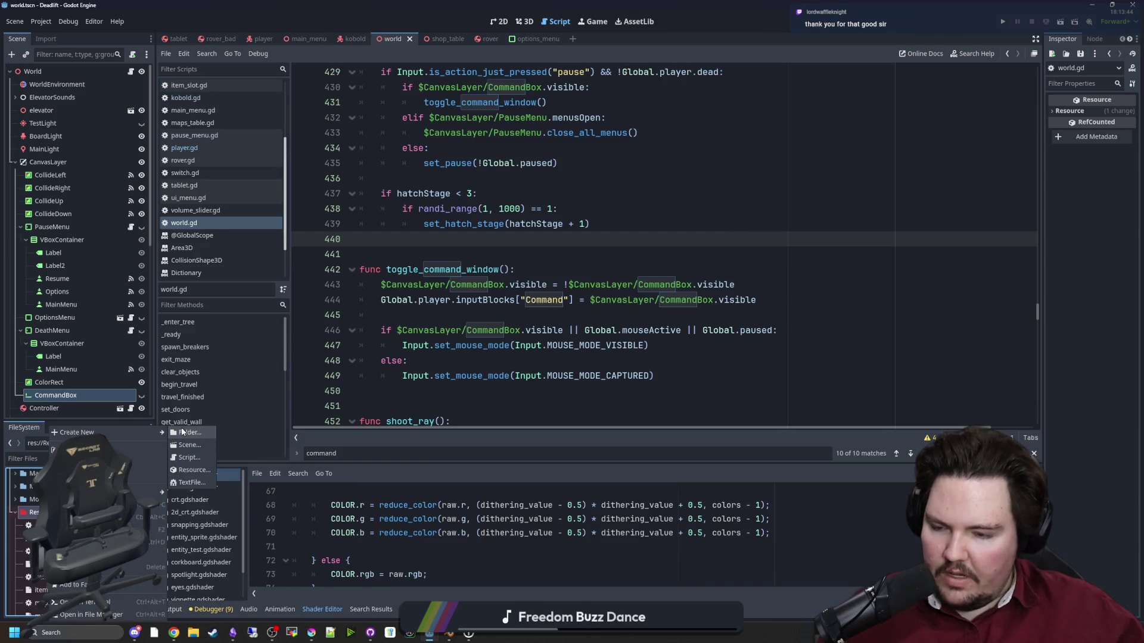
left_click(194, 470)
type("c")
key("BackSpace")
type("res")
double_click(485, 224)
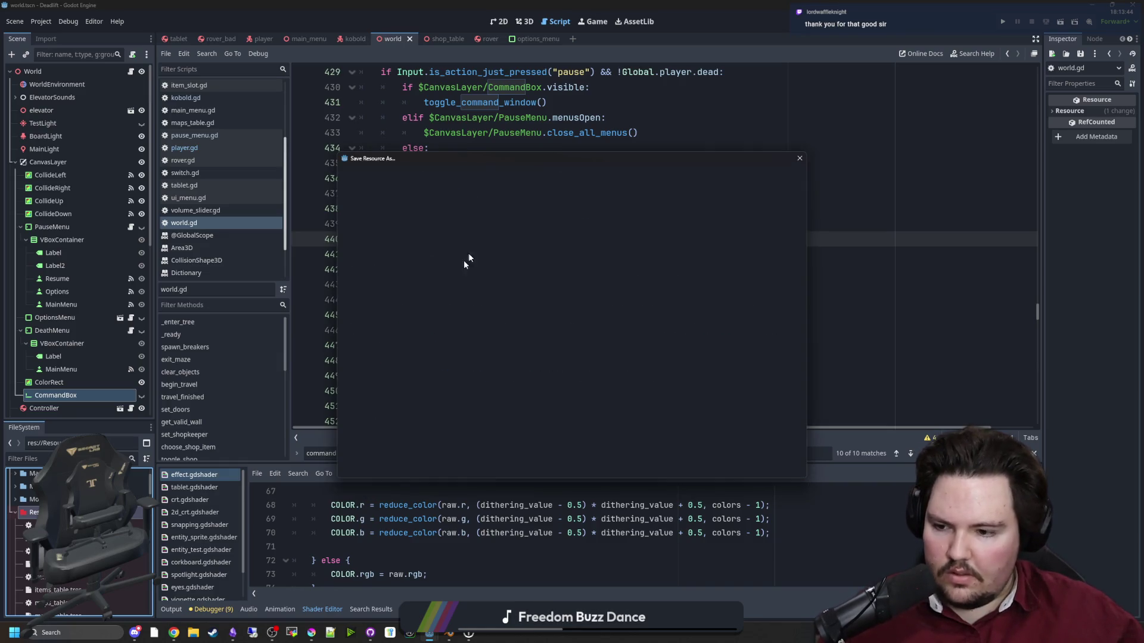
type("comands_tab.tres")
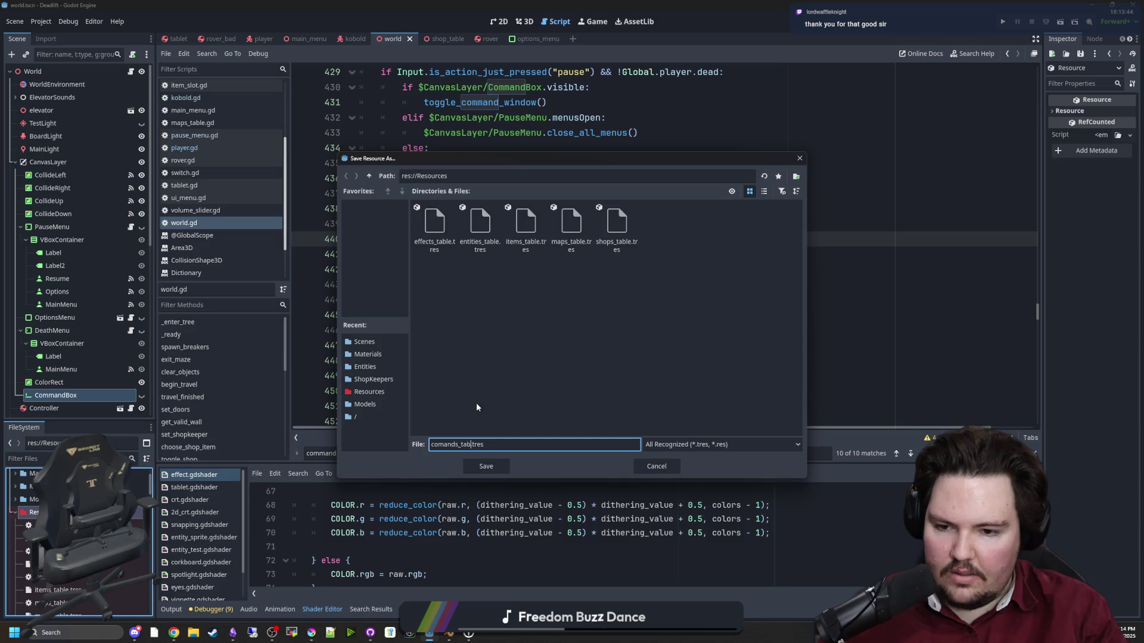
key("BackSpace")
key("BackSpace")
key("BackSpace")
type("mand_list")
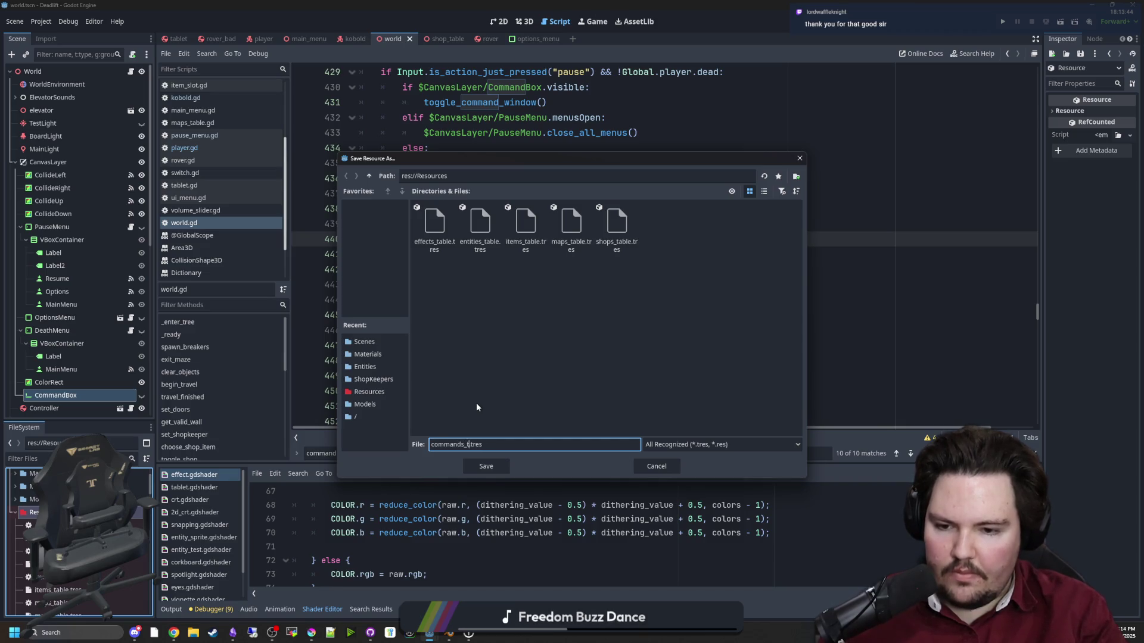
key("Return")
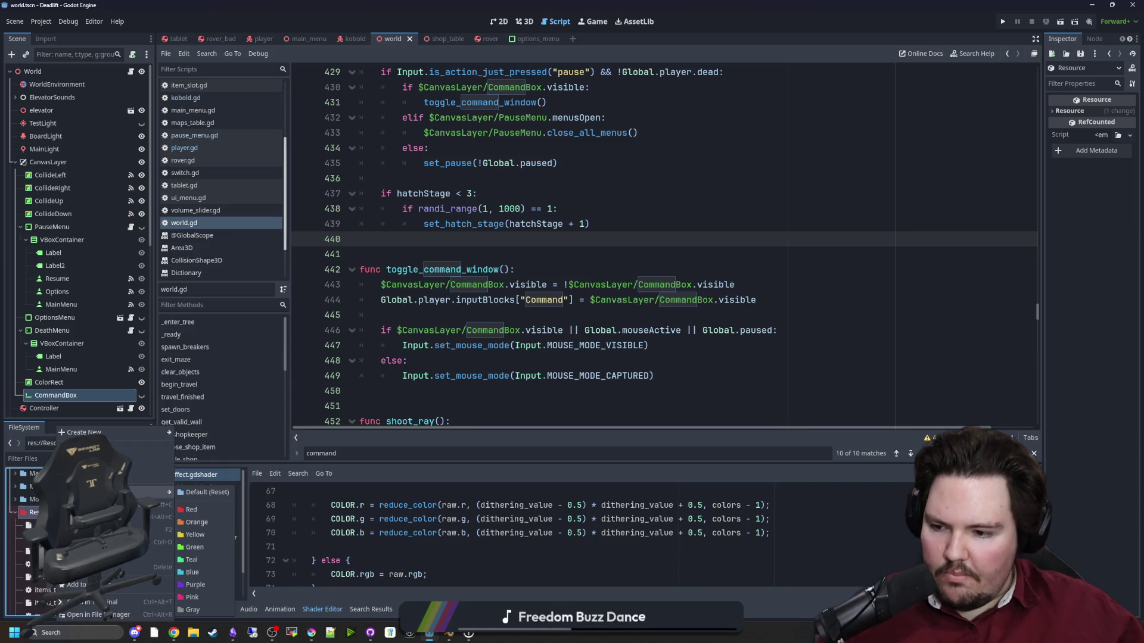
Duplicate shops_table.gd as commands_table.gd.
right_click(67, 539)
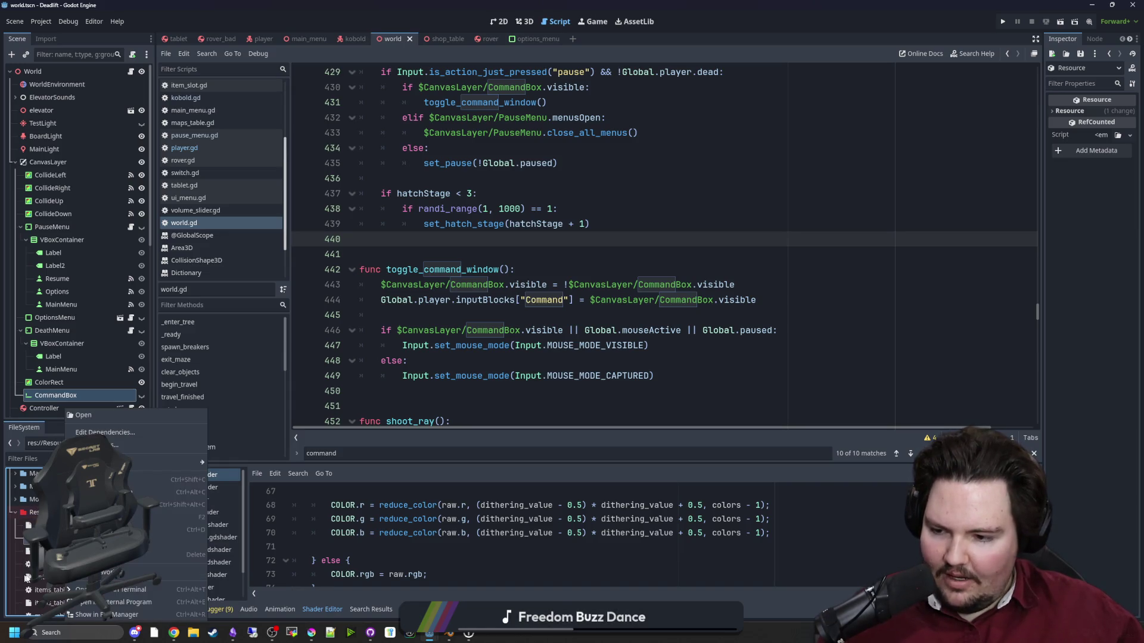
left_click(28, 564)
scroll(77, 542, "down", 5)
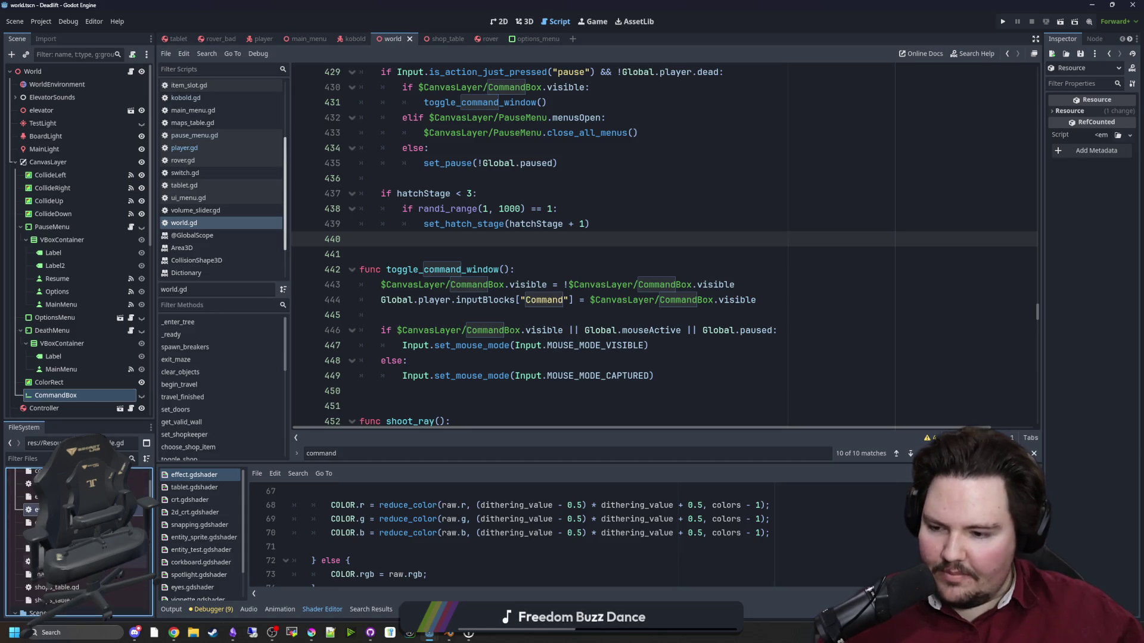
right_click(100, 569)
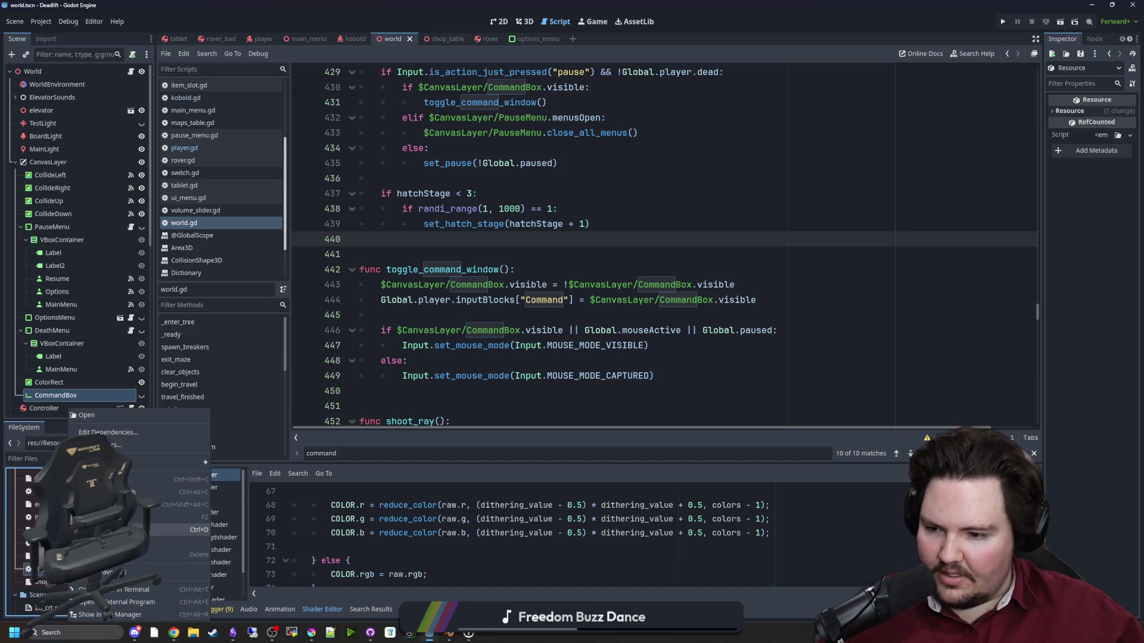
left_click(148, 531)
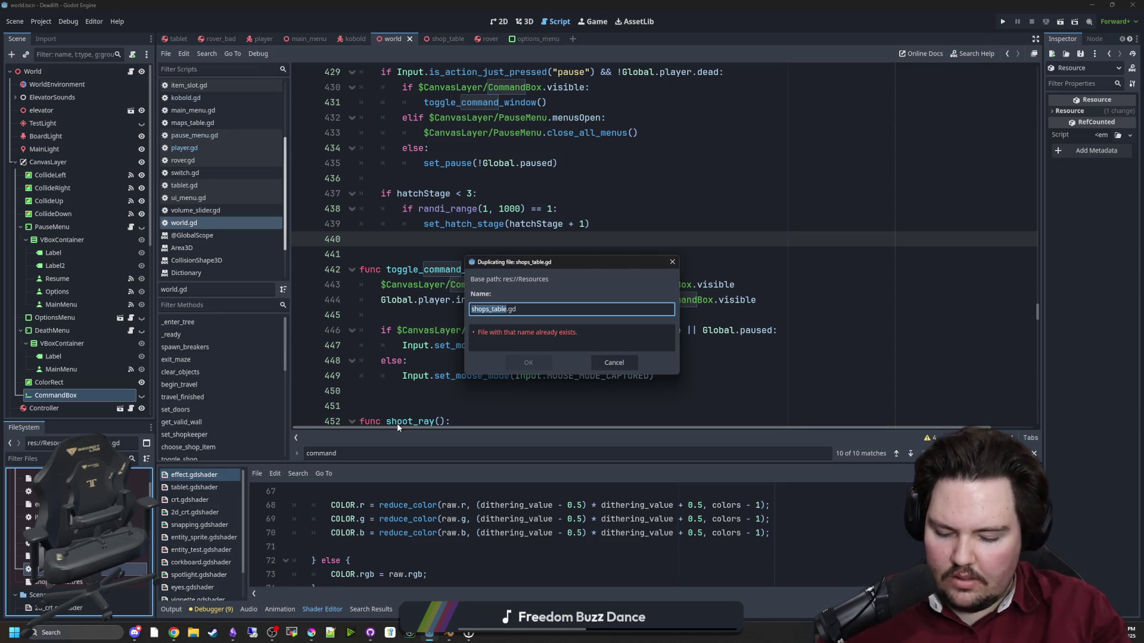
type("commands_table")
key("Return")
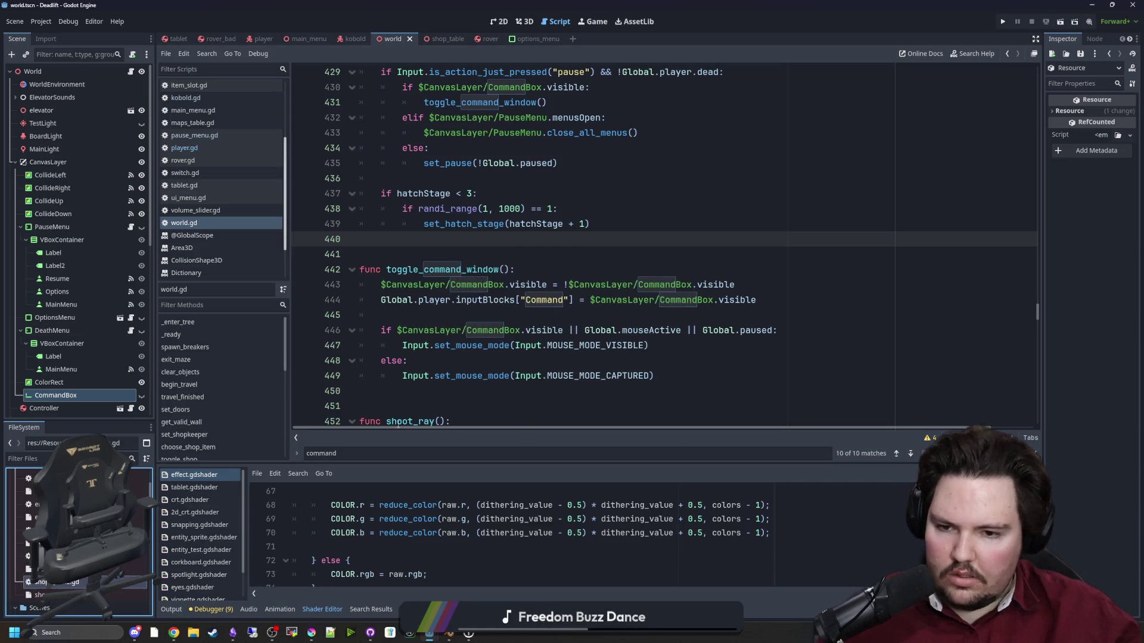
Open commands_table.gd and empty its data entries and defaults dictionary to {}.
double_click(33, 507)
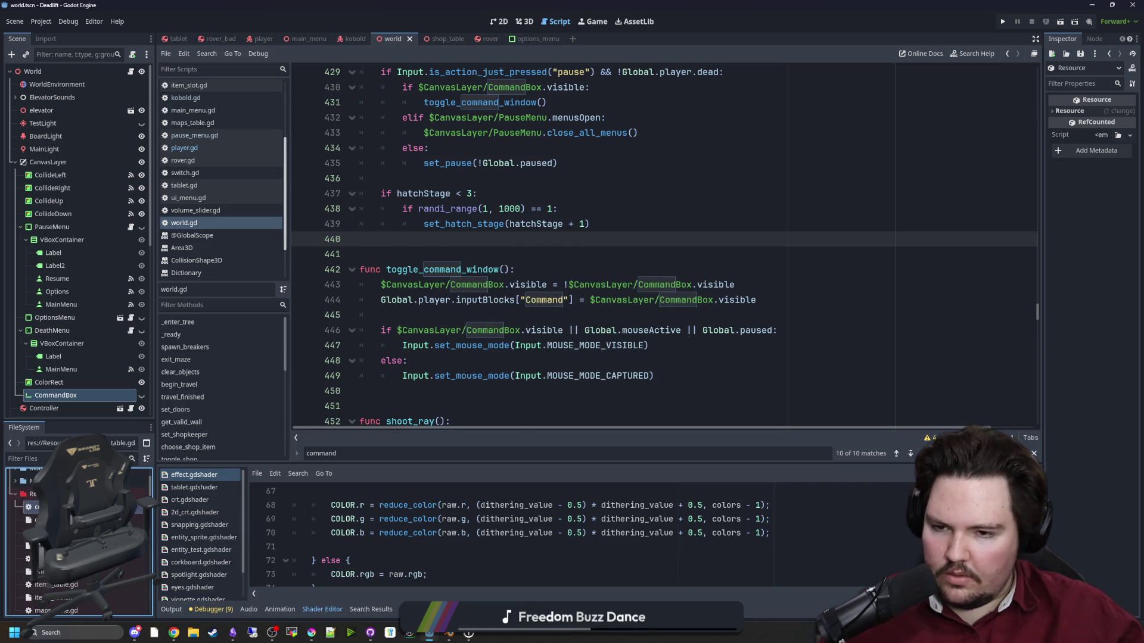
mouse_move(429, 361)
left_mouse_down()
mouse_move(415, 223)
mouse_move(416, 233)
left_mouse_up()
key("BackSpace")
key("BackSpace")
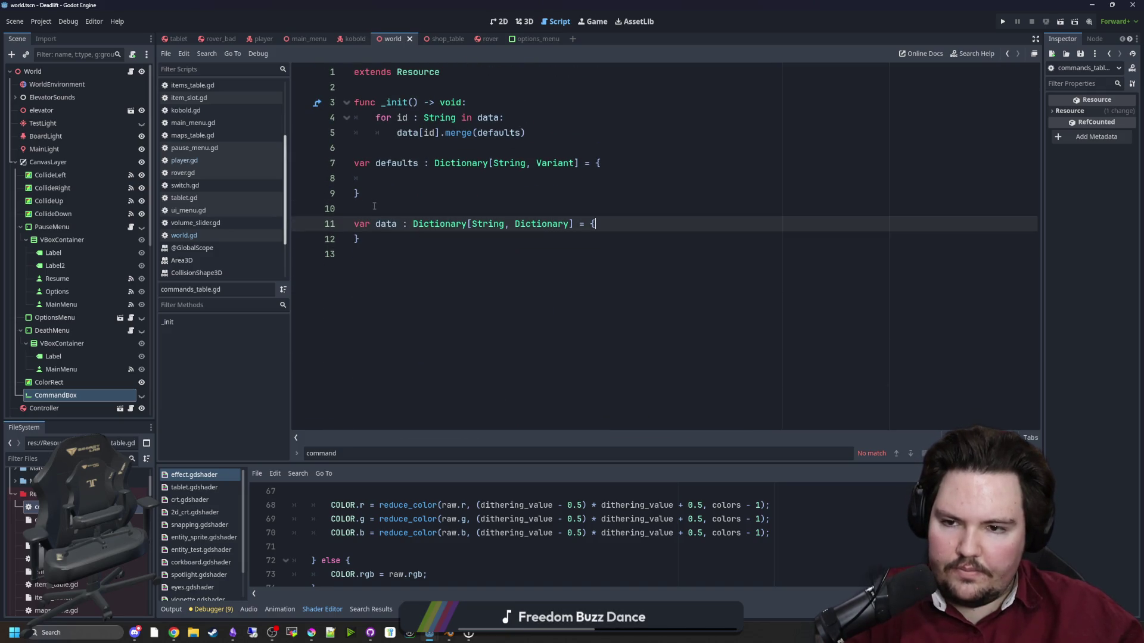
key("Up")
key("Up")
key("BackSpace")
key("BackSpace")
key("BackSpace")
key("Down")
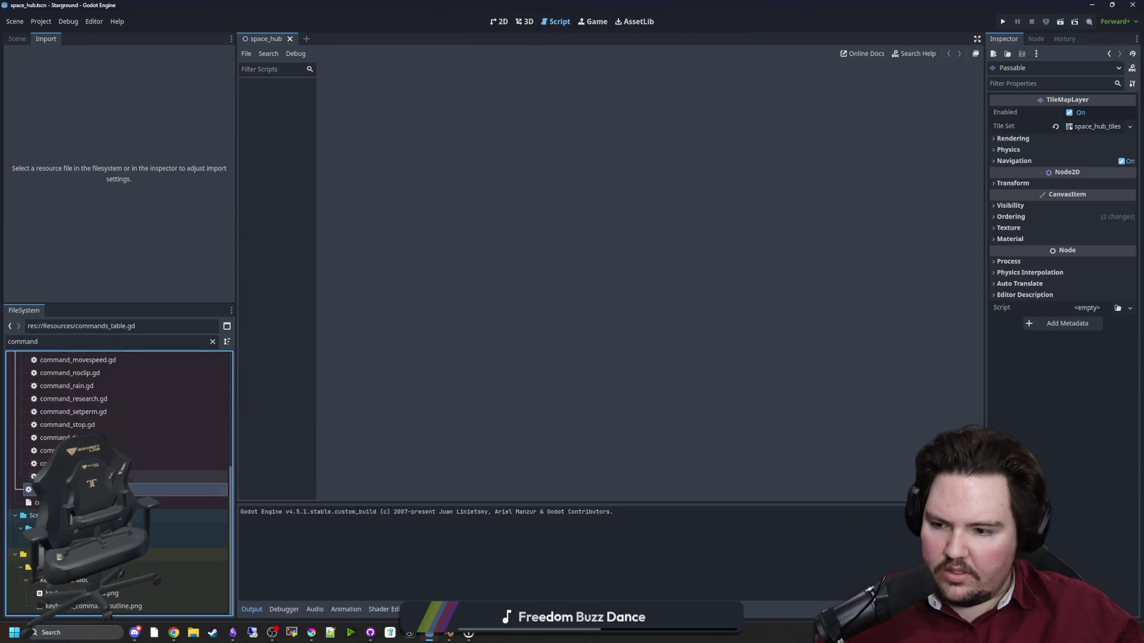
Open Starground's commands_table.gd and copy its /research command entry.
double_click(131, 489)
scroll(540, 361, "up", 10)
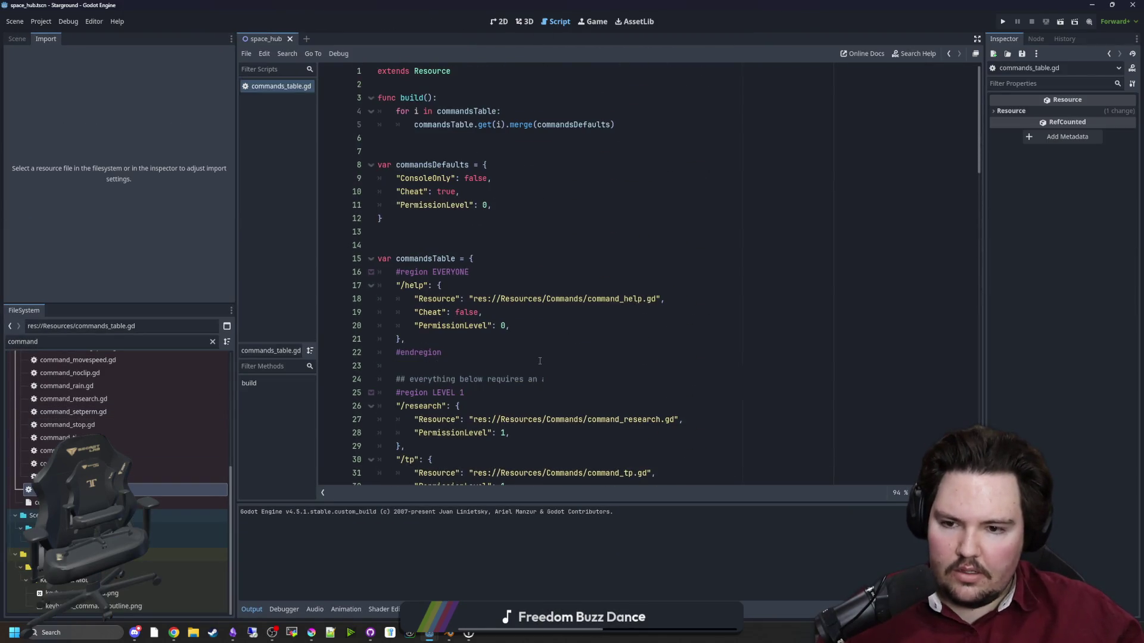
scroll(516, 352, "down", 4)
scroll(453, 288, "up", 4)
scroll(427, 395, "down", 2)
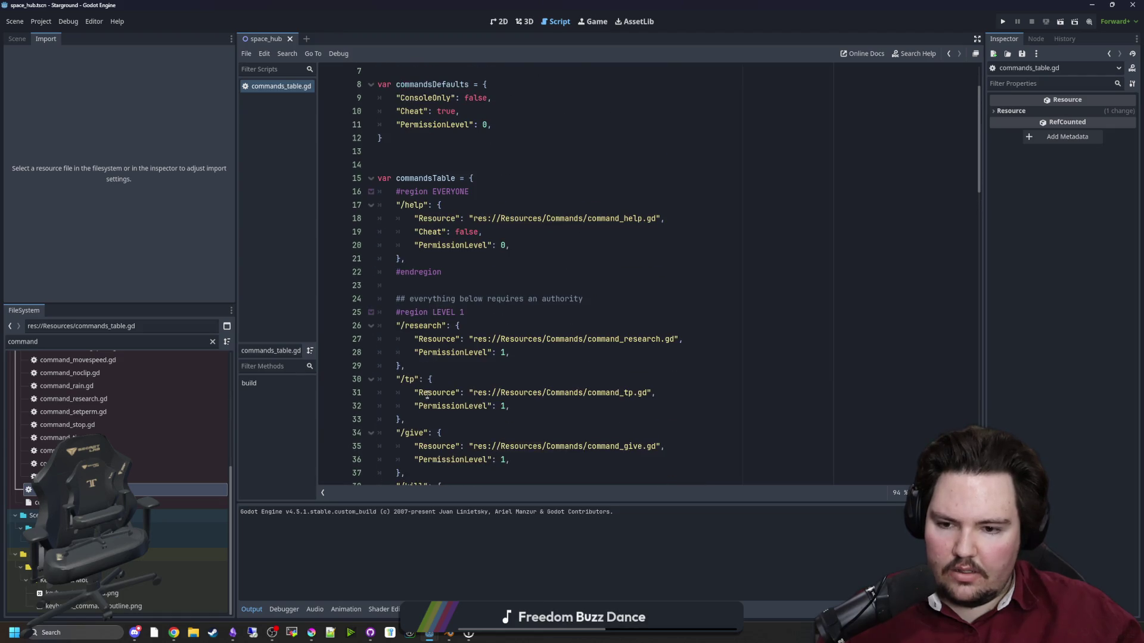
left_click_drag(405, 366, 366, 332)
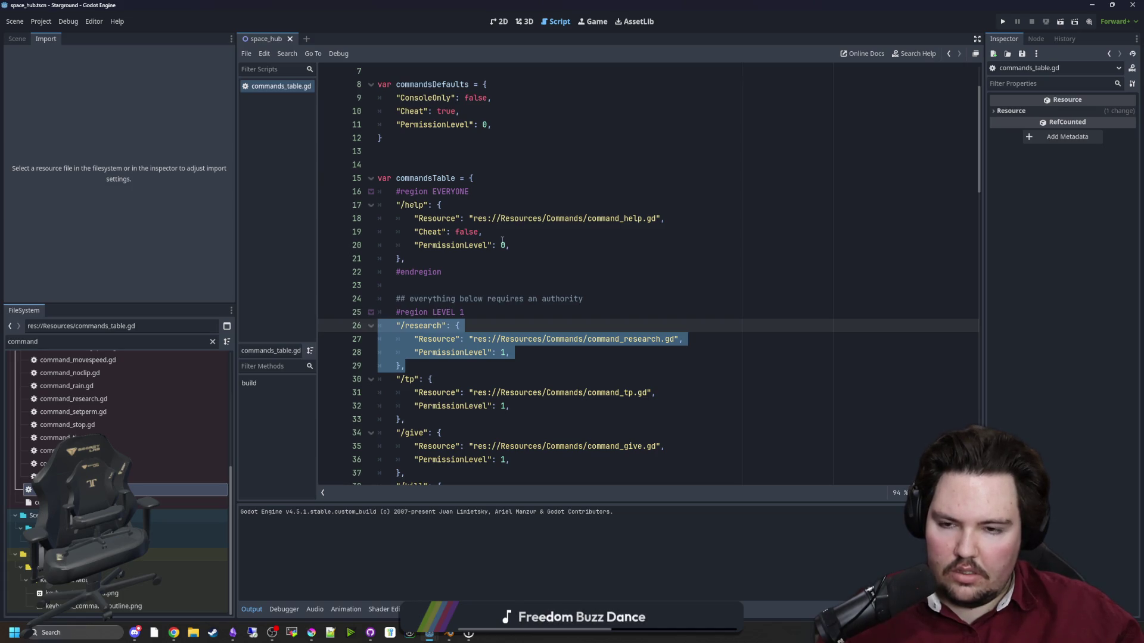
left_click(430, 379)
left_click_drag(405, 366, 340, 329)
key("ctrl+c")
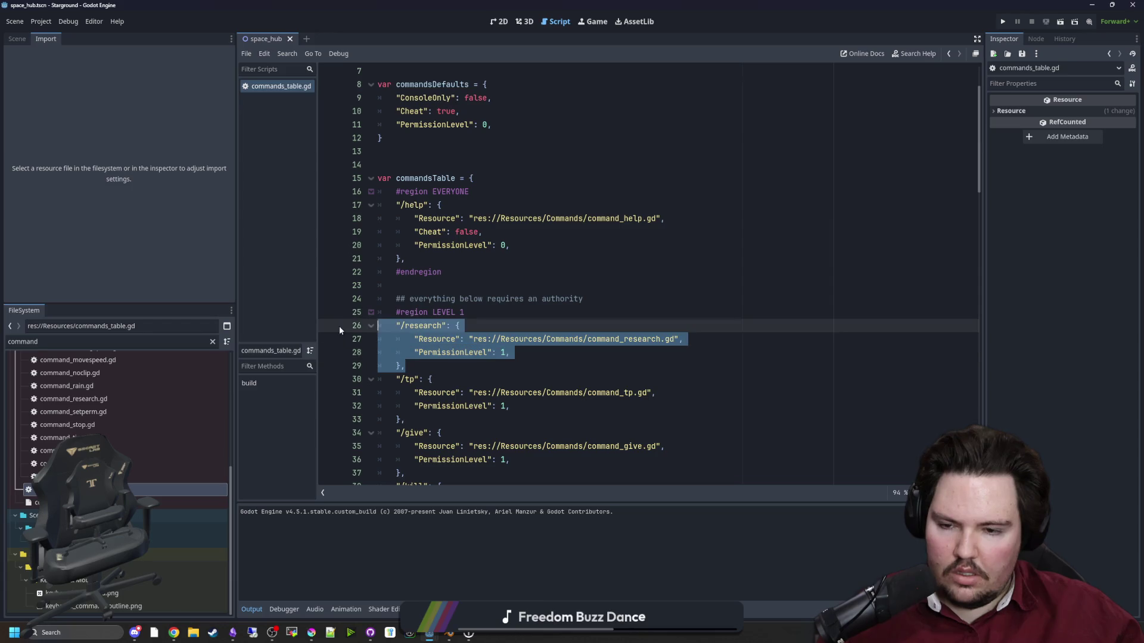
key("alt+Tab")
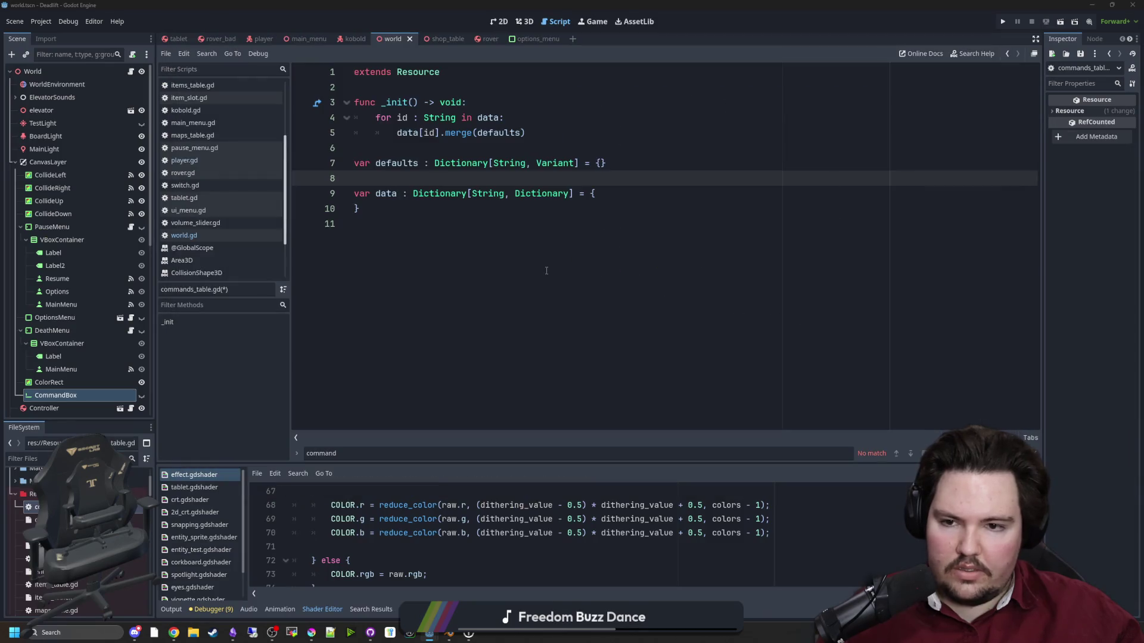
Paste the /research entry into data and rename the command to /give.
left_click(431, 217)
left_click(604, 197)
key("ctrl+v")
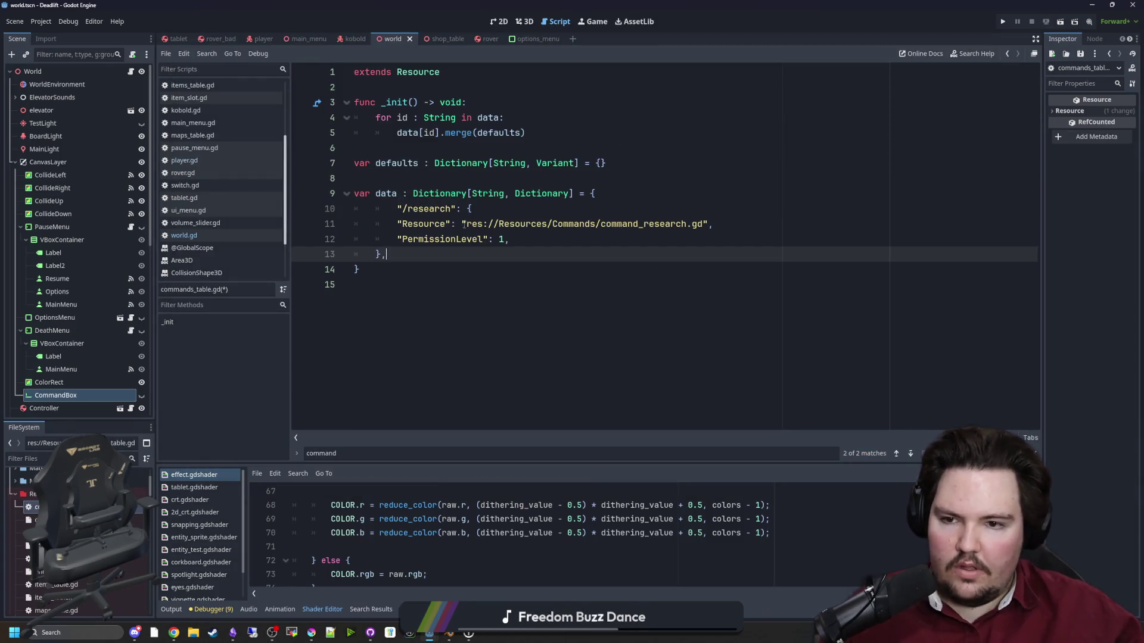
left_click(376, 209)
double_click(428, 209)
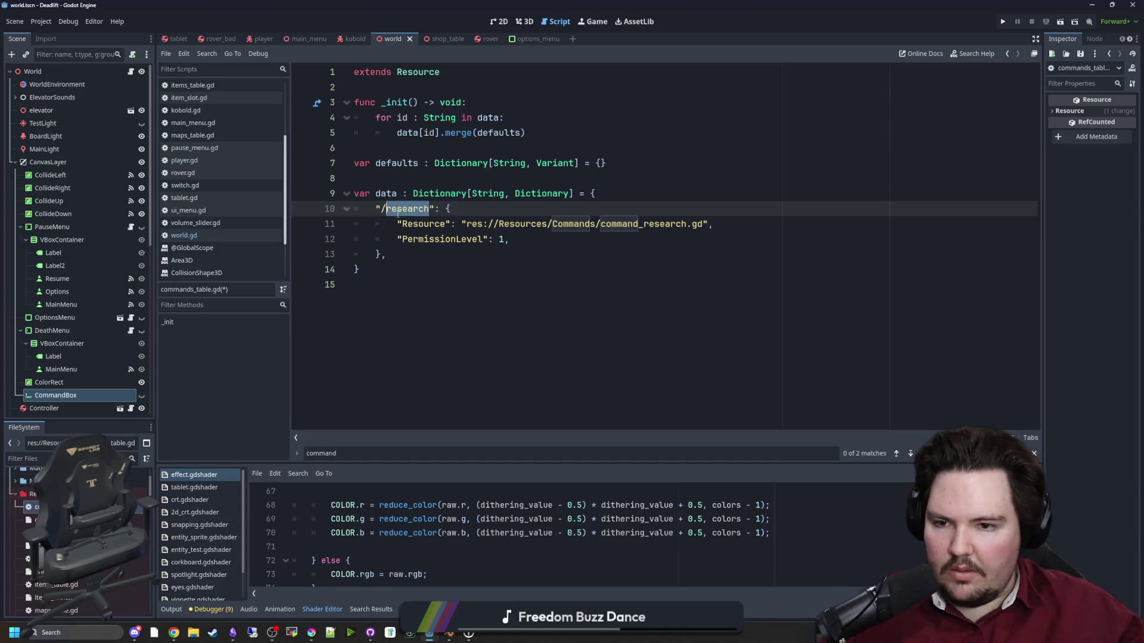
type("give")
left_click(627, 242)
left_click_drag(689, 224, 576, 224)
left_click(576, 271)
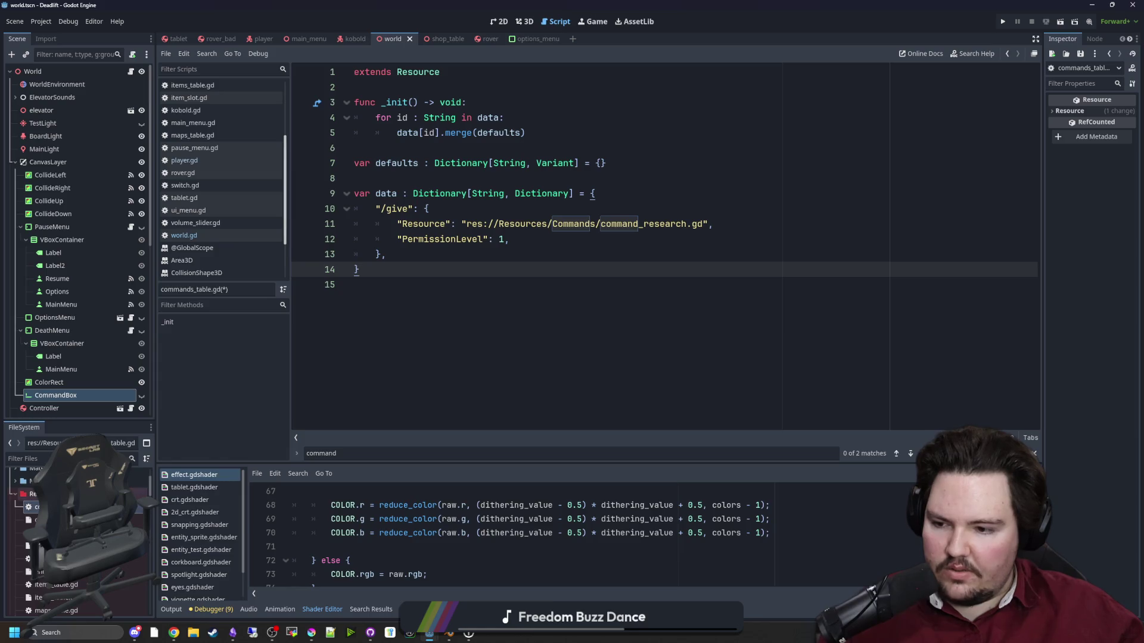
Create a Commands folder inside the Resources folder.
right_click(80, 494)
mouse_move(179, 433)
left_click(213, 430)
type("C")
key("Return")
Point the entry's path to command_give.gd and remove its PermissionLevel line.
left_click_drag(687, 224, 644, 224)
type("give")
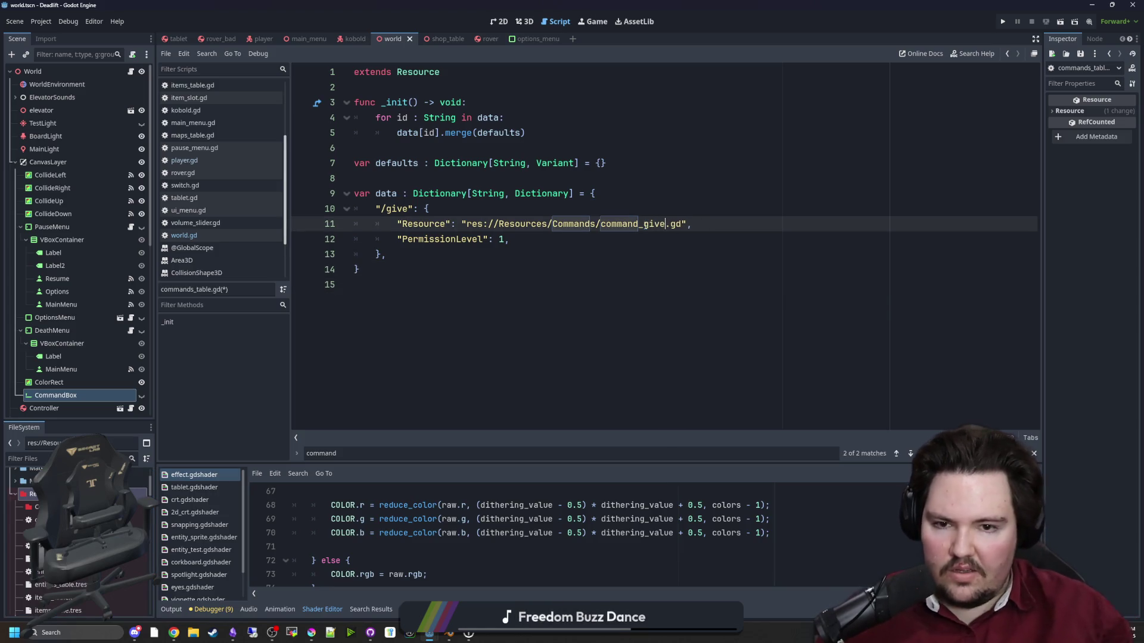
left_click_drag(510, 239, 348, 242)
key("BackSpace")
key("BackSpace")
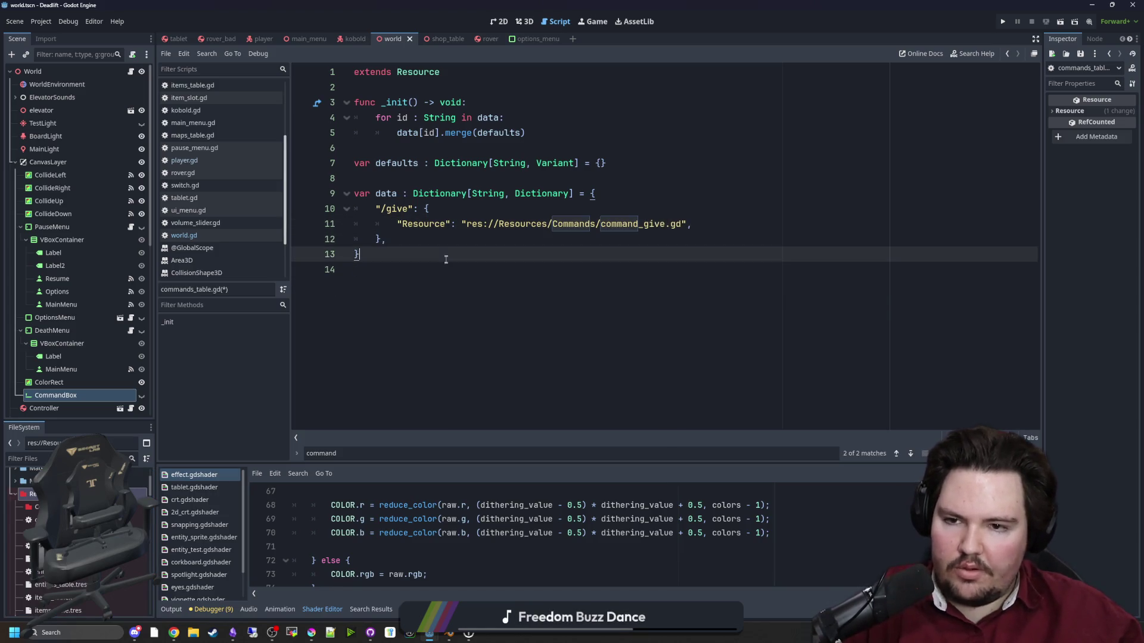
Assign commands_table.gd as the resource's script and save.
mouse_move(36, 519)
left_mouse_down()
mouse_move(120, 417)
mouse_move(595, 179)
mouse_move(1099, 140)
left_mouse_up()
key("Down")
key("ctrl+s")
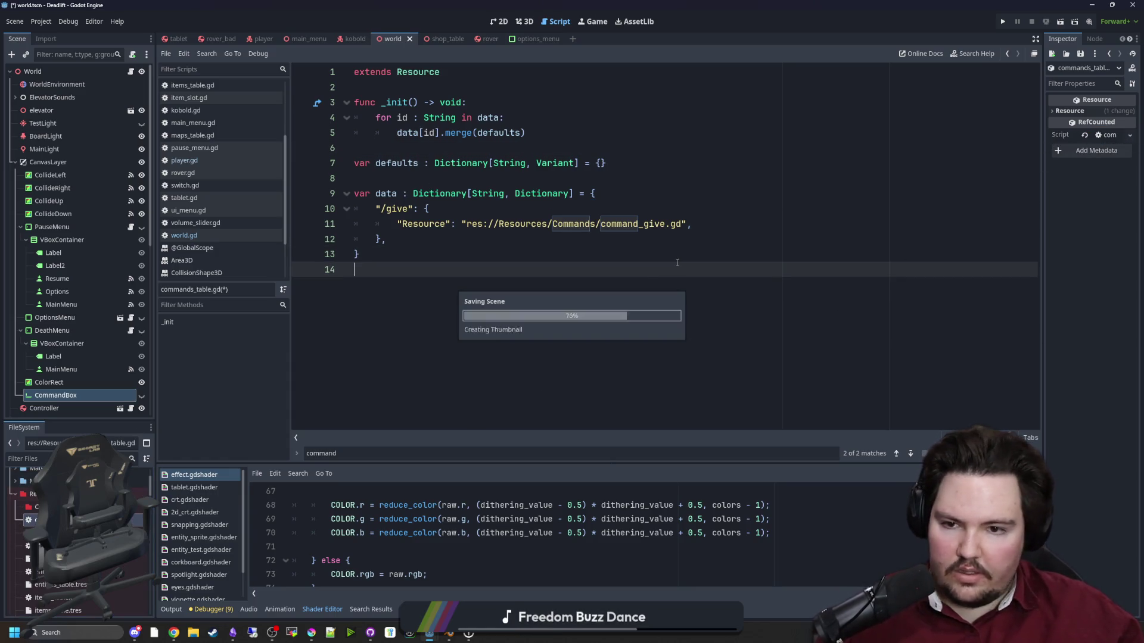
left_click(33, 507)
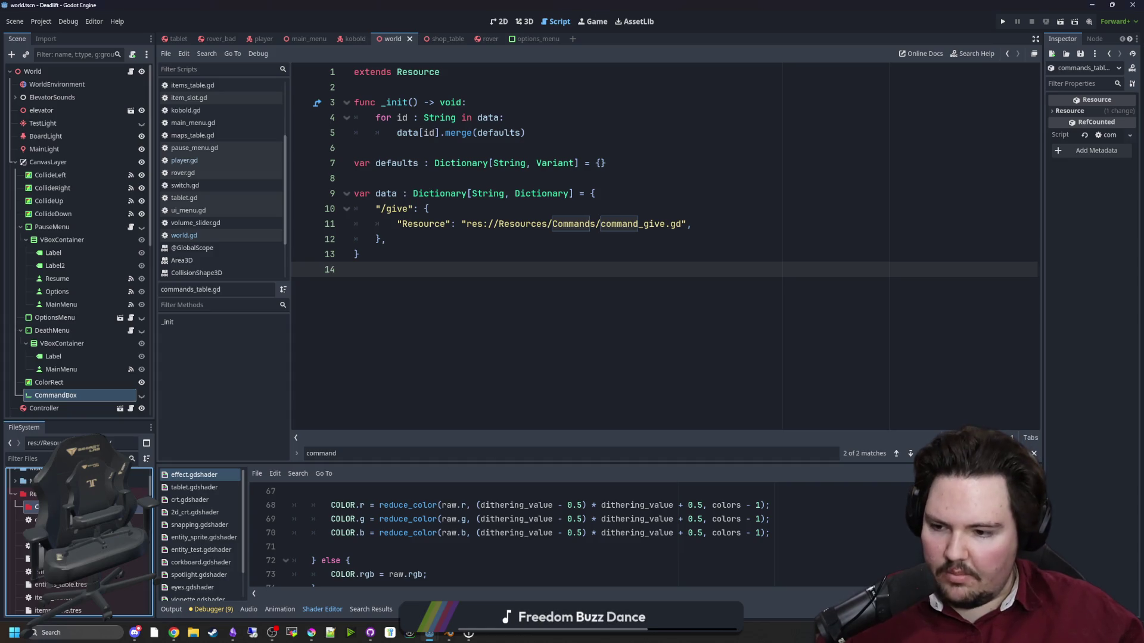
Create command_give.gd in the Commands folder and replace its template with the /give code.
right_click(91, 506)
mouse_move(158, 433)
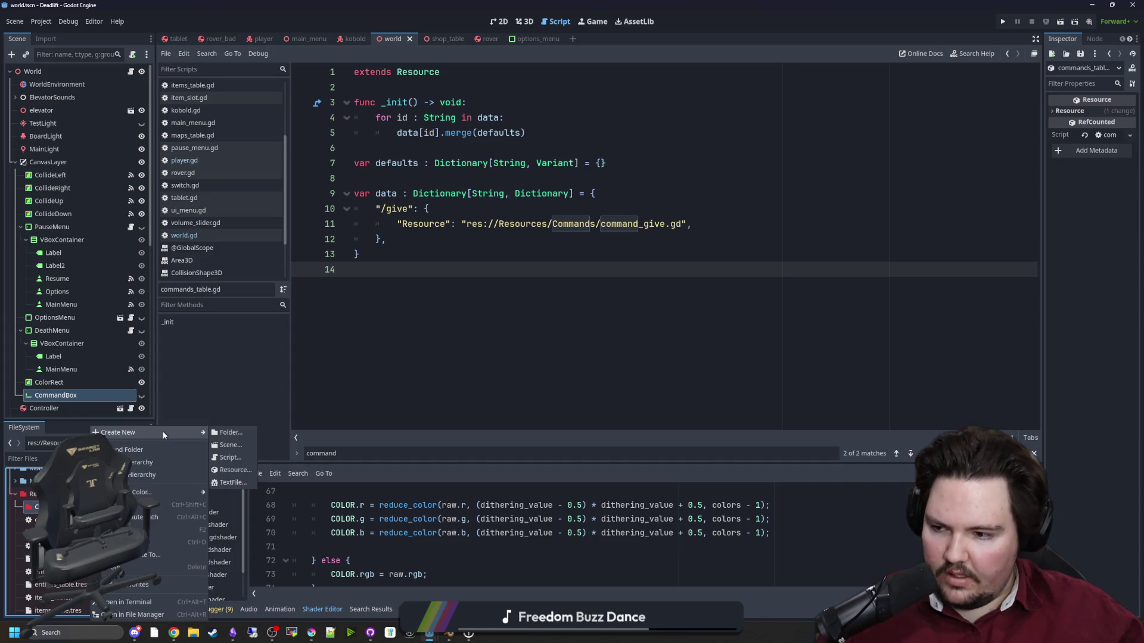
left_click(232, 457)
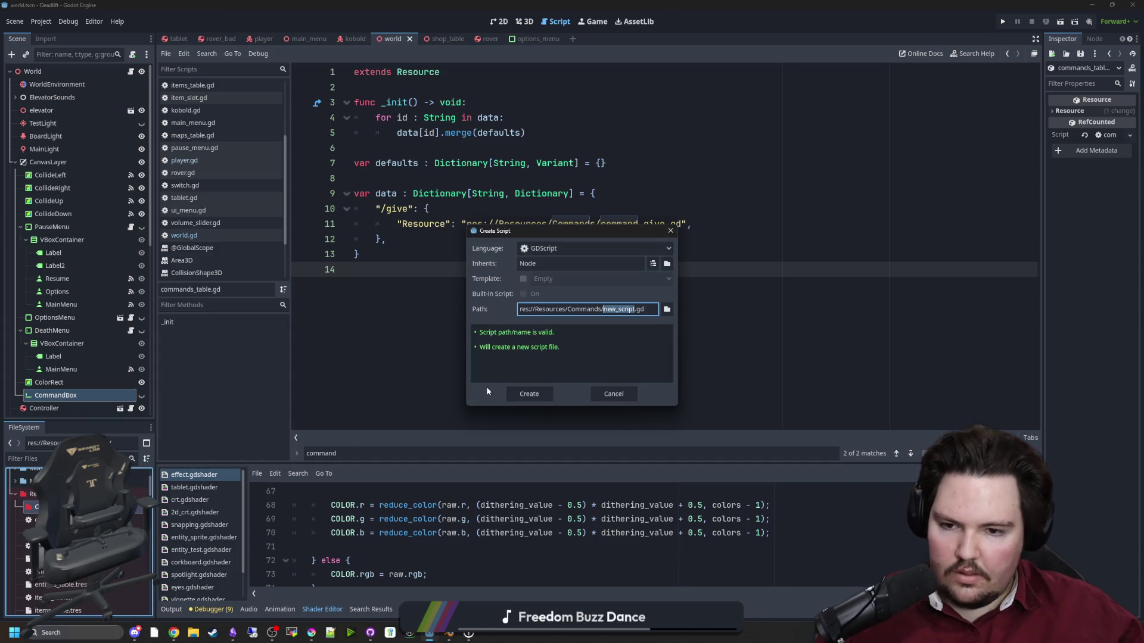
type("command")
left_click(517, 392)
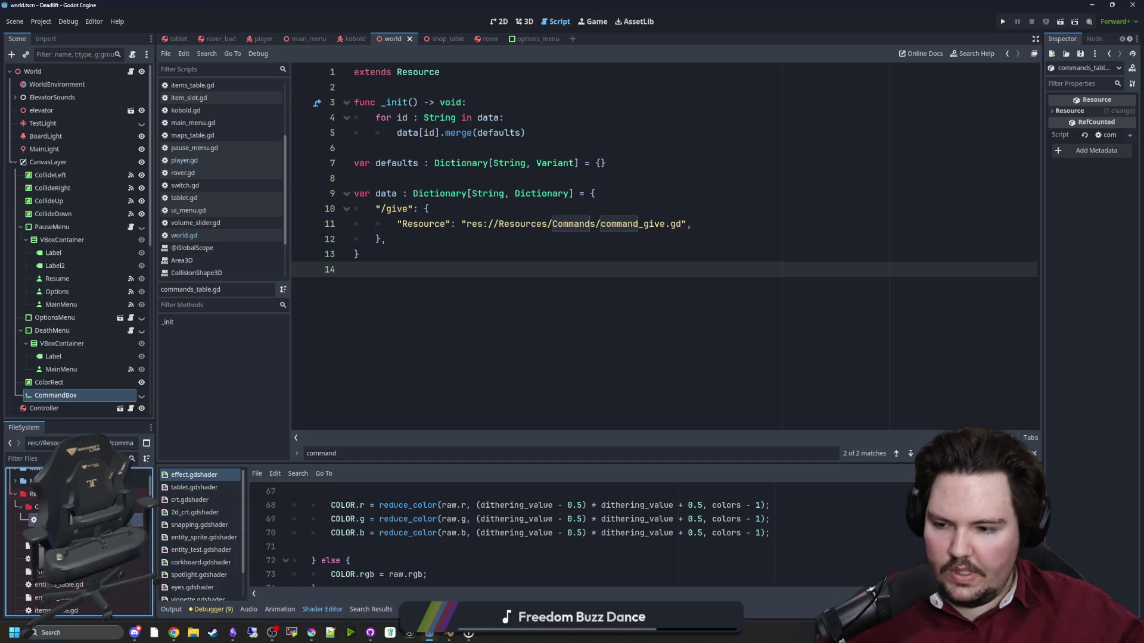
key("ctrl+a")
key("ctrl+v")
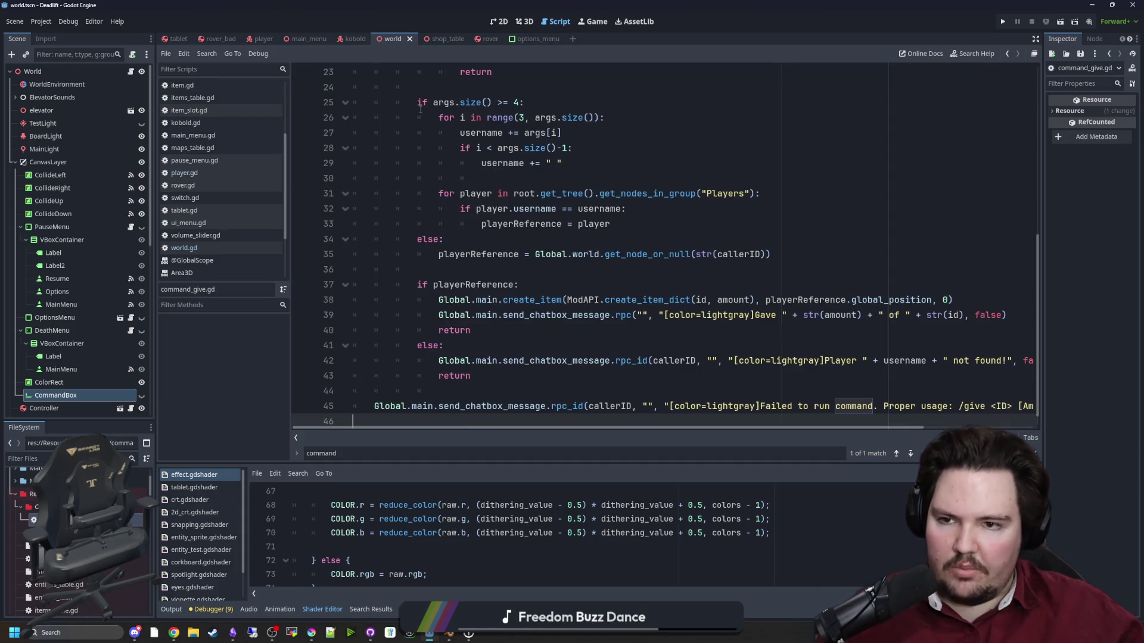
Widen the code area and review command_give.gd from playerReference to the split(":") check.
scroll(566, 178, "up", 8)
left_click(647, 201)
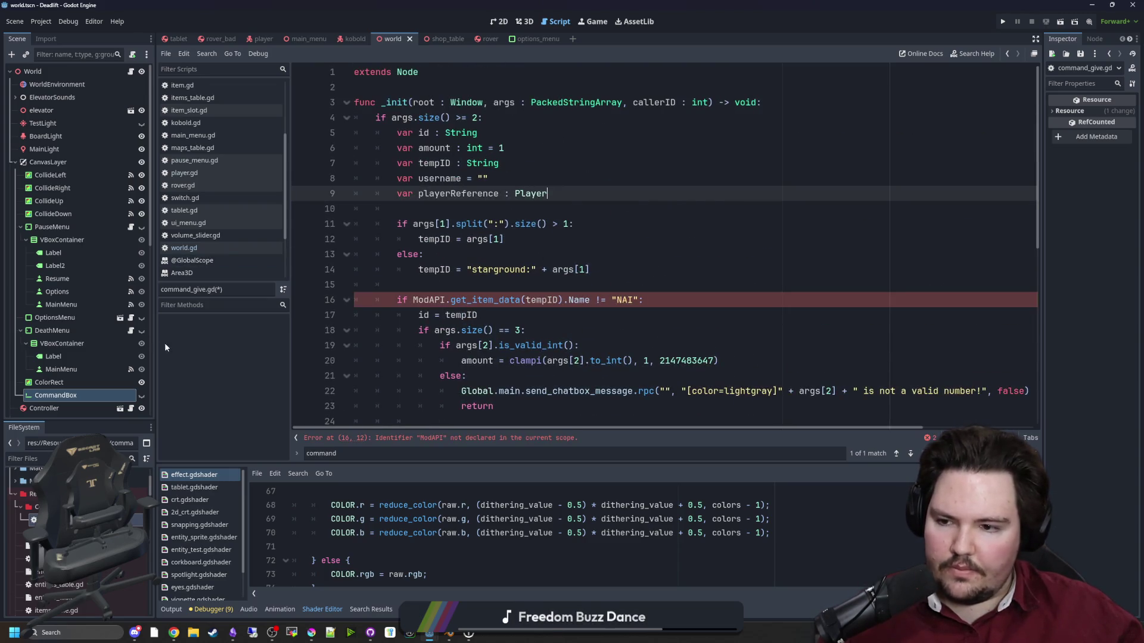
left_click_drag(156, 341, 128, 342)
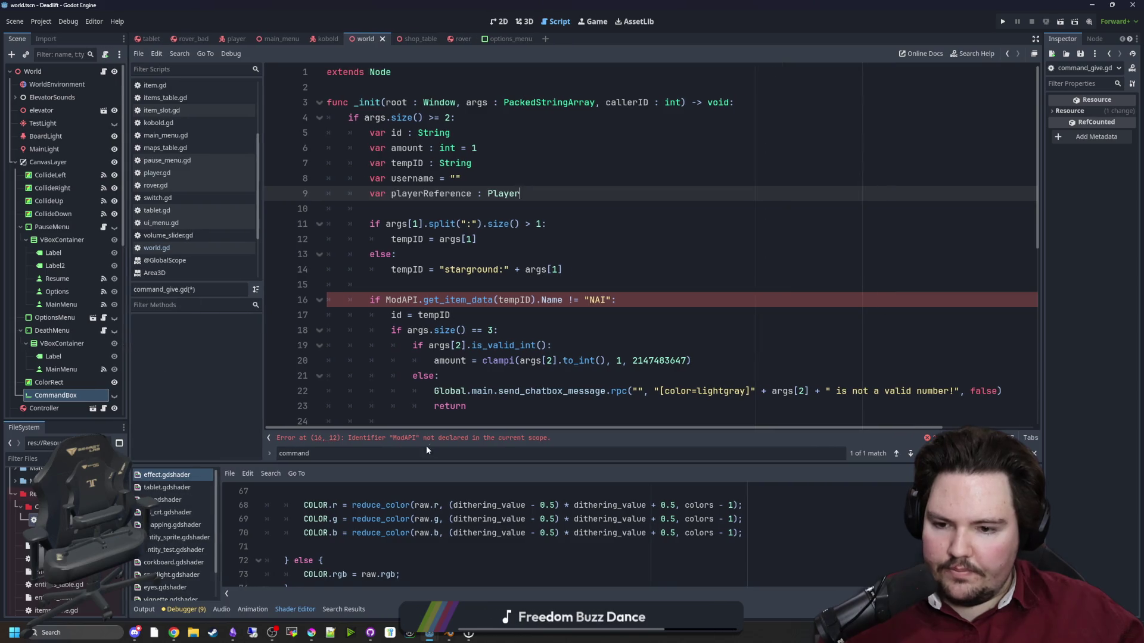
scroll(594, 307, "down", 8)
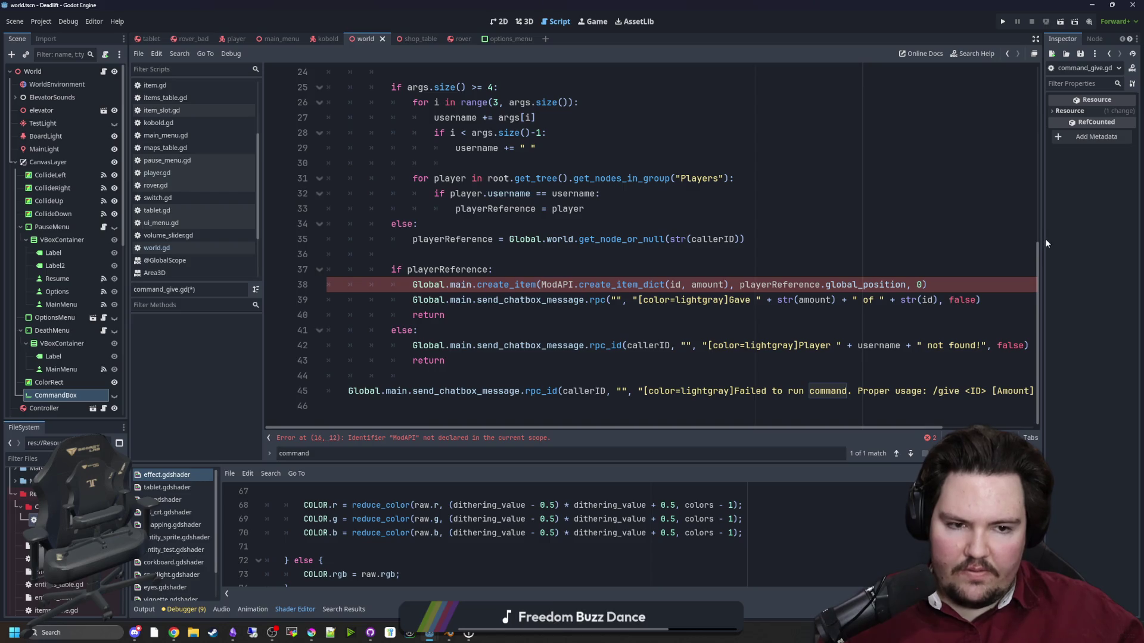
left_click(694, 262)
left_click(695, 259)
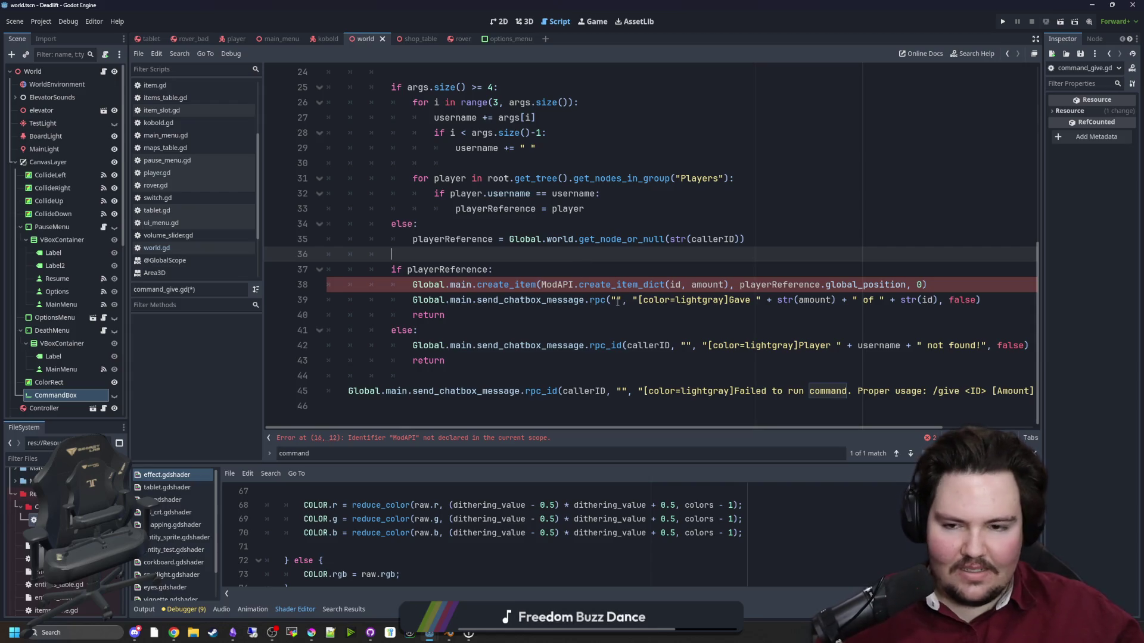
scroll(617, 301, "up", 8)
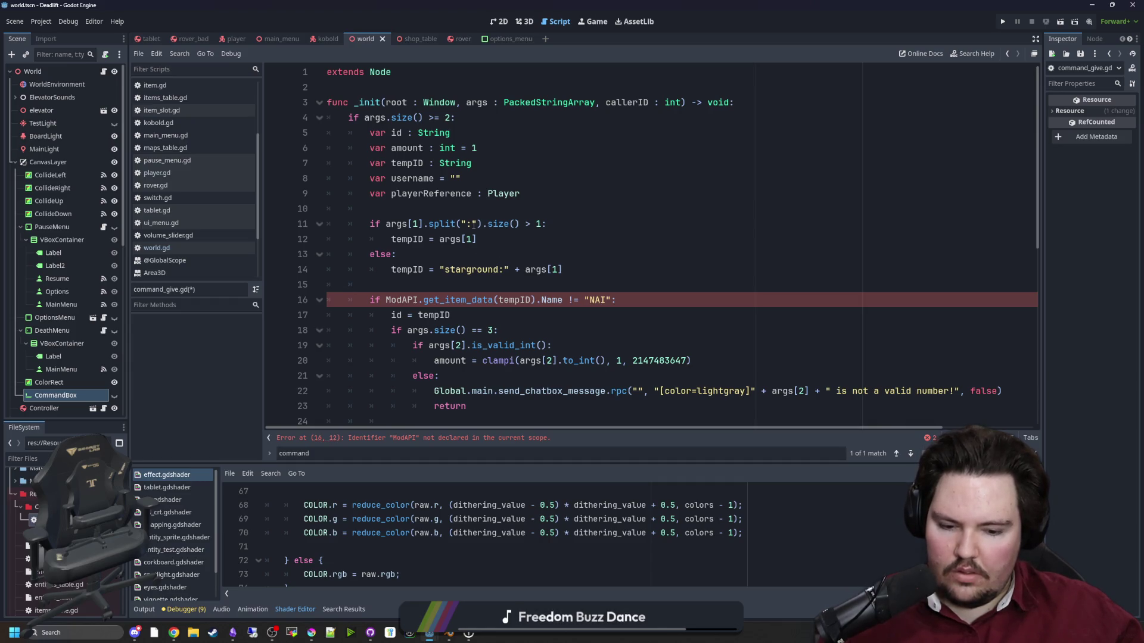
left_click(473, 224)
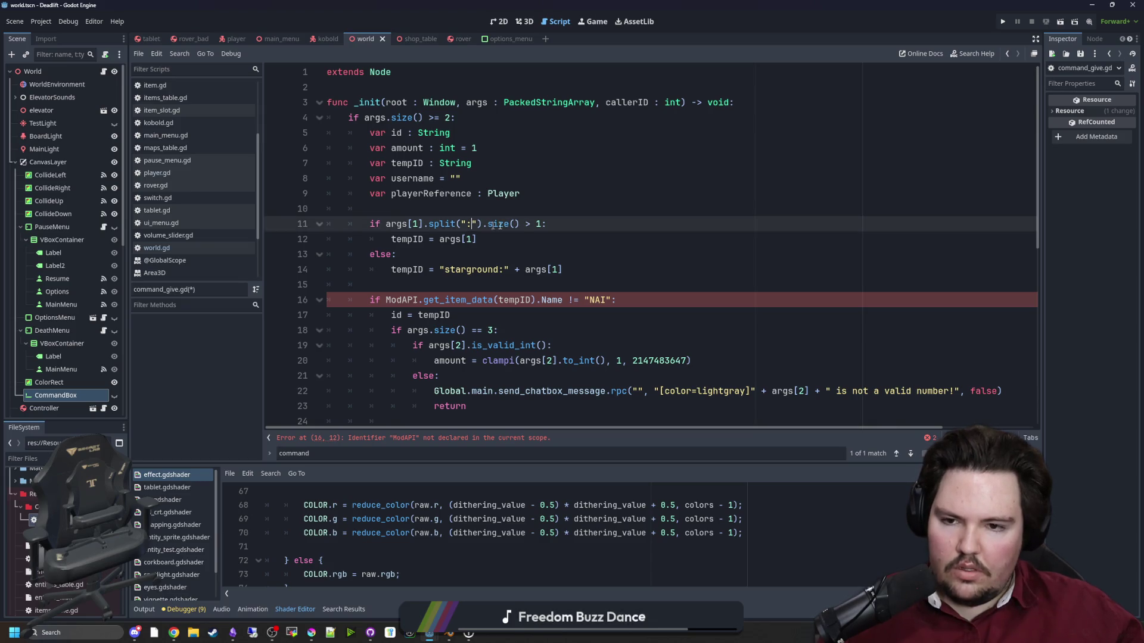
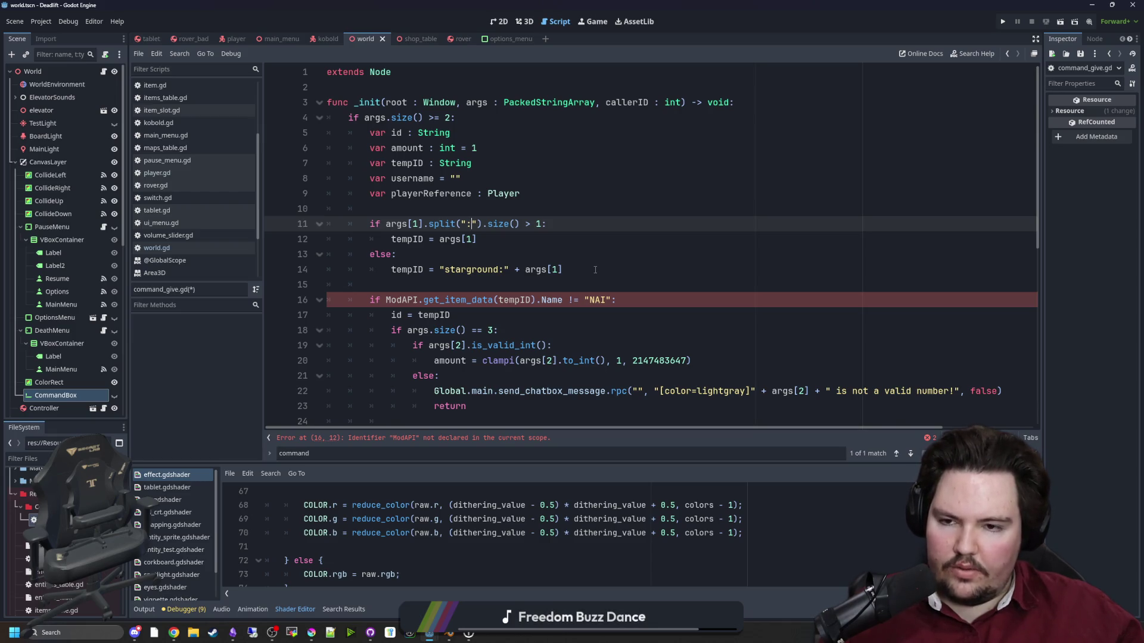
Delete the old tempID if/else block from command_give.gd.
left_click(482, 251)
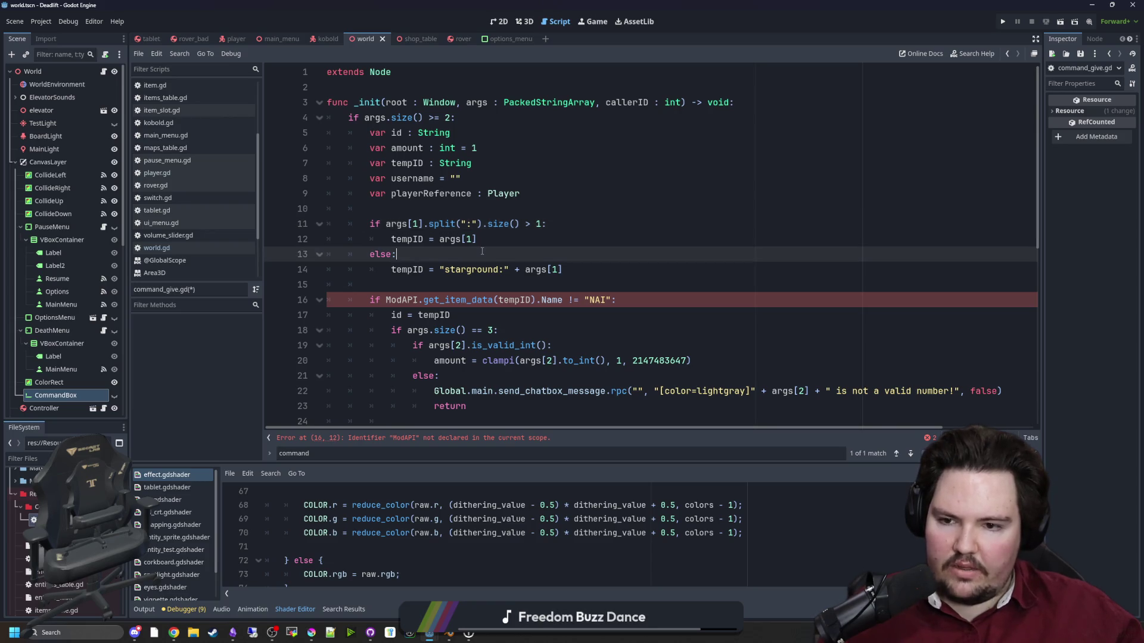
left_click_drag(433, 269, 317, 223)
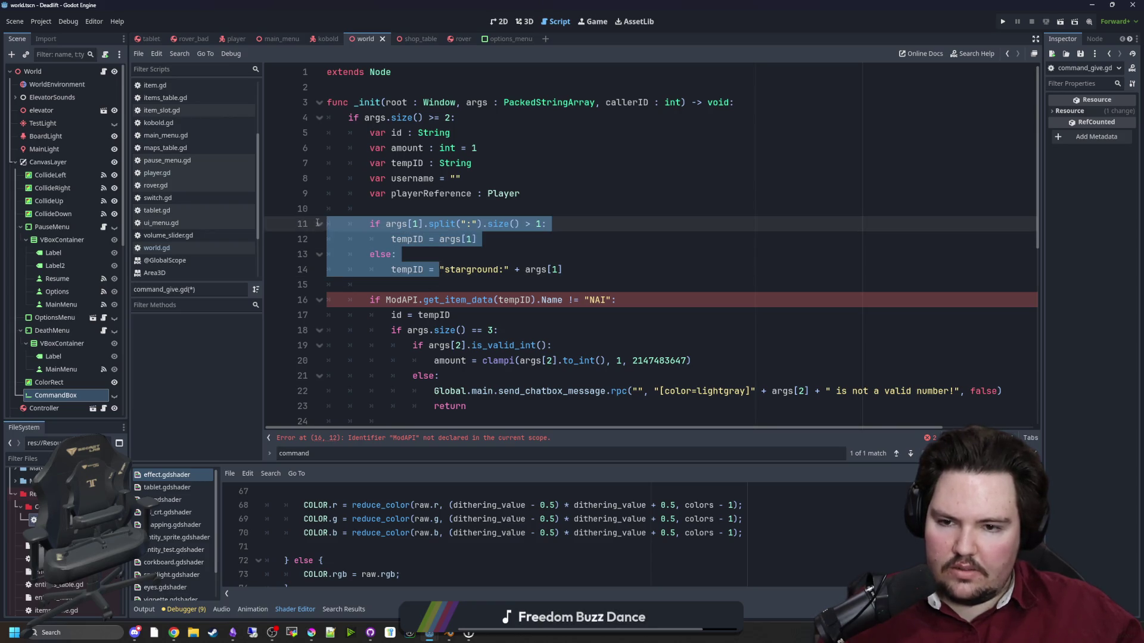
left_click(458, 251)
mouse_move(589, 264)
left_mouse_down()
mouse_move(287, 211)
mouse_move(268, 225)
left_mouse_up()
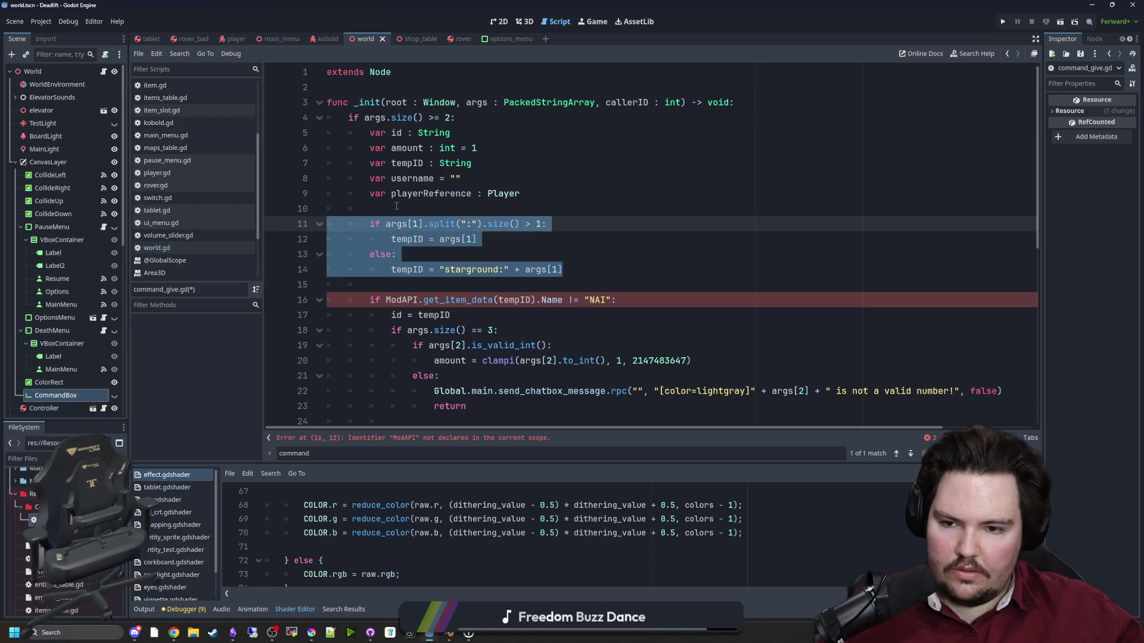
key("BackSpace")
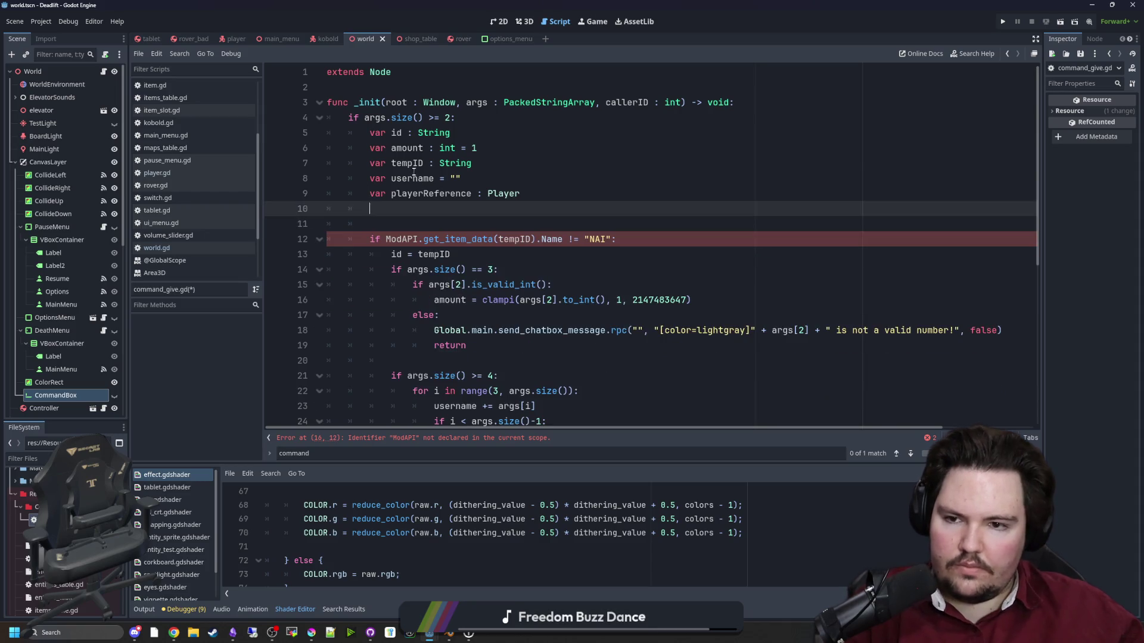
Rename tempID to itemID with default "mg.item." and add itemID += args[1].
double_click(411, 164)
type("itemID")
left_click(476, 163)
type("= \"\"")
type("mg.item.\"")
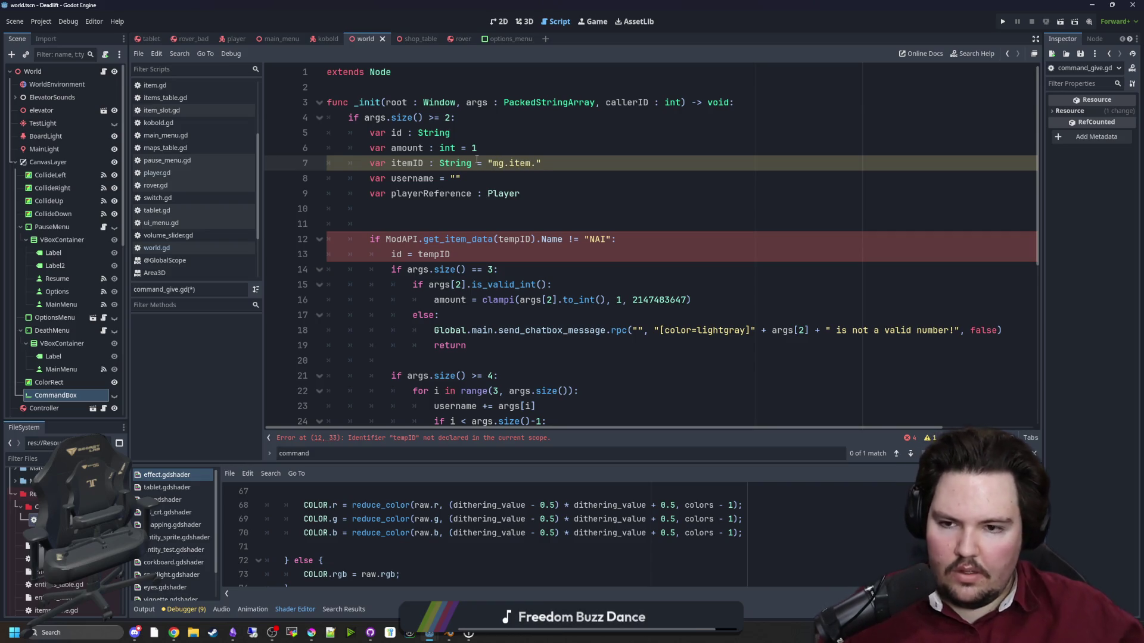
left_click(427, 203)
key("Return")
key("Return")
key("Up")
type("itemID +=")
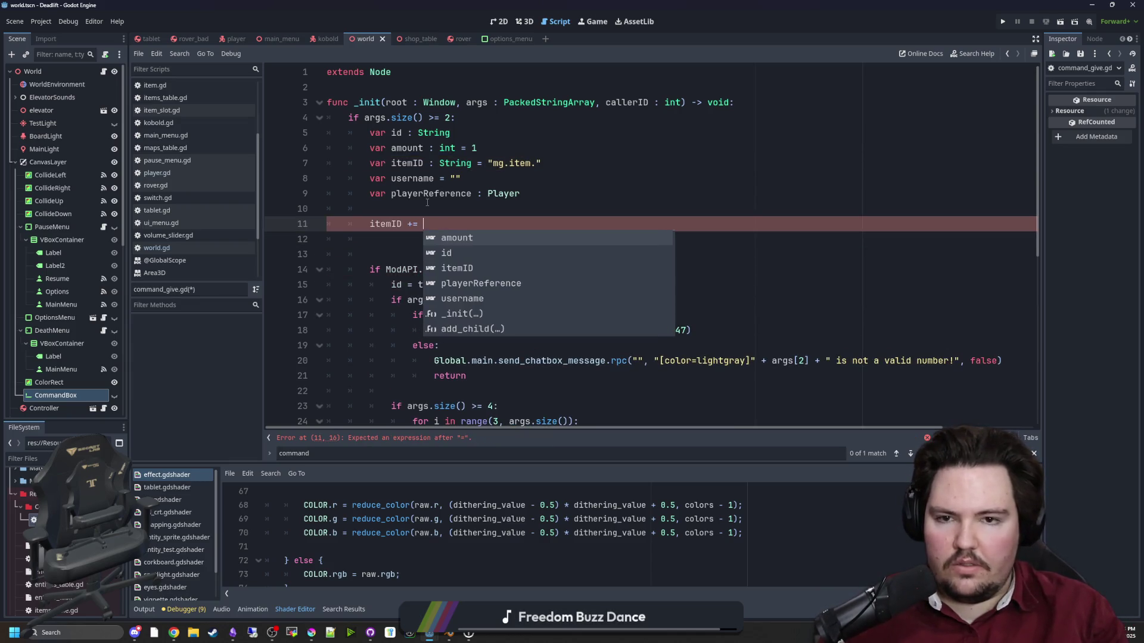
type(" args[1")
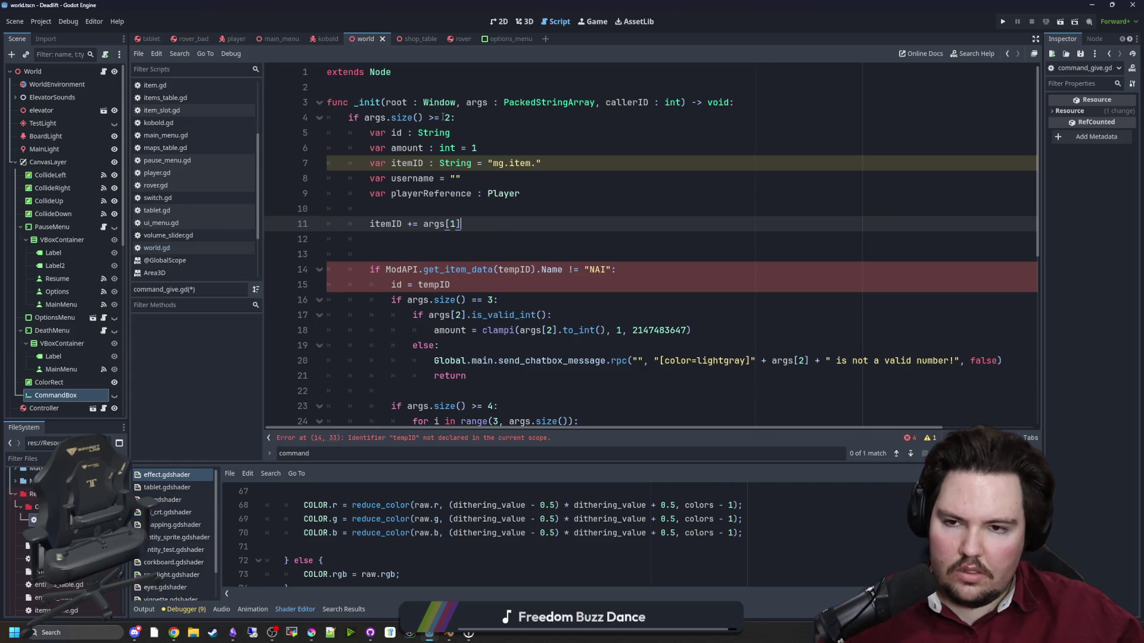
Replace the ModAPI item-data condition with Global.itemsTable.get(itemID).
left_click(482, 282)
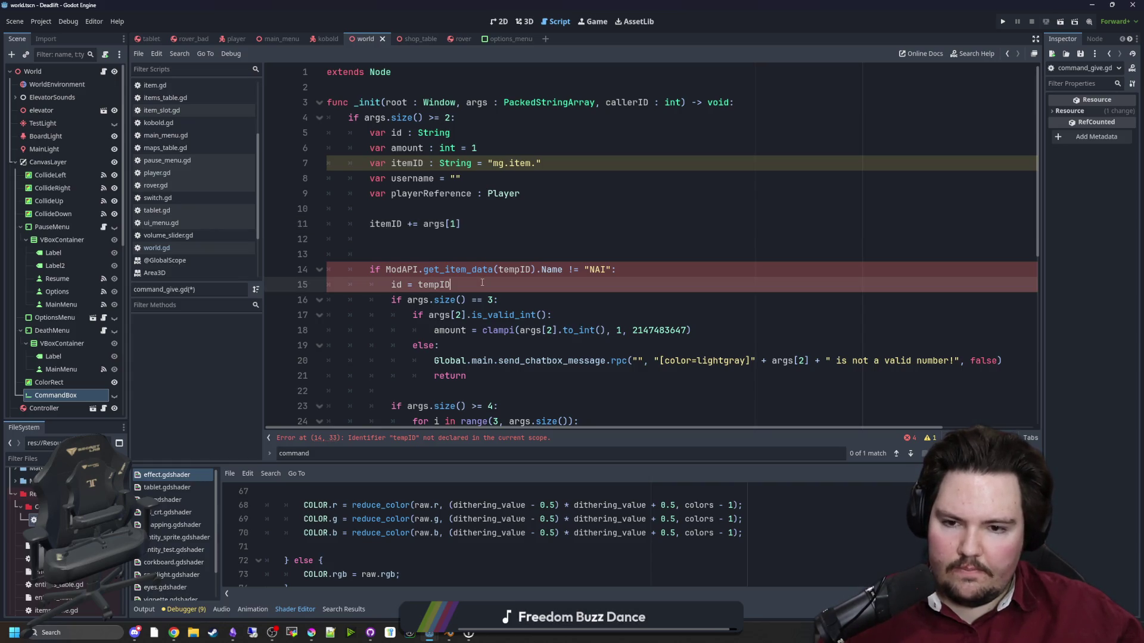
left_click(402, 251)
key("BackSpace")
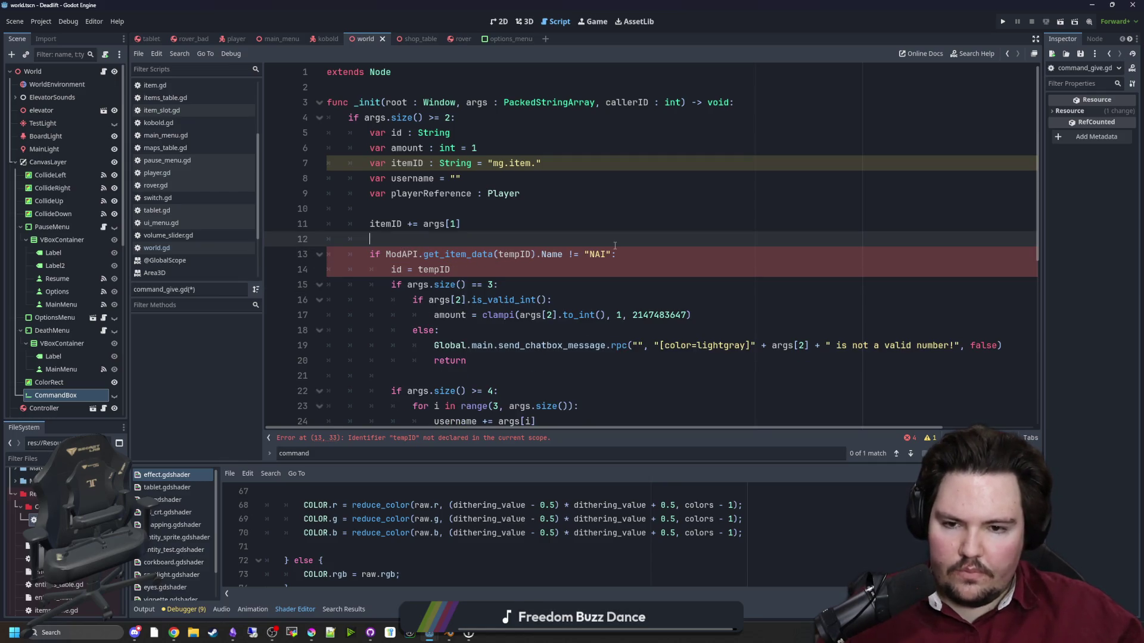
left_click_drag(608, 254, 386, 254)
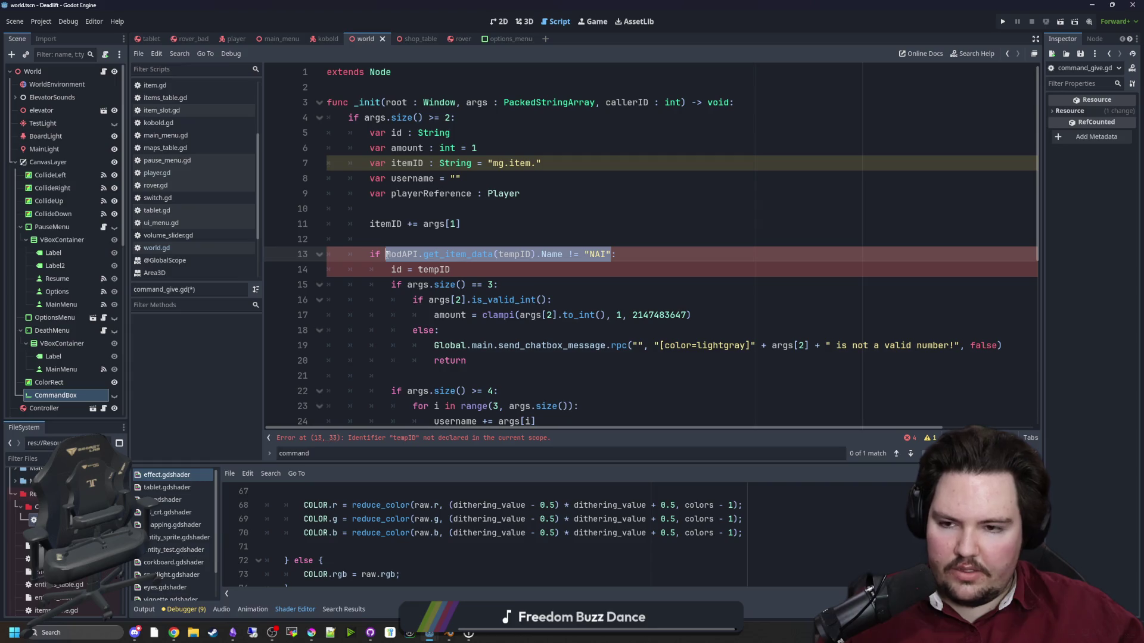
type("Global.itemsTable.")
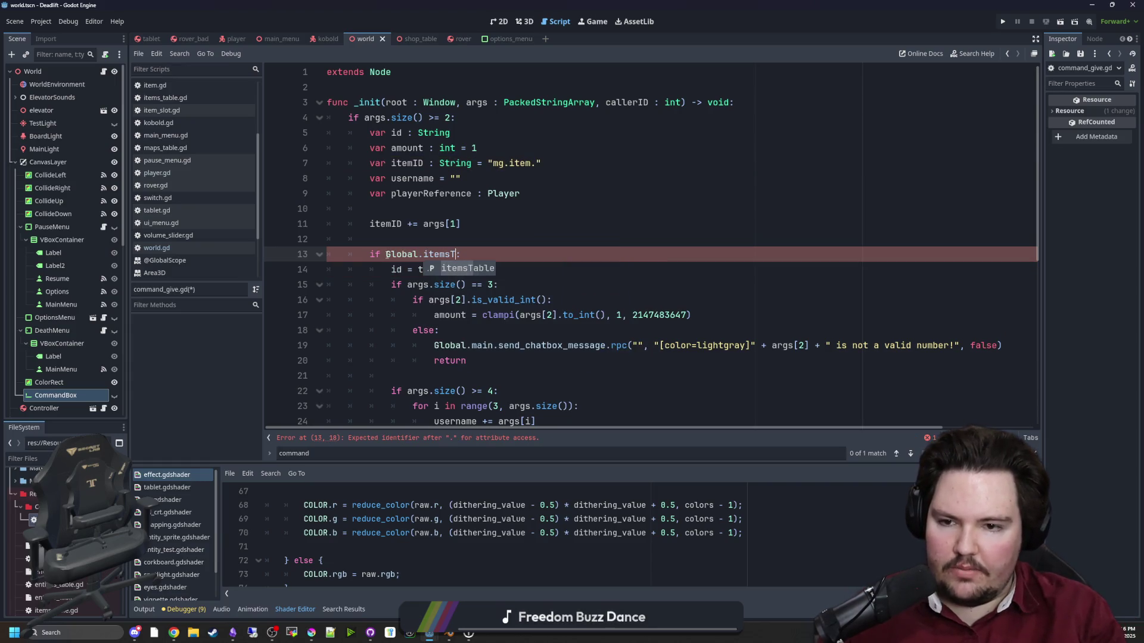
type("get(itemID")
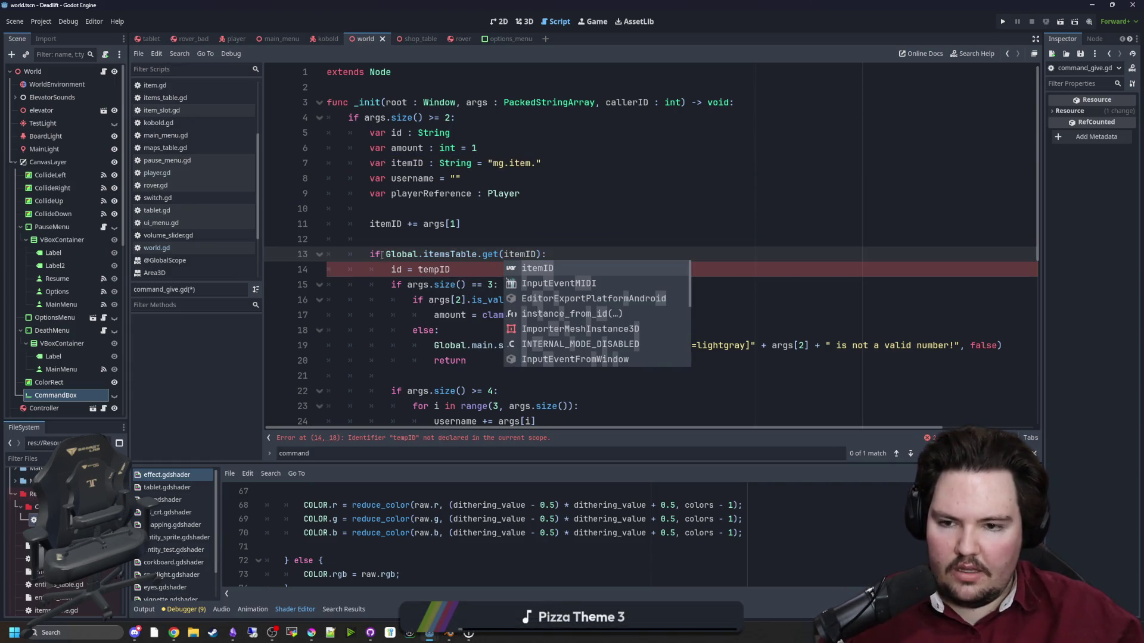
Delete the old body of the item check.
scroll(429, 262, "down", 3)
scroll(429, 262, "down", 4)
mouse_move(428, 405)
left_mouse_down()
mouse_move(413, 256)
mouse_move(411, 274)
mouse_move(334, 178)
mouse_move(287, 167)
left_mouse_up()
scroll(413, 256, "up", 4)
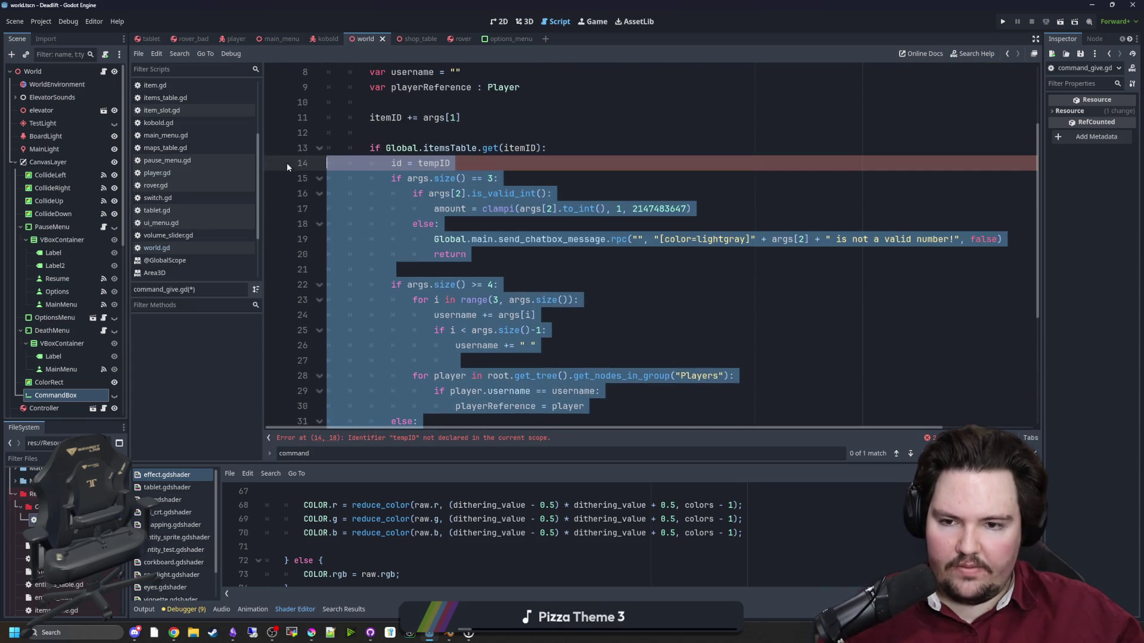
key("BackSpace")
Remove the unused var id declaration.
left_click(458, 179)
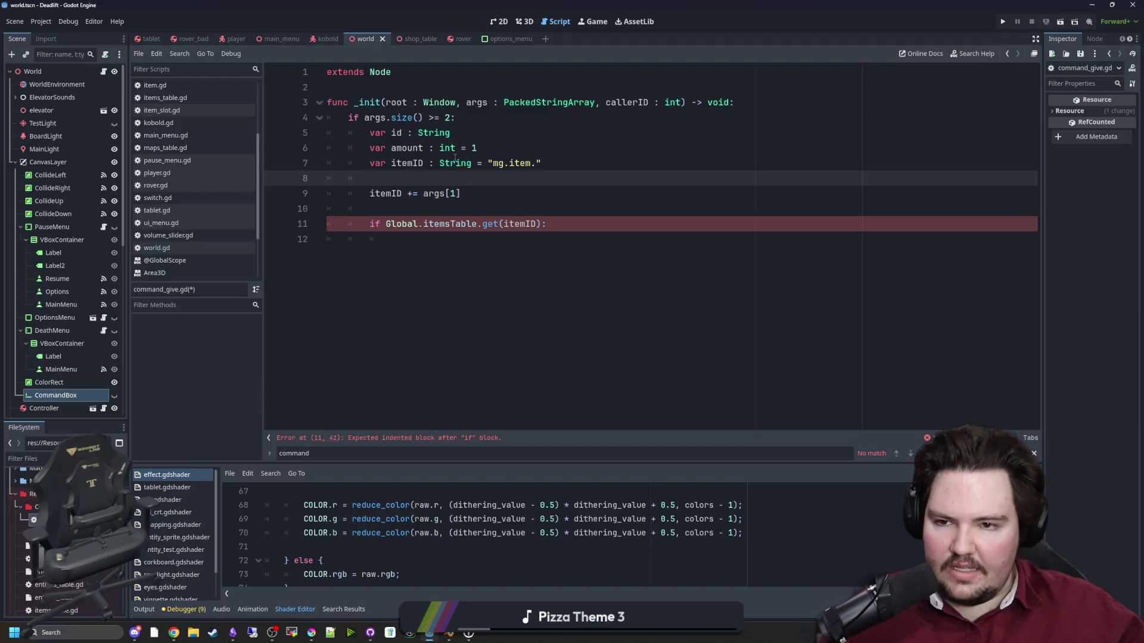
left_click_drag(389, 148, 474, 149)
left_click(452, 132)
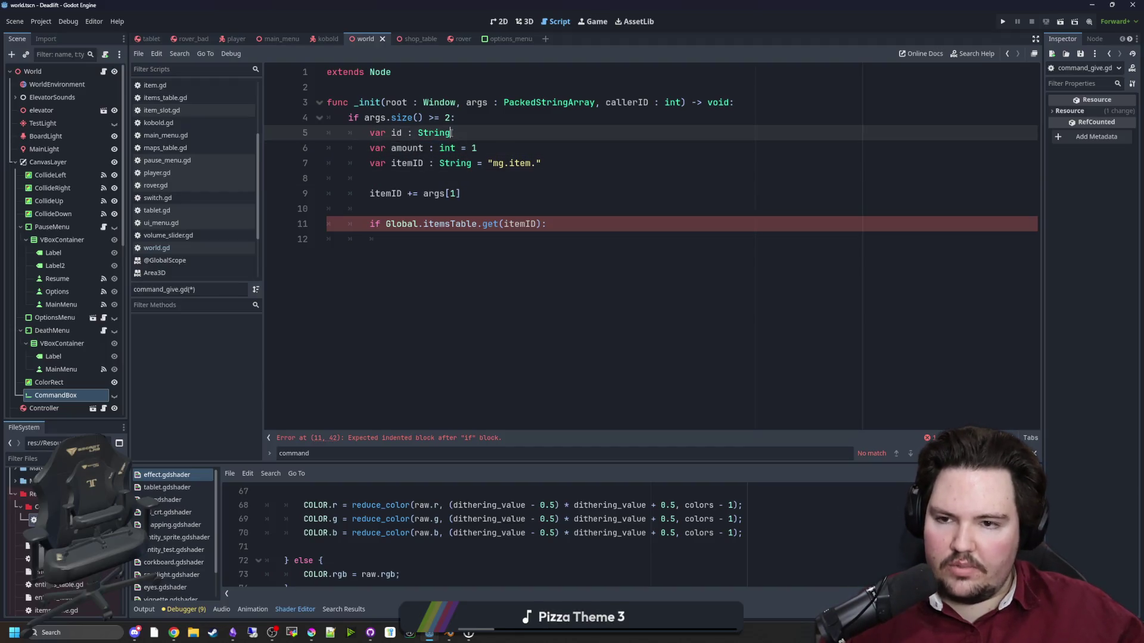
triple_click(463, 133)
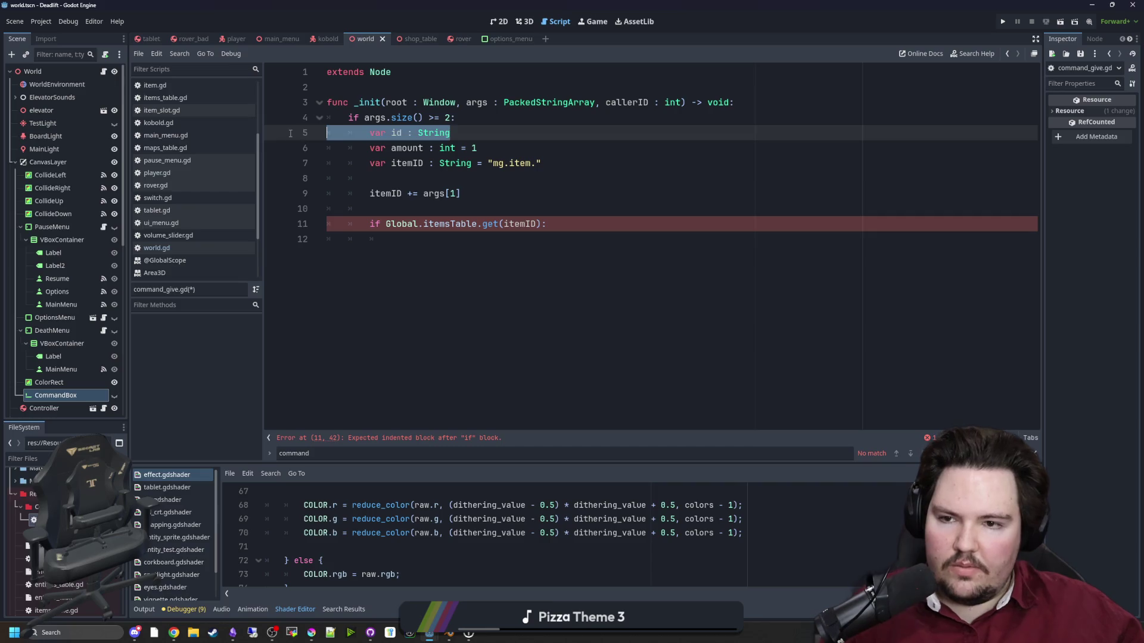
key("BackSpace")
left_click(506, 134)
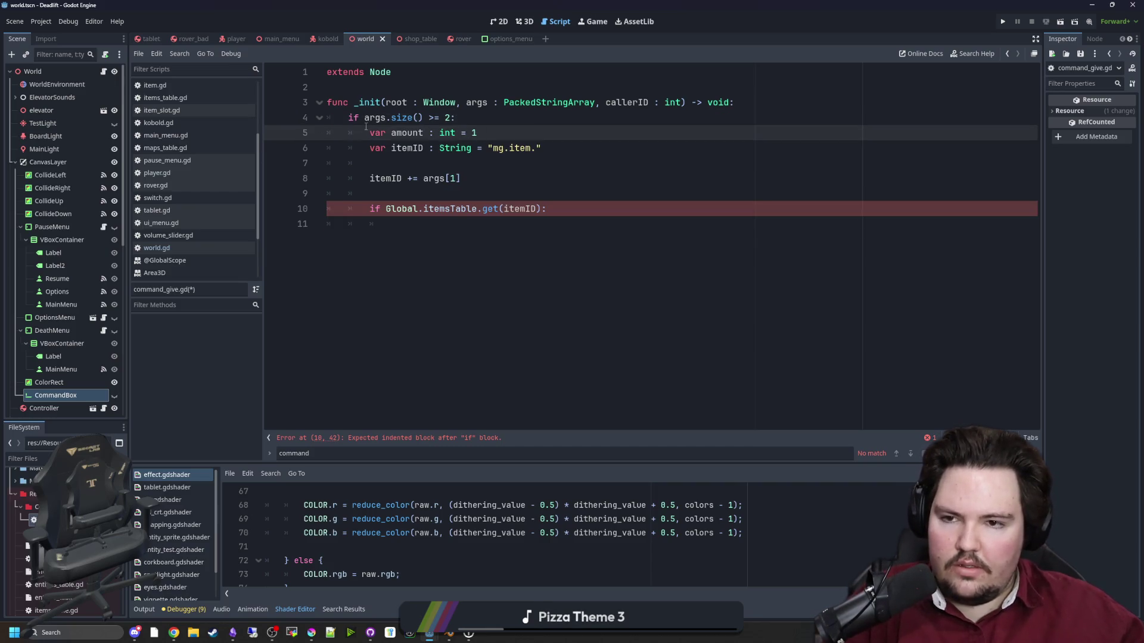
Begin a Global.player line inside the item check, then switch to world.gd.
left_click(520, 224)
type("Global.player.")
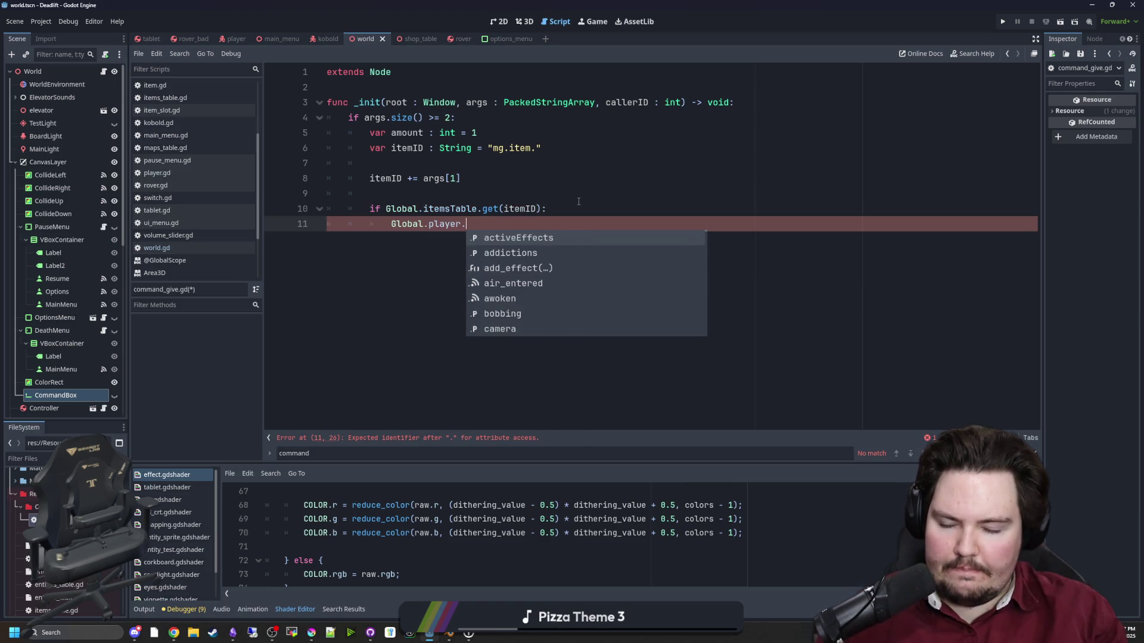
key("Escape")
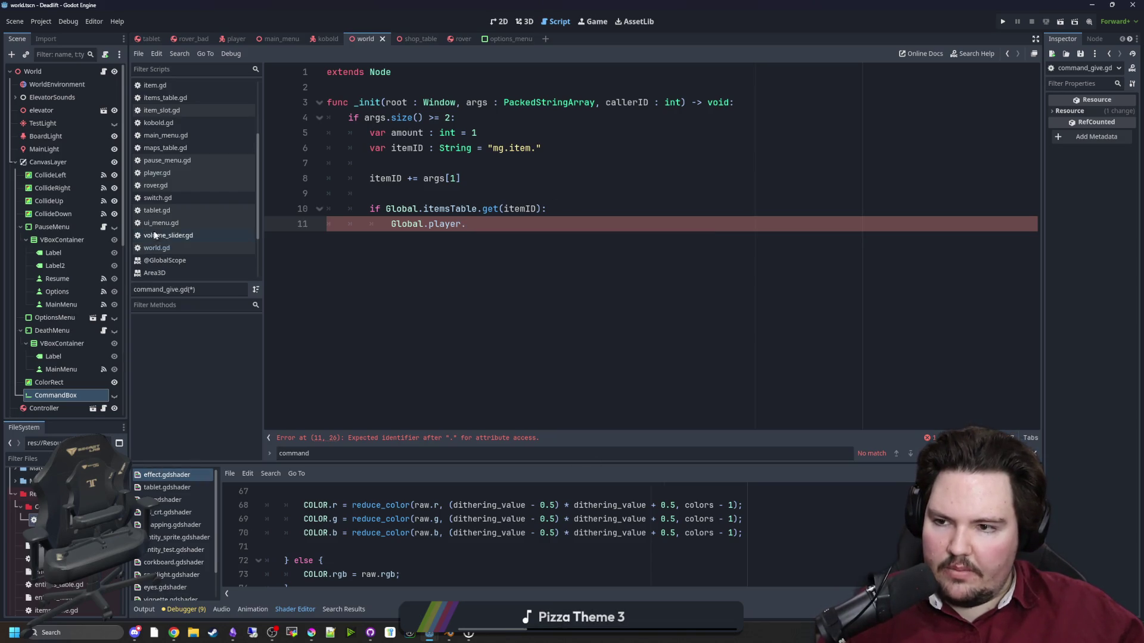
left_click(156, 248)
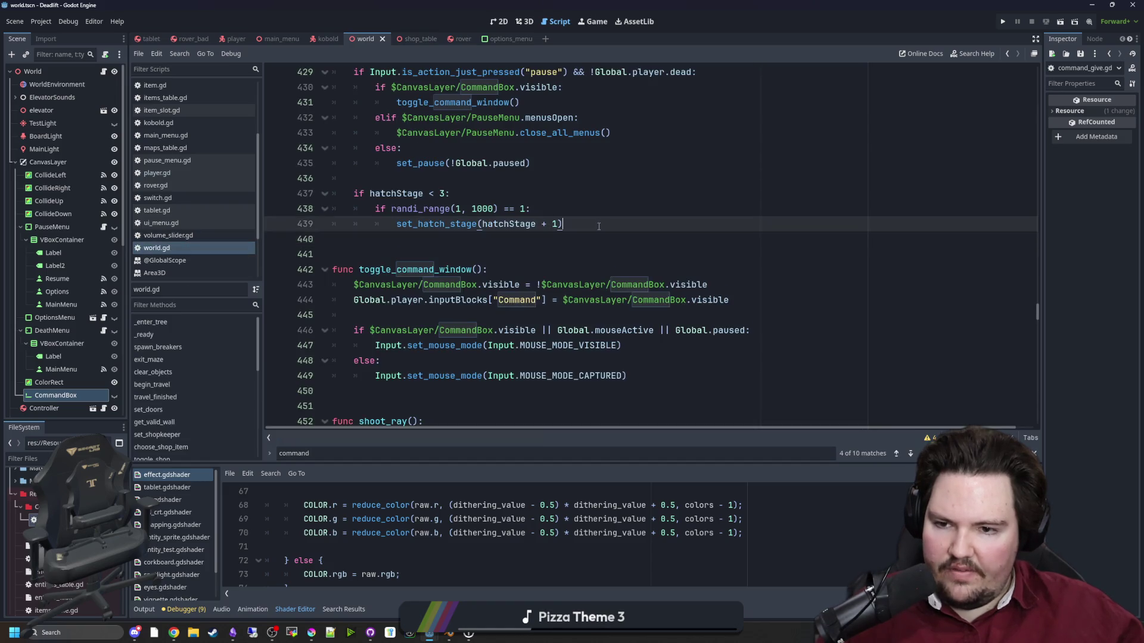
Search world.gd for 'item' and step through the first matches.
key("ctrl+f")
type("create_item")
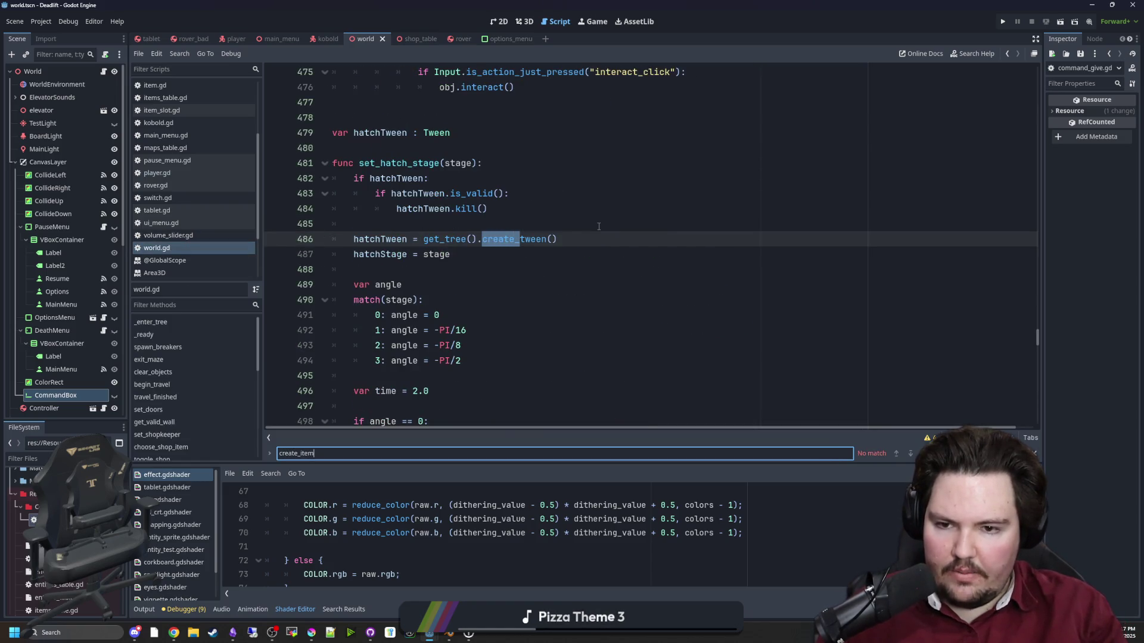
key("BackSpace")
key("BackSpace")
key("BackSpace")
type("item")
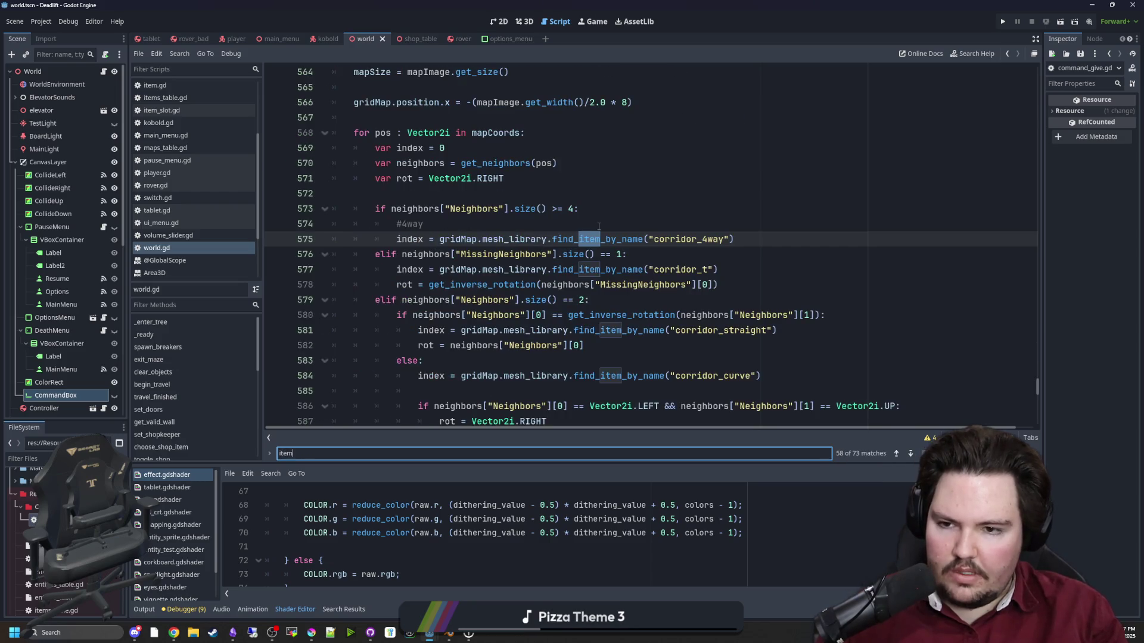
key("Return")
key("Return")
key("Return")
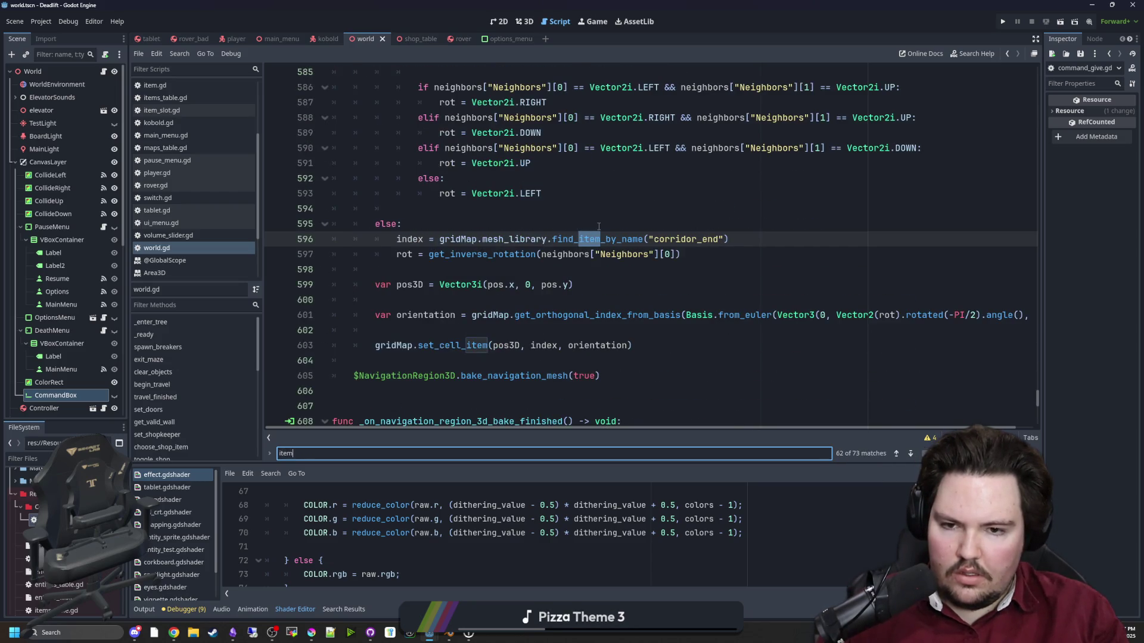
key("Return")
key("Return")
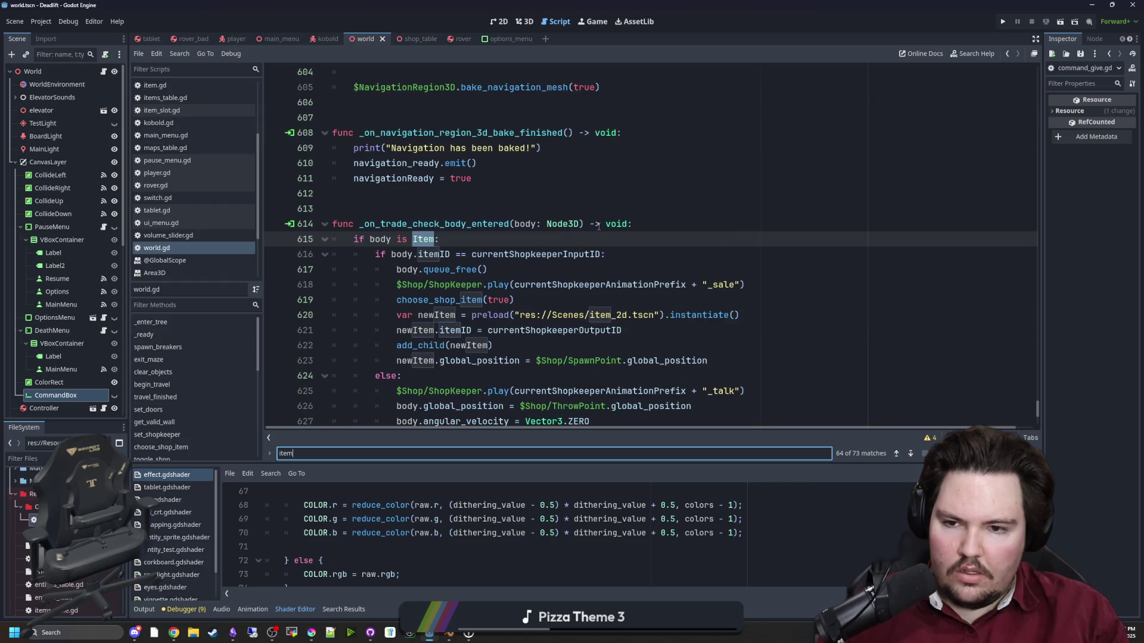
key("Return")
key("Return")
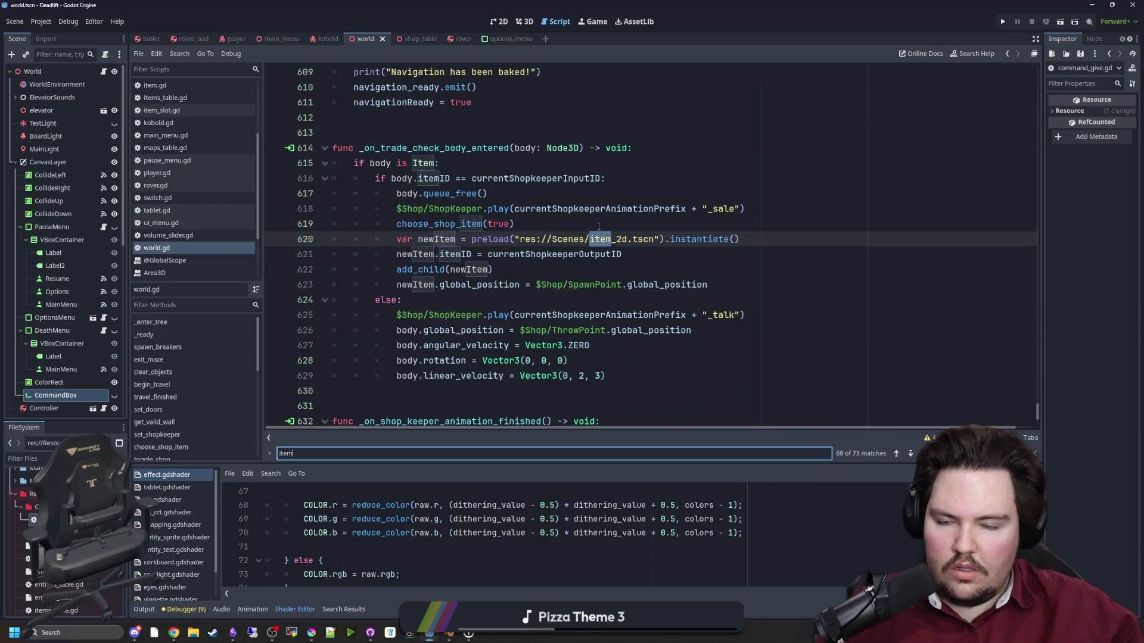
Search for 'generate' and jump to the generate_maze function definition.
type("generate")
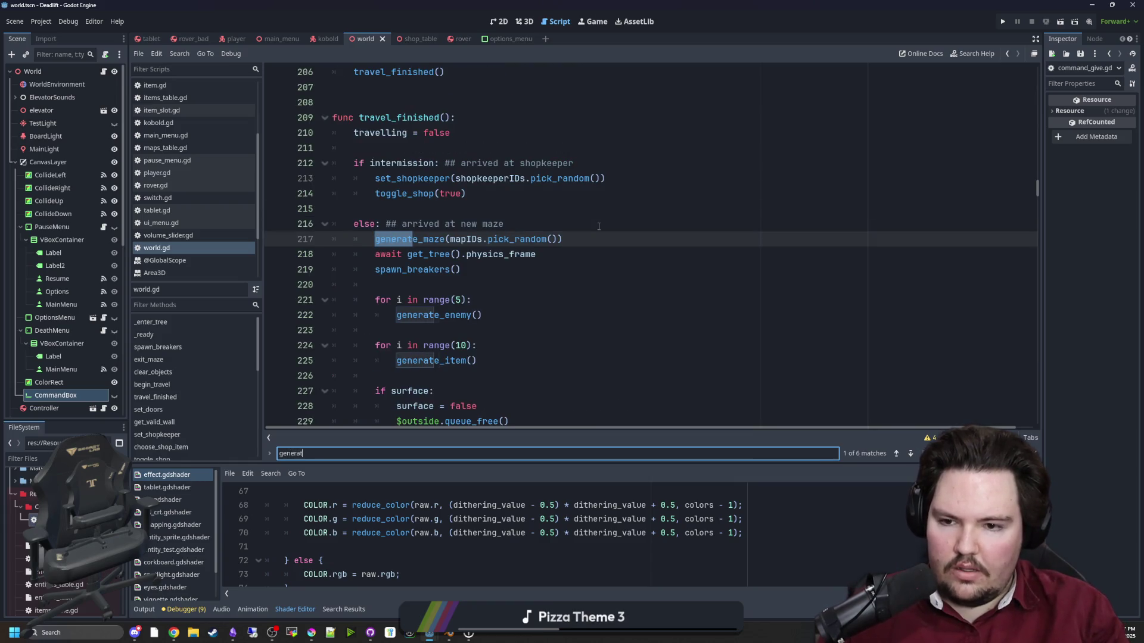
left_click(492, 284)
left_click(428, 244, "ctrl")
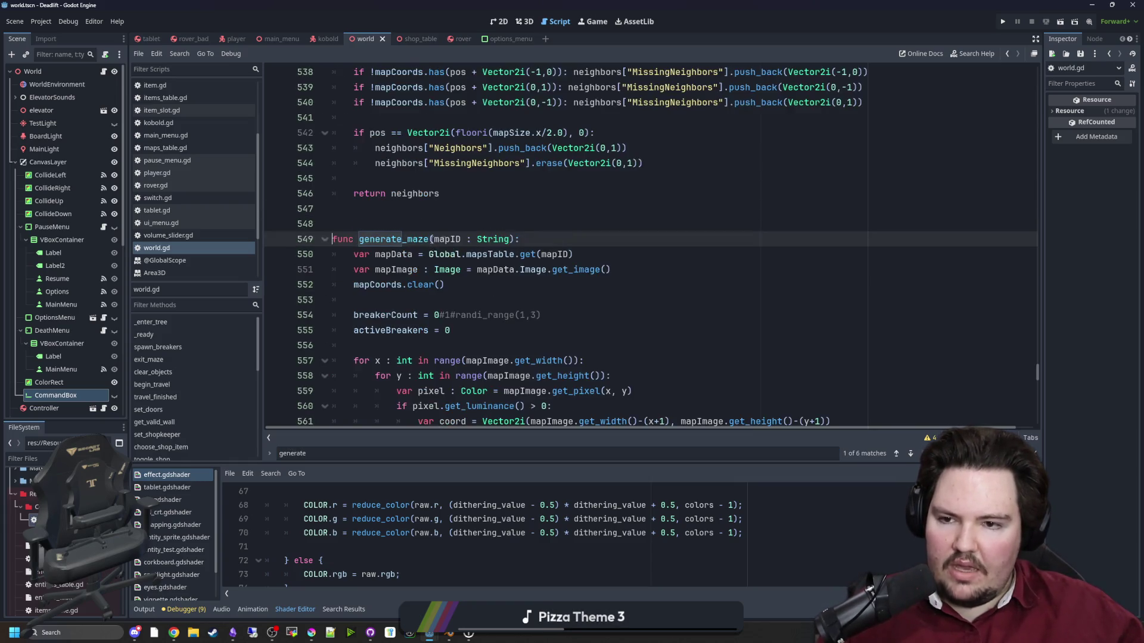
scroll(529, 230, "down", 3)
scroll(553, 244, "down", 4)
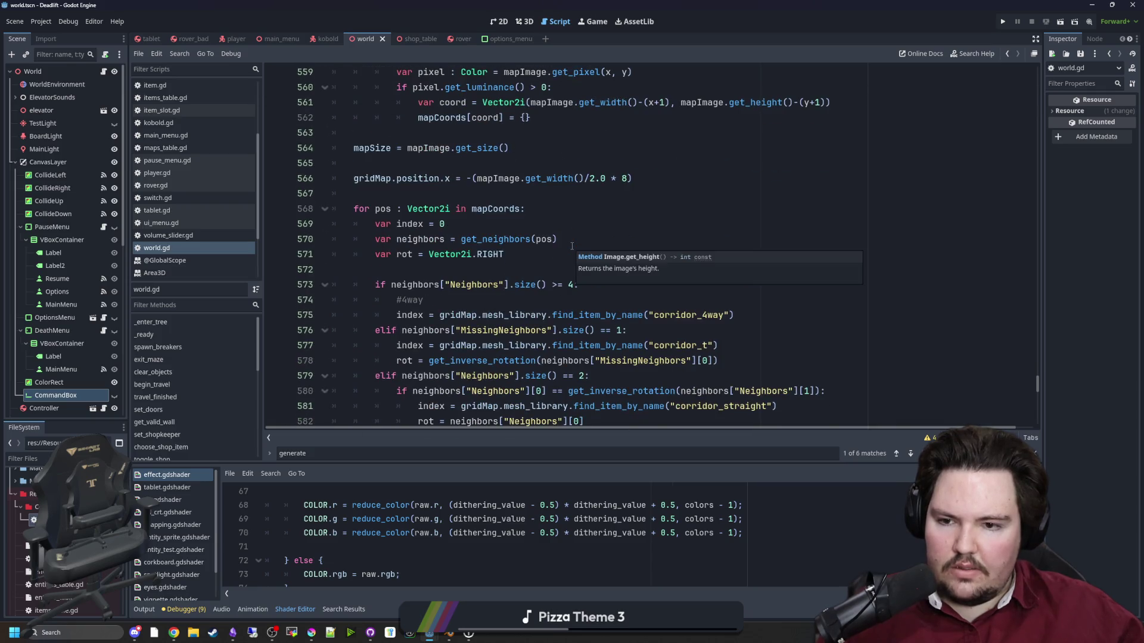
scroll(572, 245, "down", 9)
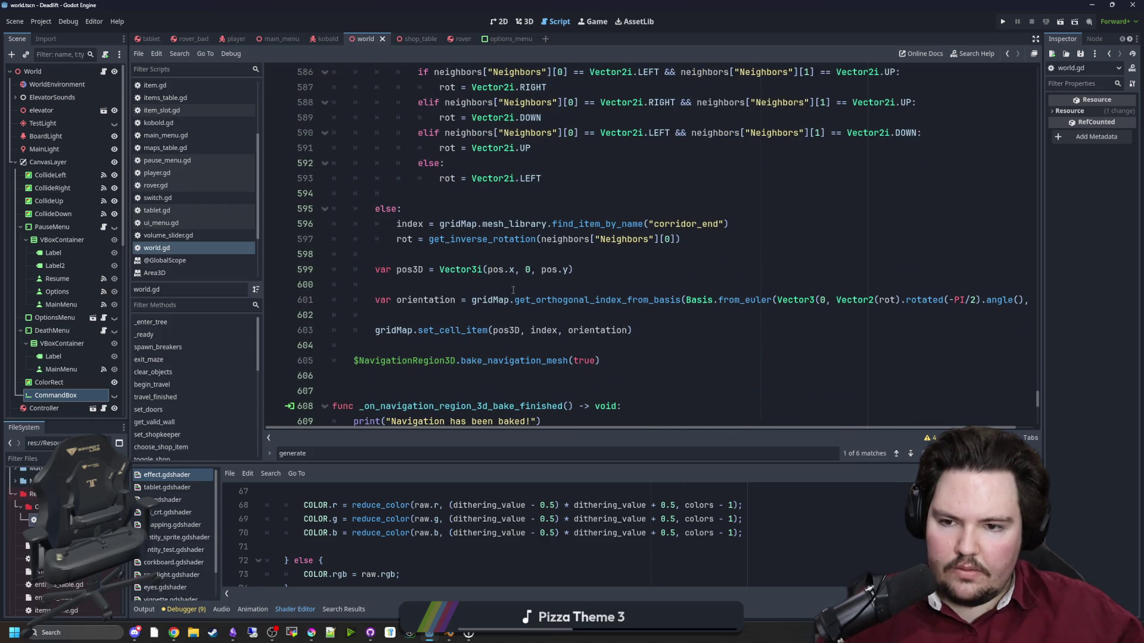
scroll(512, 296, "up", 11)
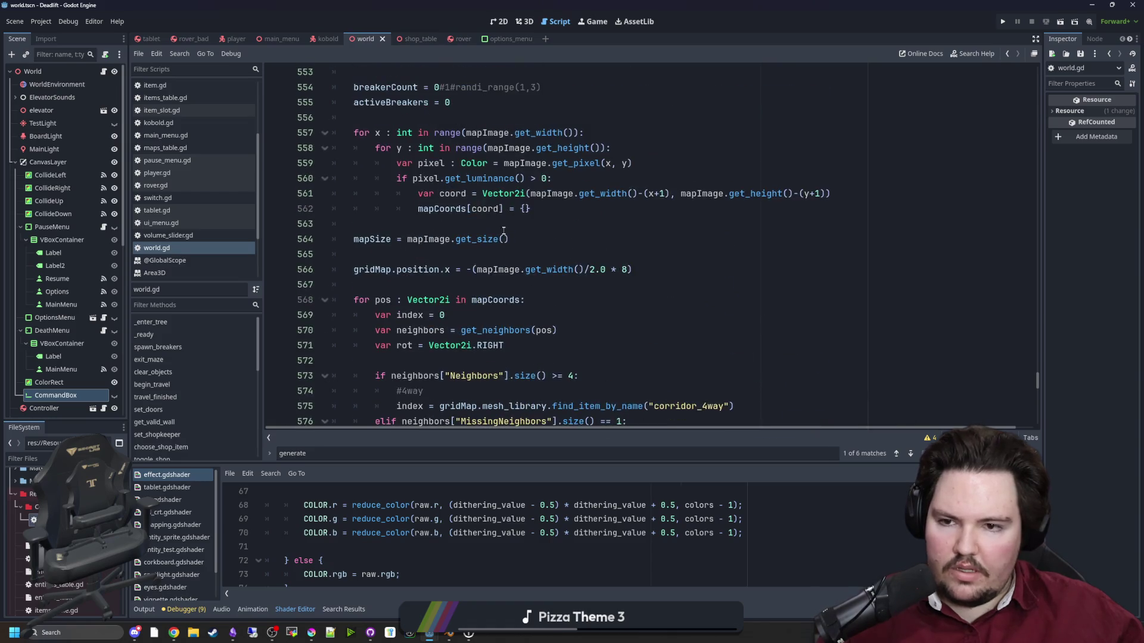
scroll(504, 231, "up", 4)
Redo the search for 'generate', fixing a typo, and go to the next match.
left_click(504, 243)
key("ctrl+f")
type("item")
key("BackSpace")
key("BackSpace")
key("BackSpace")
type("ge")
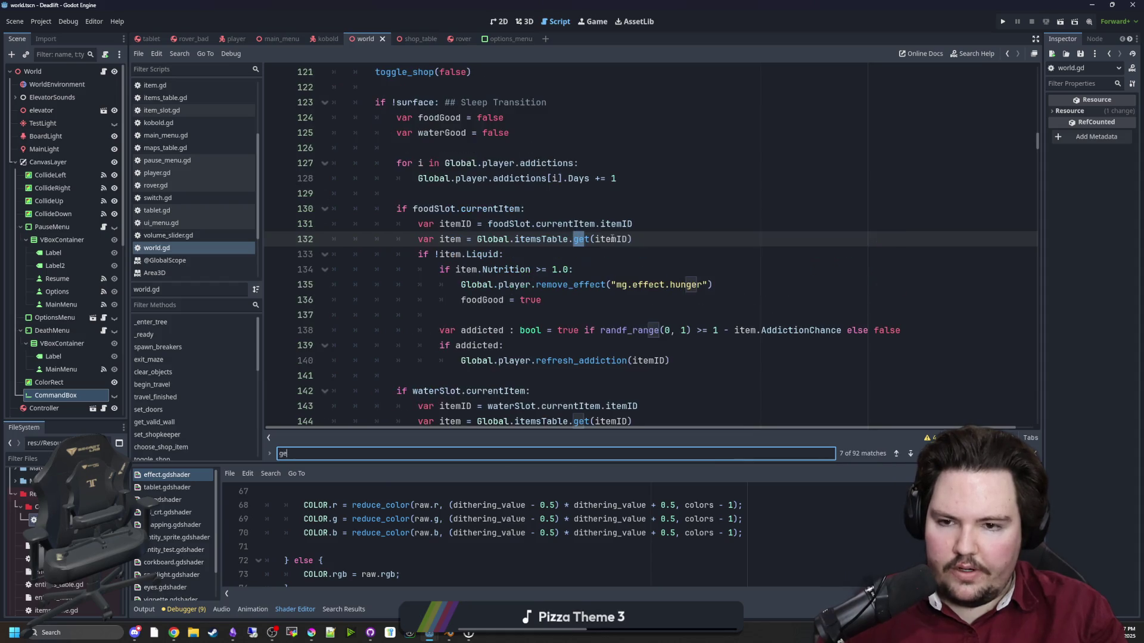
type("nereate")
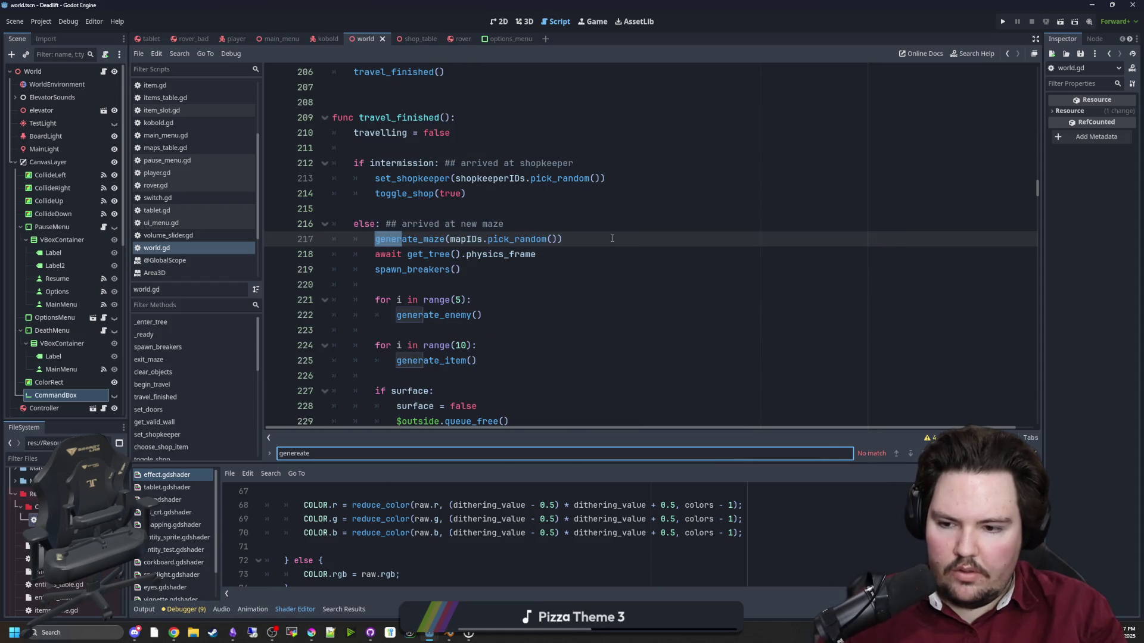
key("BackSpace")
key("BackSpace")
key("BackSpace")
key("BackSpace")
type("ate")
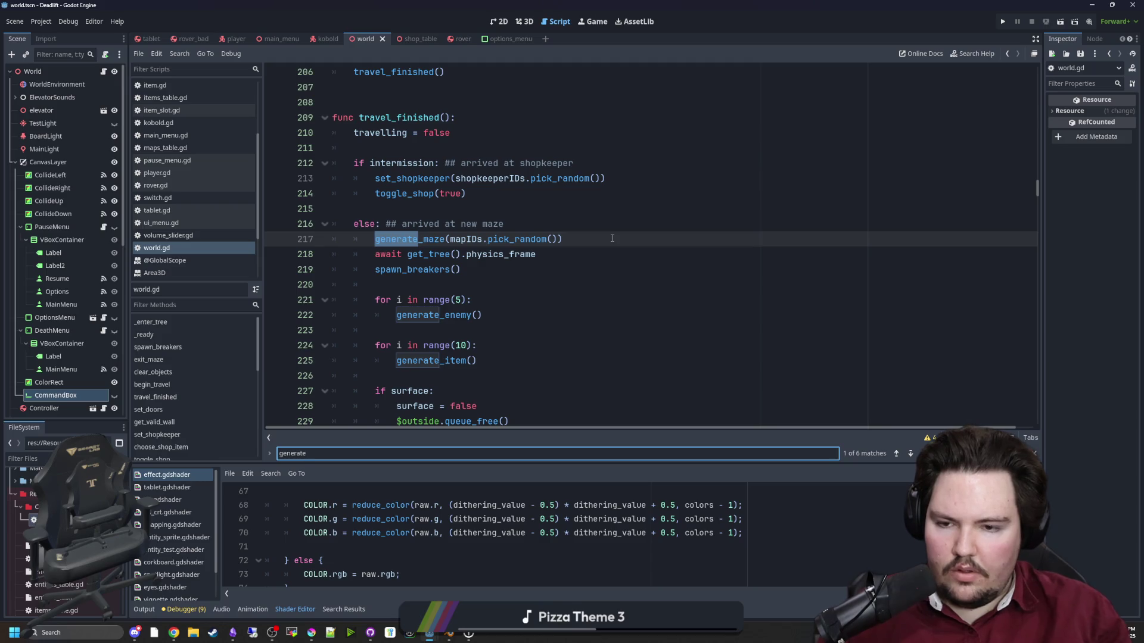
key("Return")
Jump to the generate_item definition and place the caret just above it.
left_click(612, 239)
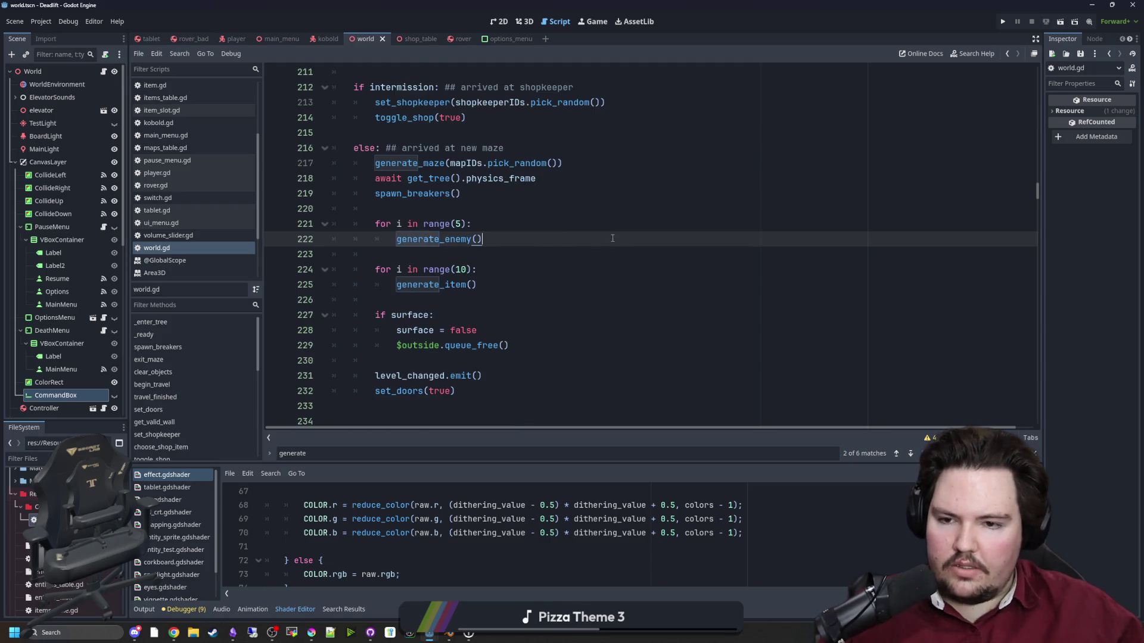
left_click(430, 286, "ctrl")
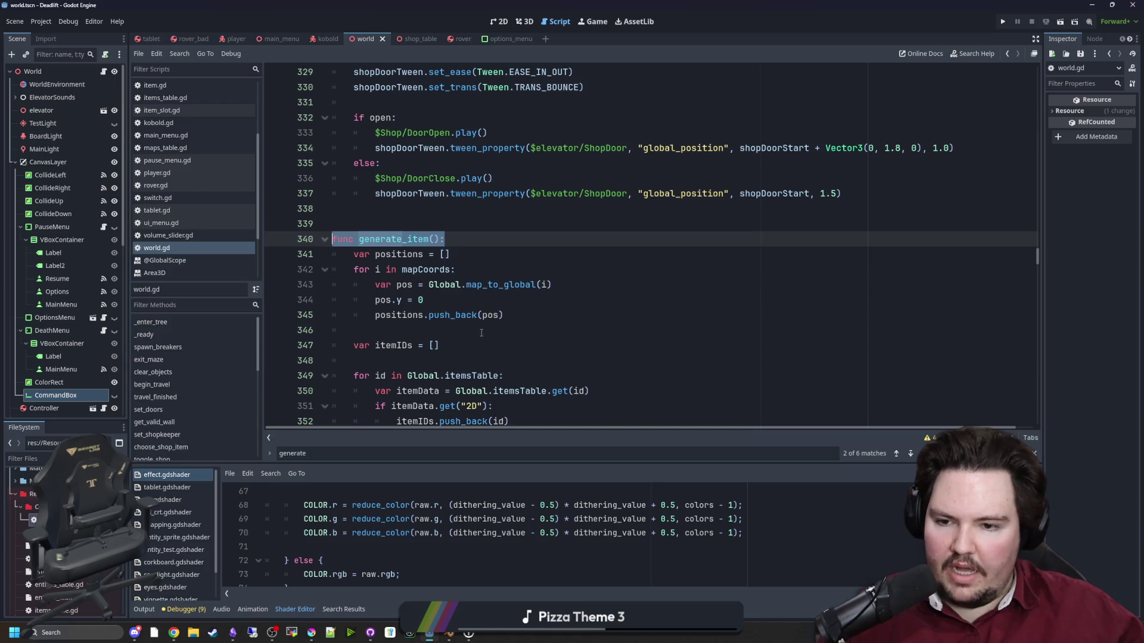
scroll(481, 333, "down", 6)
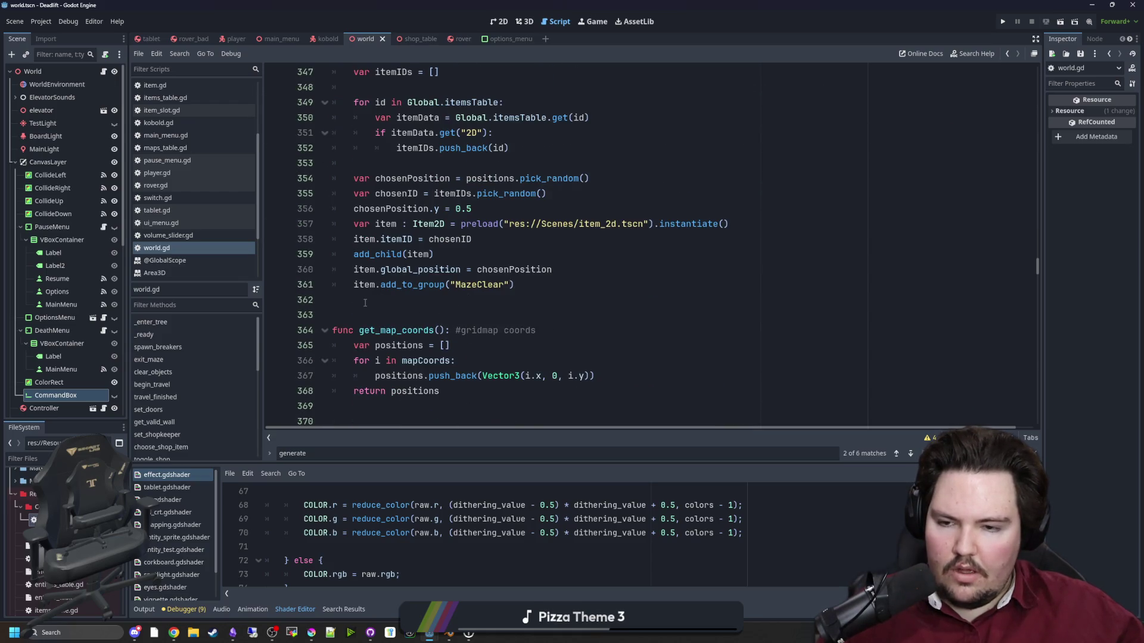
key("F3")
left_click(377, 162)
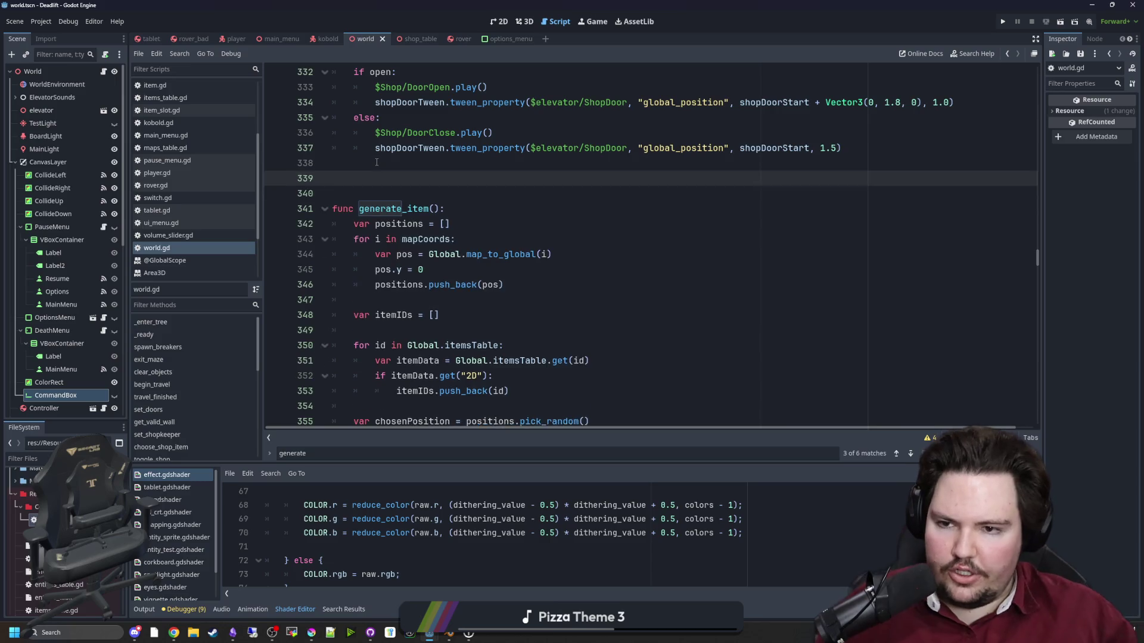
Add a func create_item(itemID : String) header above generate_item.
key("Return")
key("Return")
key("Up")
type("func create_item")
type("(itemID")
type(";")
type("String):")
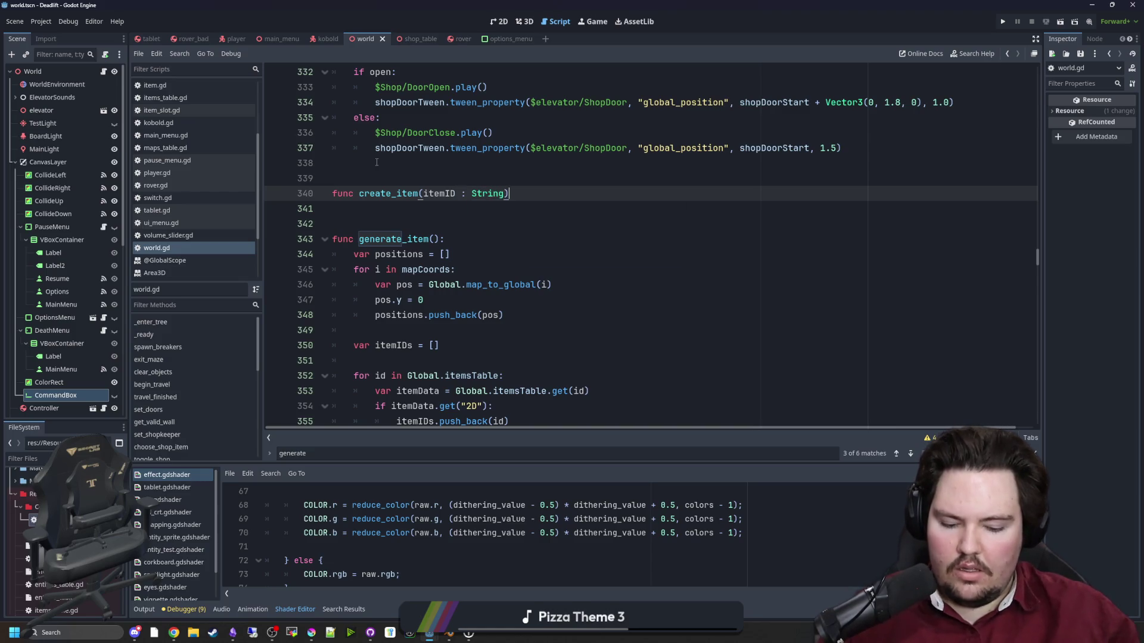
key("Return")
Locate and select the item-spawning code inside generate_item.
scroll(377, 162, "down", 1)
scroll(444, 224, "down", 2)
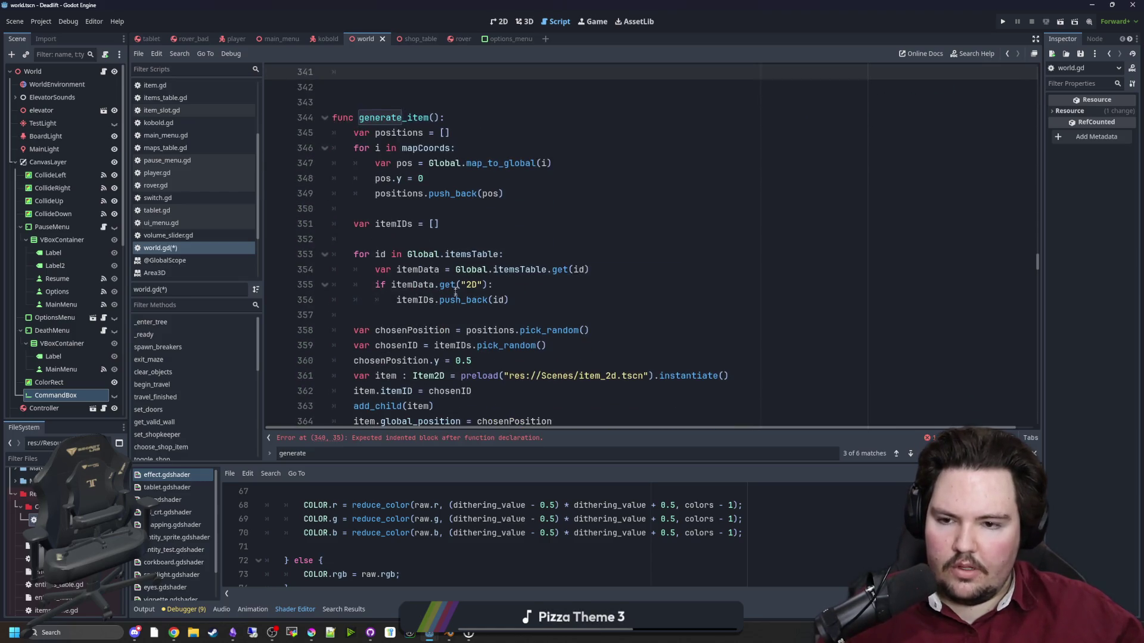
scroll(546, 296, "down", 1)
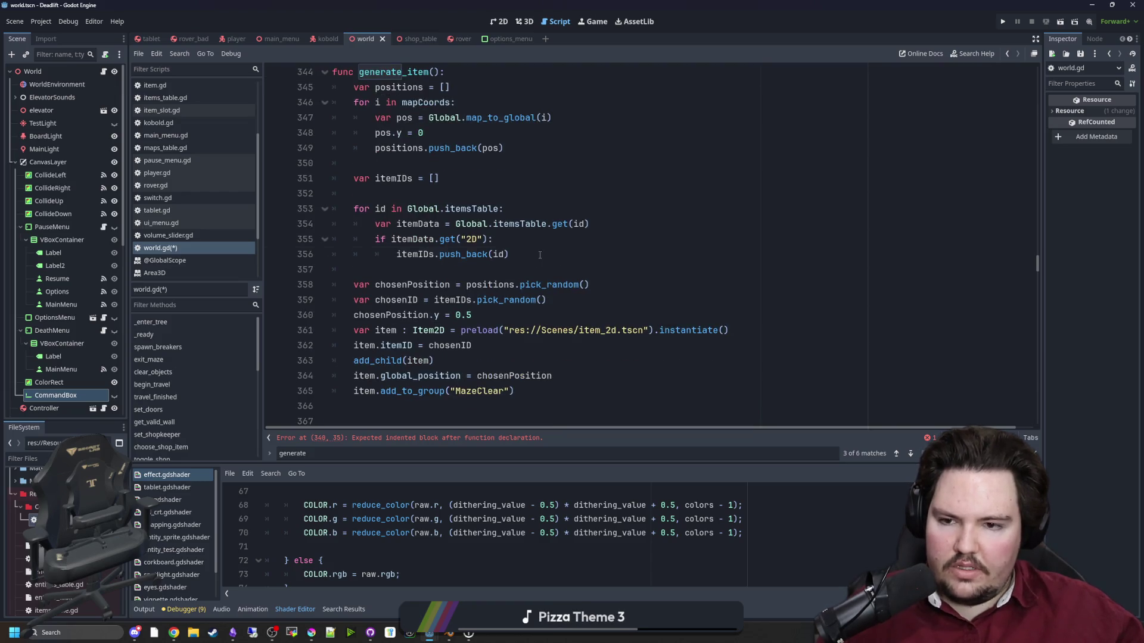
left_click_drag(540, 255, 357, 194)
left_click(393, 188)
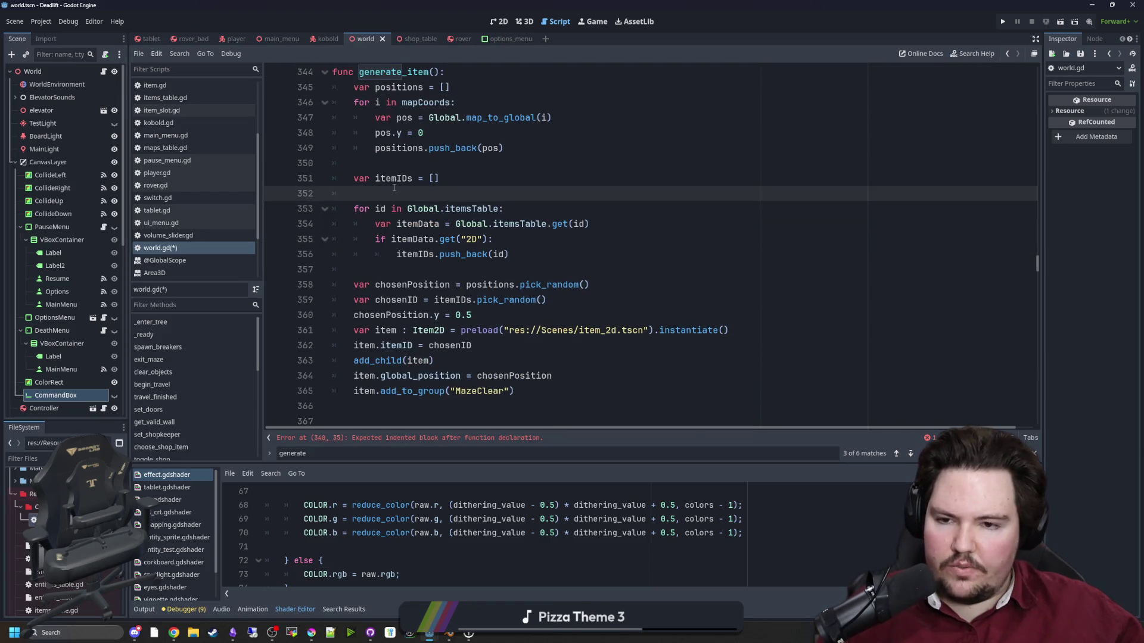
scroll(394, 188, "down", 2)
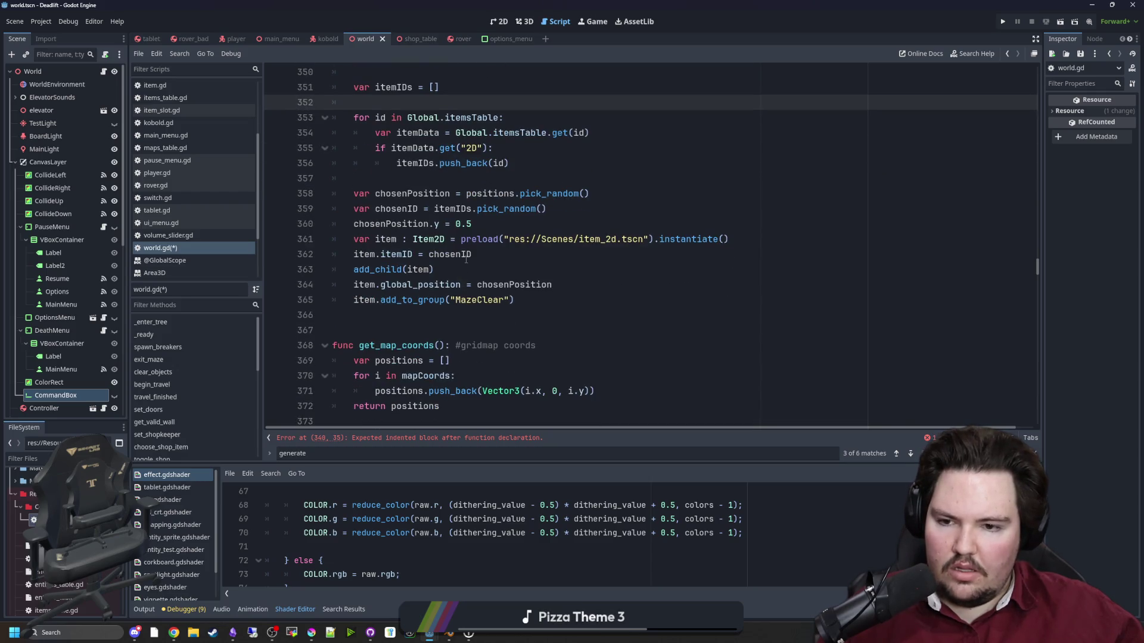
scroll(527, 357, "up", 2)
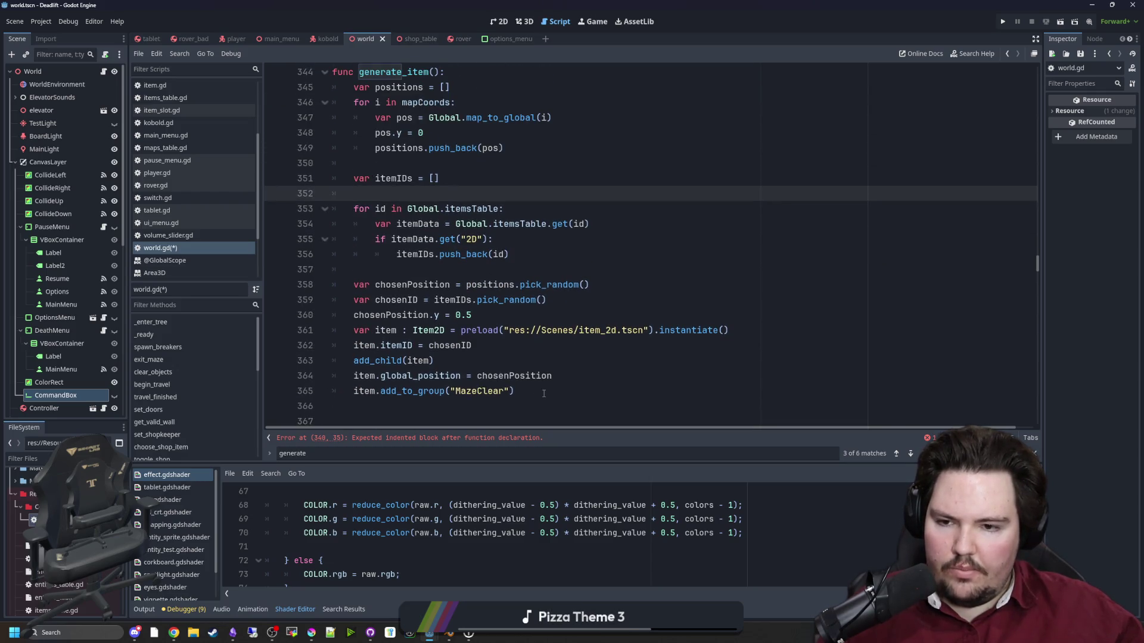
Move the item-spawning lines from generate_item into create_item's body.
left_click(543, 393)
left_click_drag(525, 388, 495, 312)
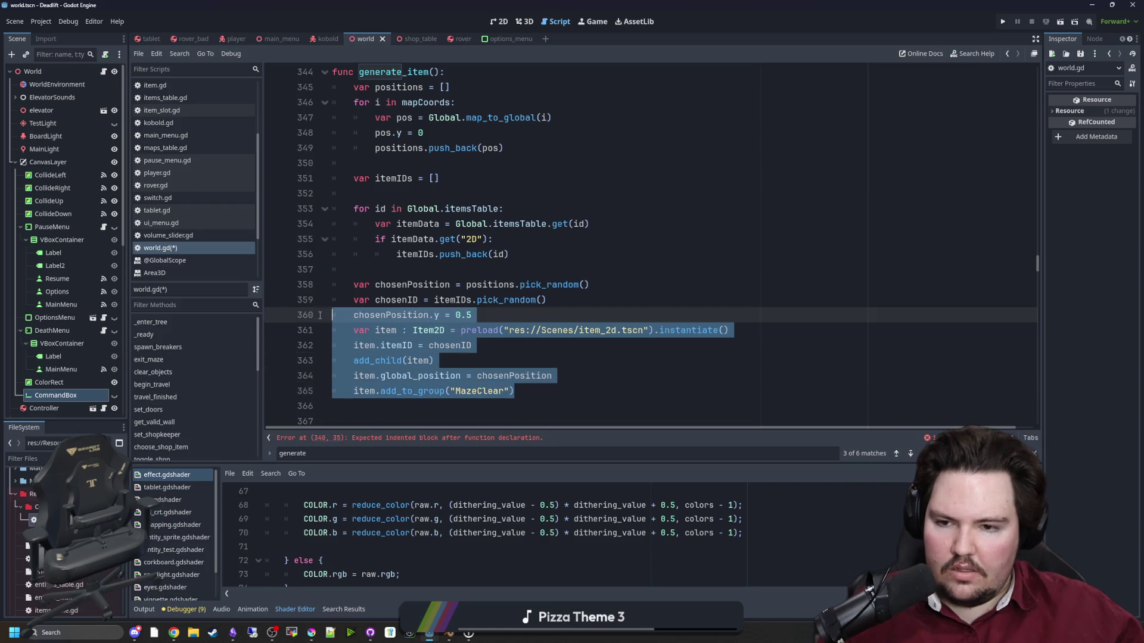
left_click(495, 311)
key("Return")
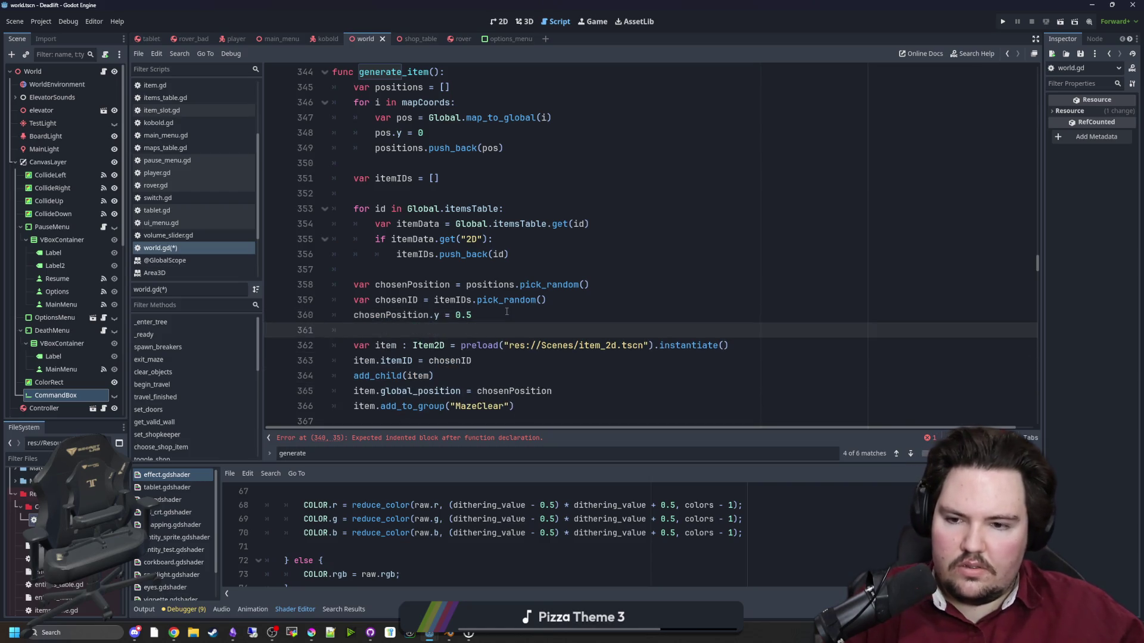
scroll(510, 338, "down", 1)
left_click_drag(528, 367, 333, 299)
key("ctrl+c")
scroll(437, 271, "up", 4)
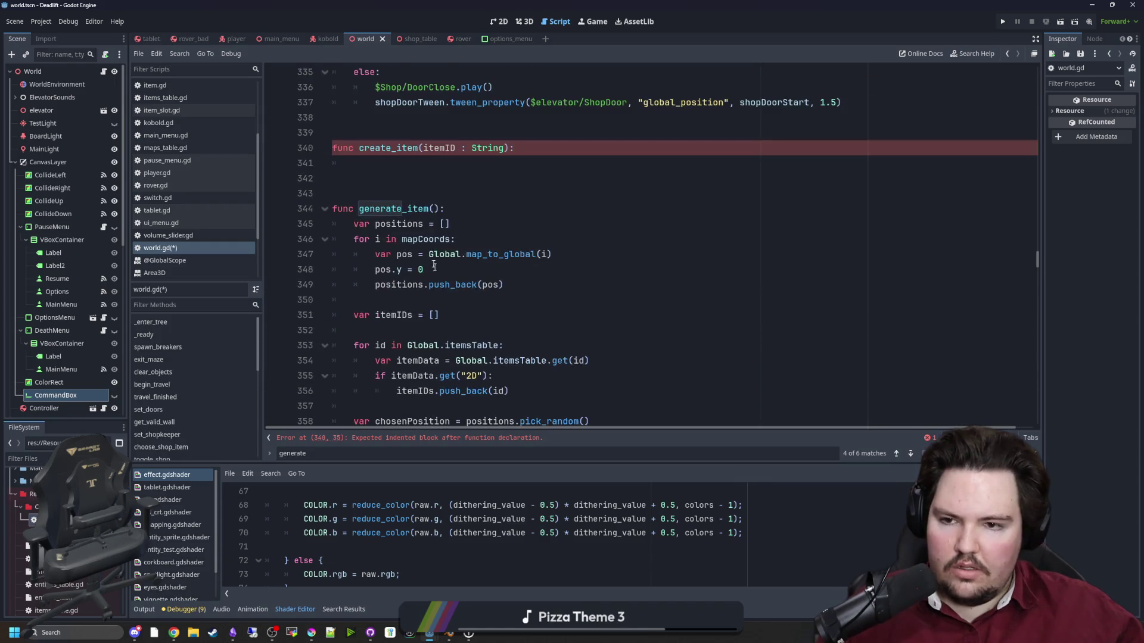
key("ctrl+v")
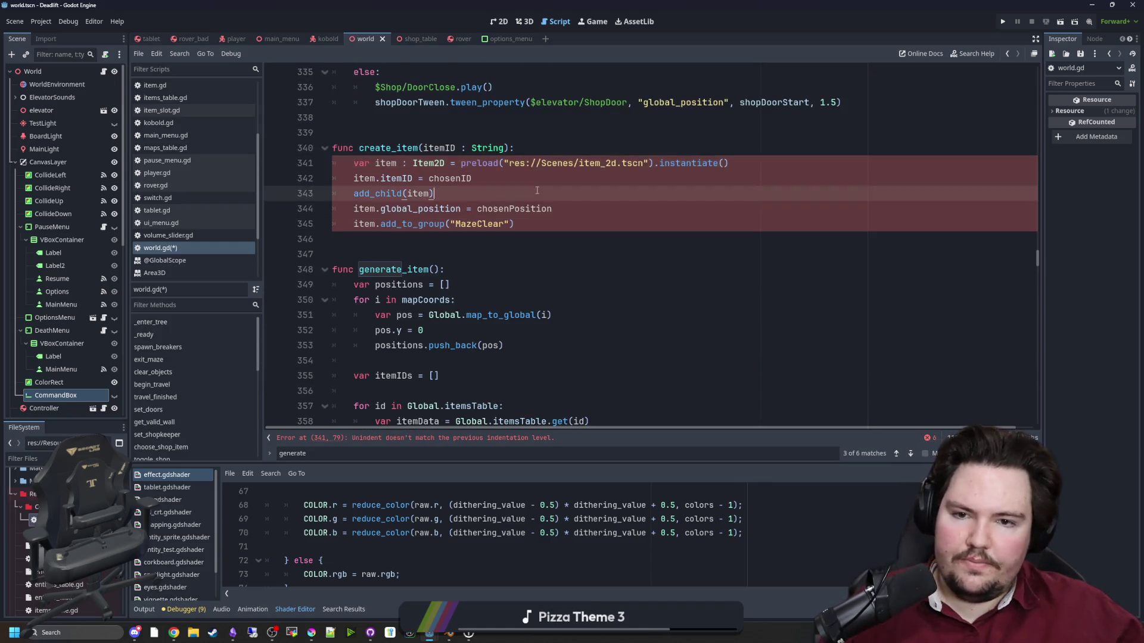
Rename chosenID to itemID and chosenPosition to pos in the pasted code.
scroll(539, 211, "up", 1)
scroll(539, 211, "up", 1)
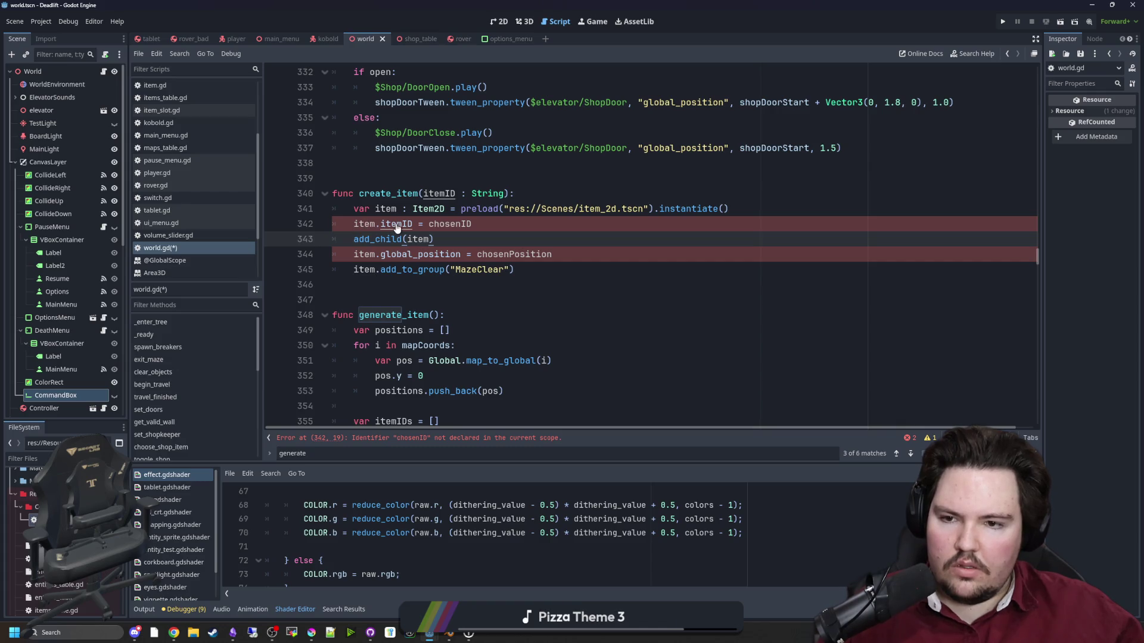
double_click(438, 193)
key("ctrl+c")
double_click(450, 224)
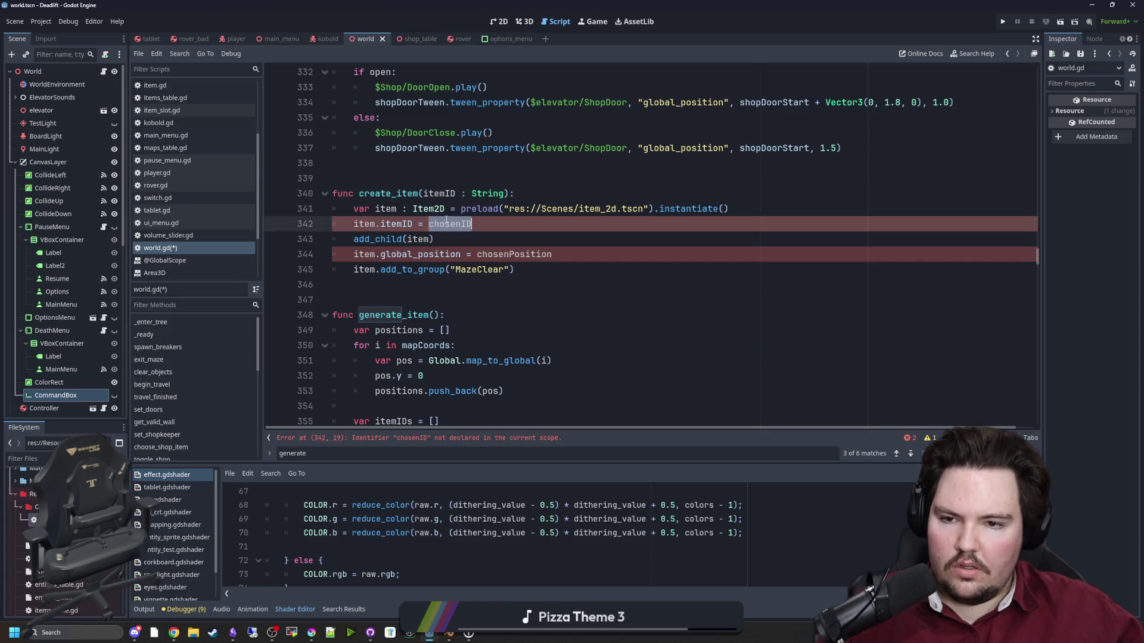
key("ctrl+v")
key("Down")
mouse_move(367, 240)
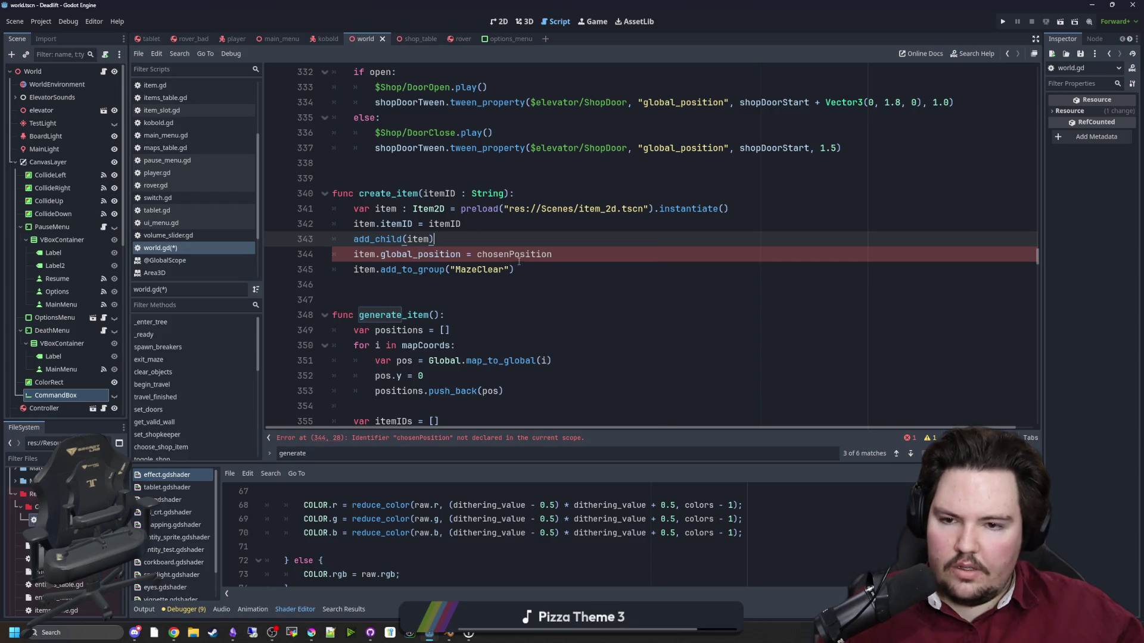
double_click(523, 256)
type("position")
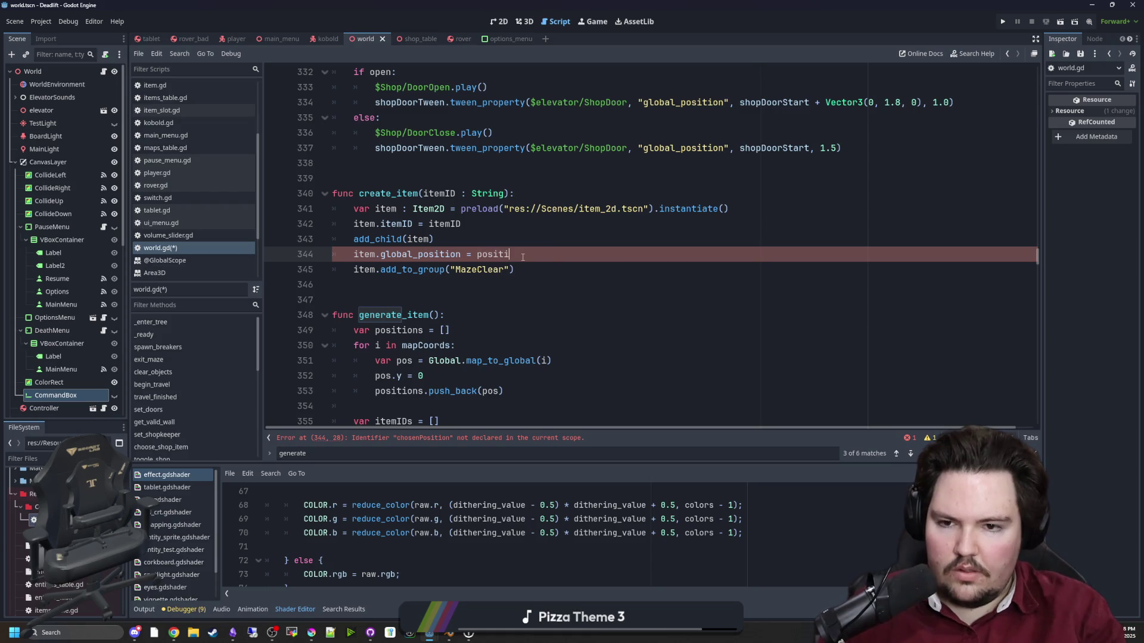
key("BackSpace")
key("BackSpace")
key("BackSpace")
type("s")
Add a pos : Vector2 parameter to create_item's signature.
left_click(504, 194)
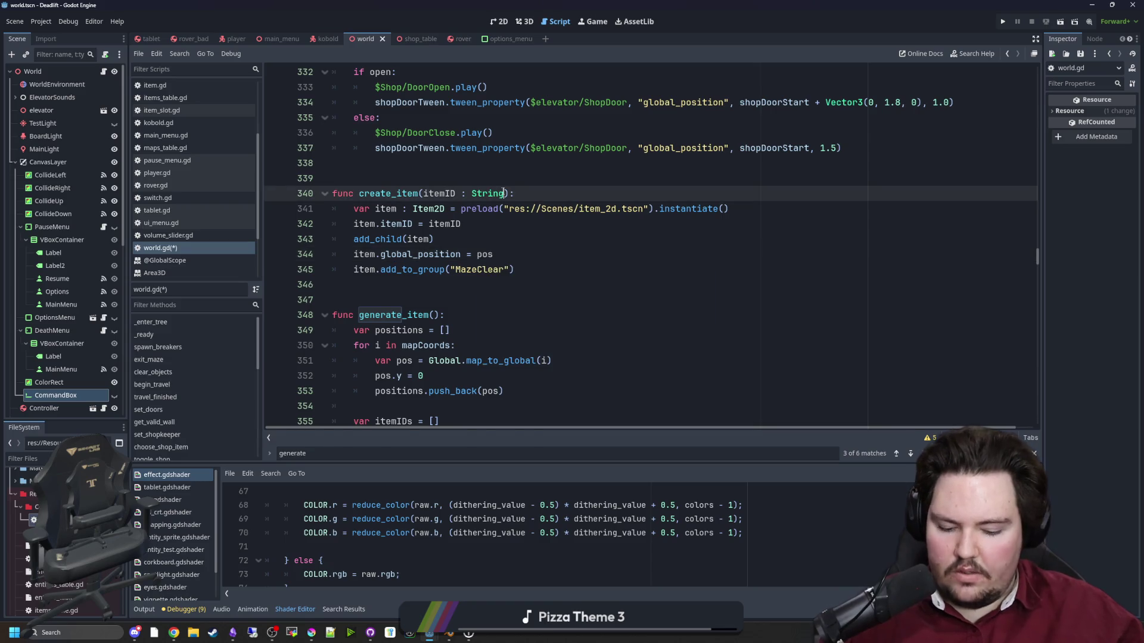
type(", pos : Vector2")
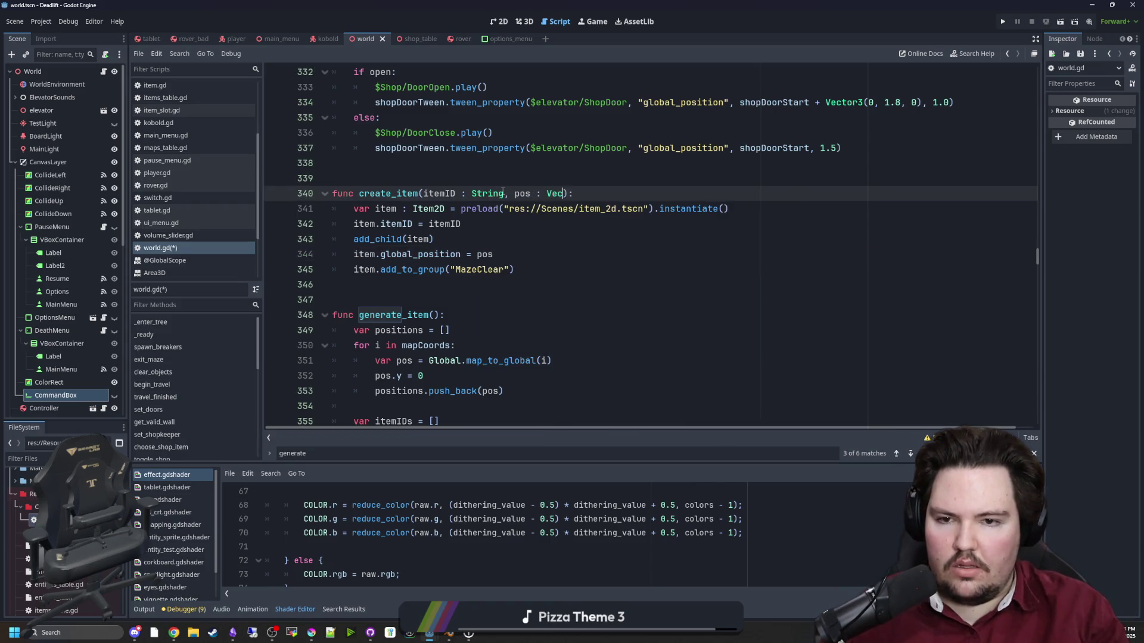
left_click(548, 224)
scroll(551, 279, "down", 4)
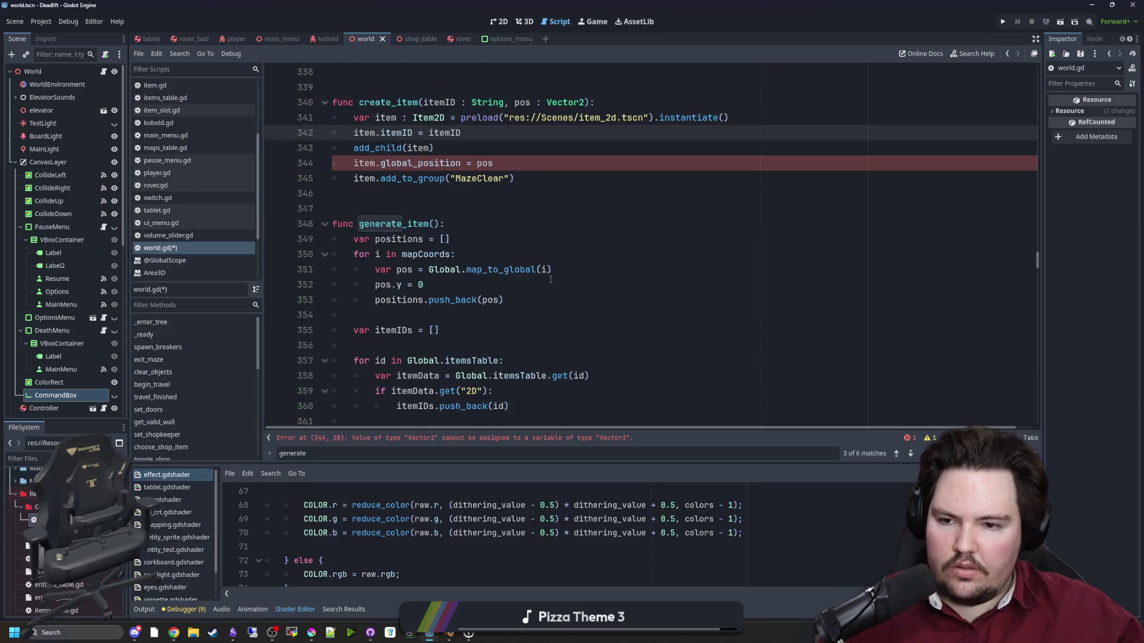
scroll(550, 279, "down", 1)
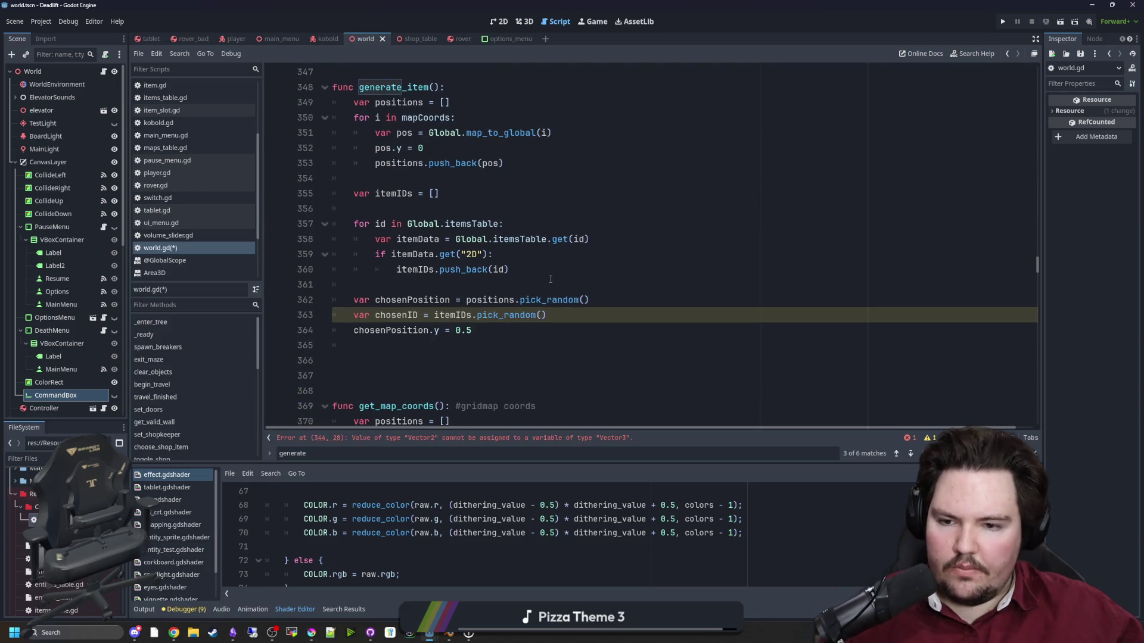
Remove extra blank lines and delete the MazeClear group line from create_item.
left_click(505, 330)
left_click(451, 358)
key("BackSpace")
key("BackSpace")
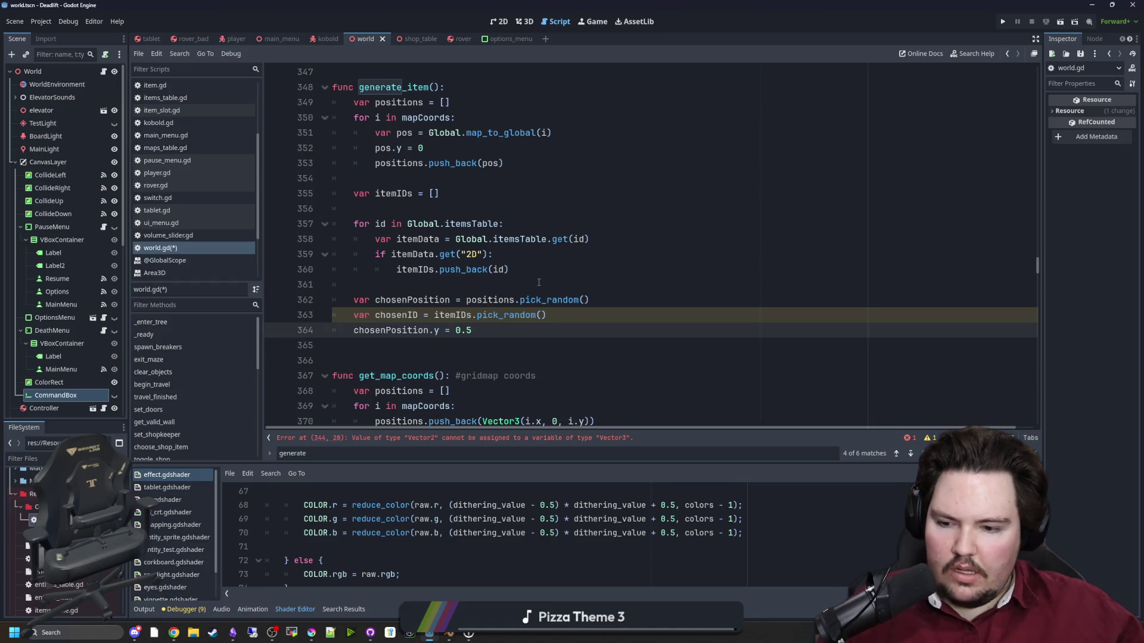
scroll(538, 282, "up", 4)
left_click_drag(513, 223, 311, 222)
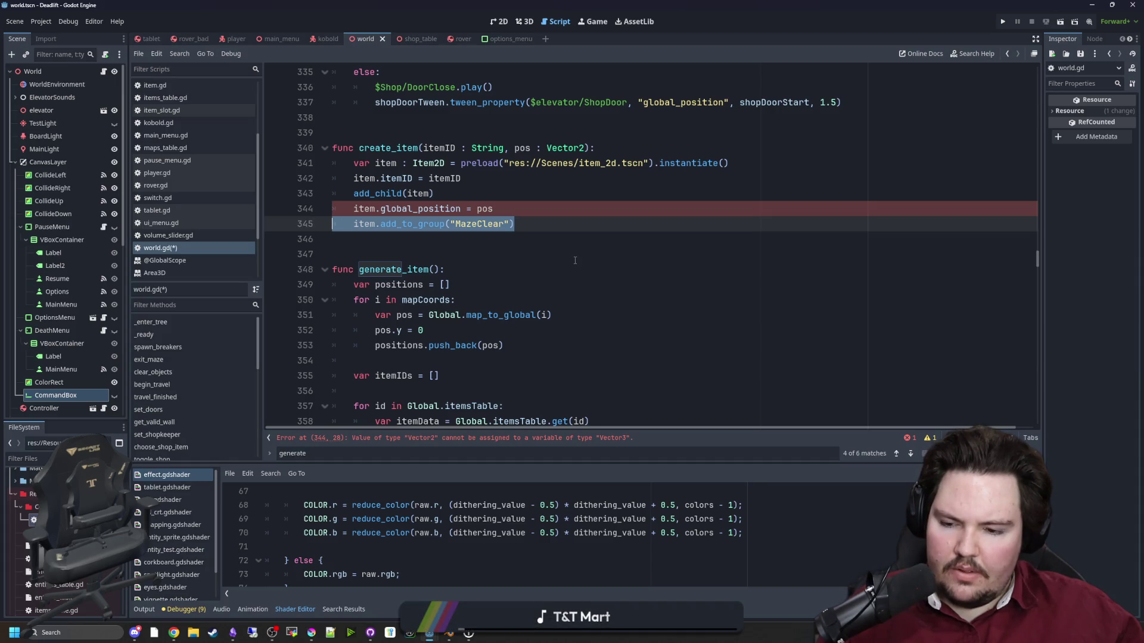
key("Delete")
key("Delete")
left_click(487, 210)
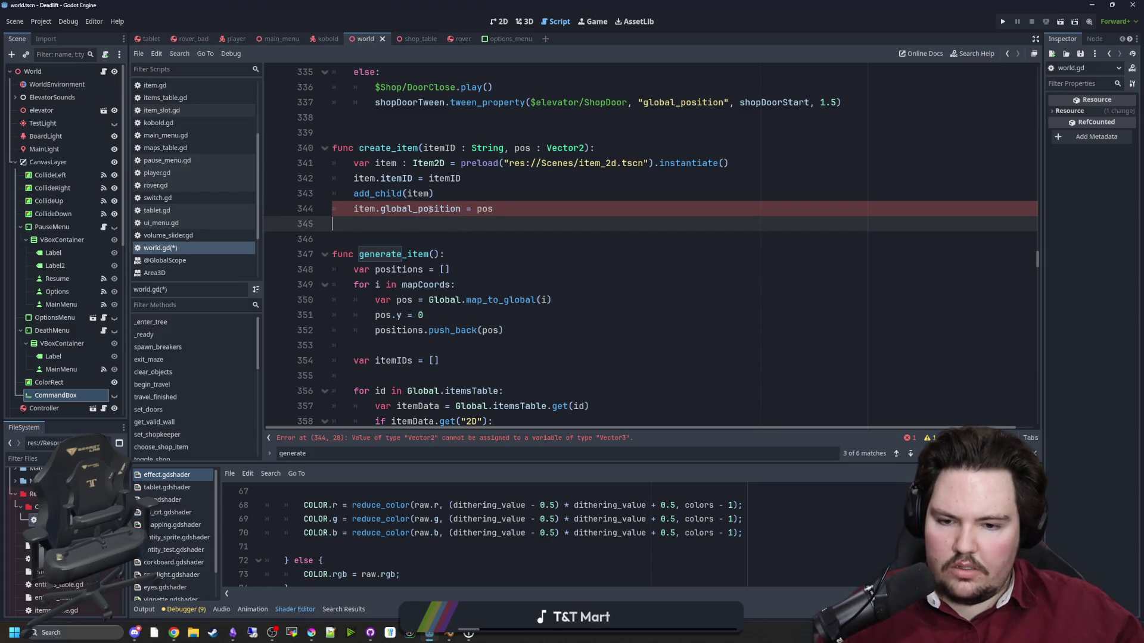
Change create_item's pos parameter type from Vector2 to Vector3.
left_click(585, 148)
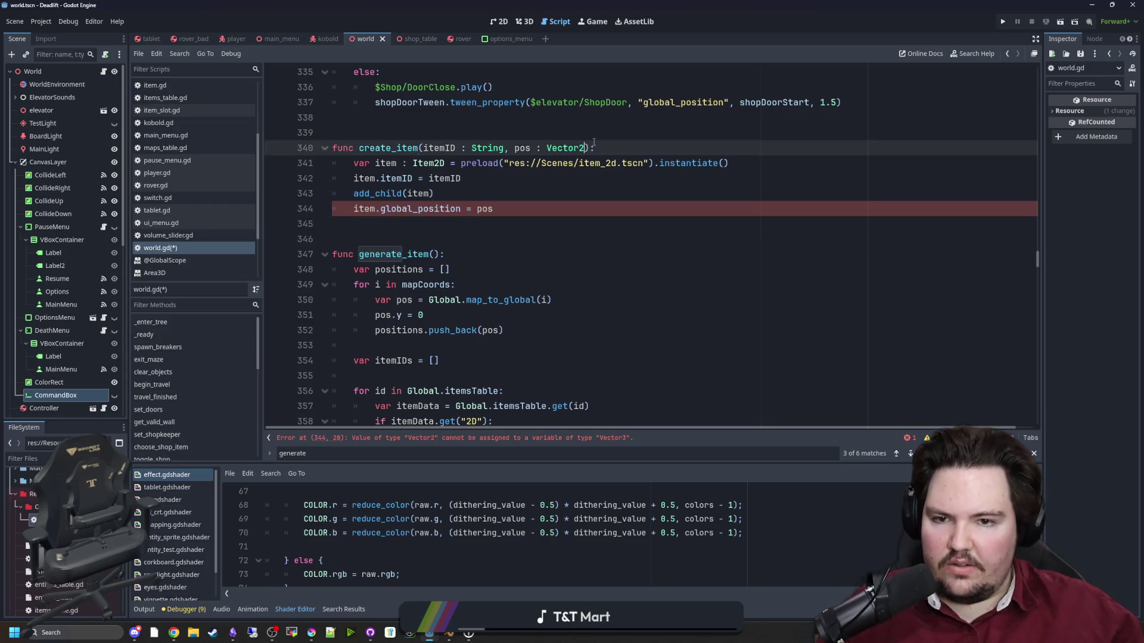
type("3")
key("BackSpace")
type("3")
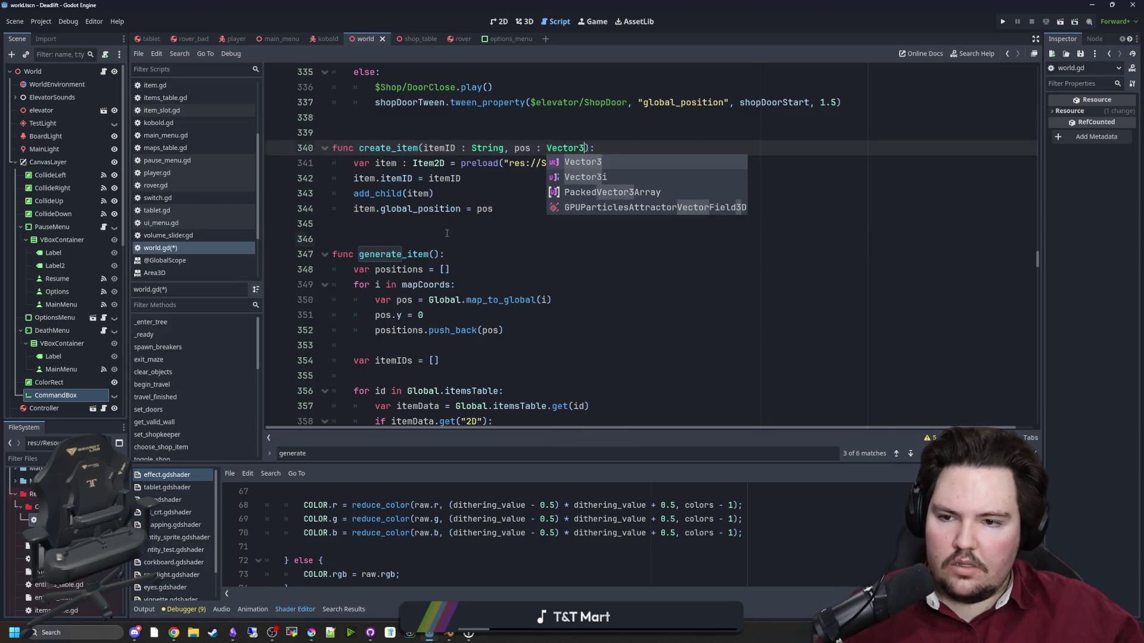
left_click(446, 233)
Review generate_item's loops and open a new line below chosenPosition.y = 0.5.
scroll(447, 233, "down", 3)
mouse_move(356, 135)
left_mouse_down()
mouse_move(459, 149)
mouse_move(526, 192)
left_mouse_up()
left_click(526, 191)
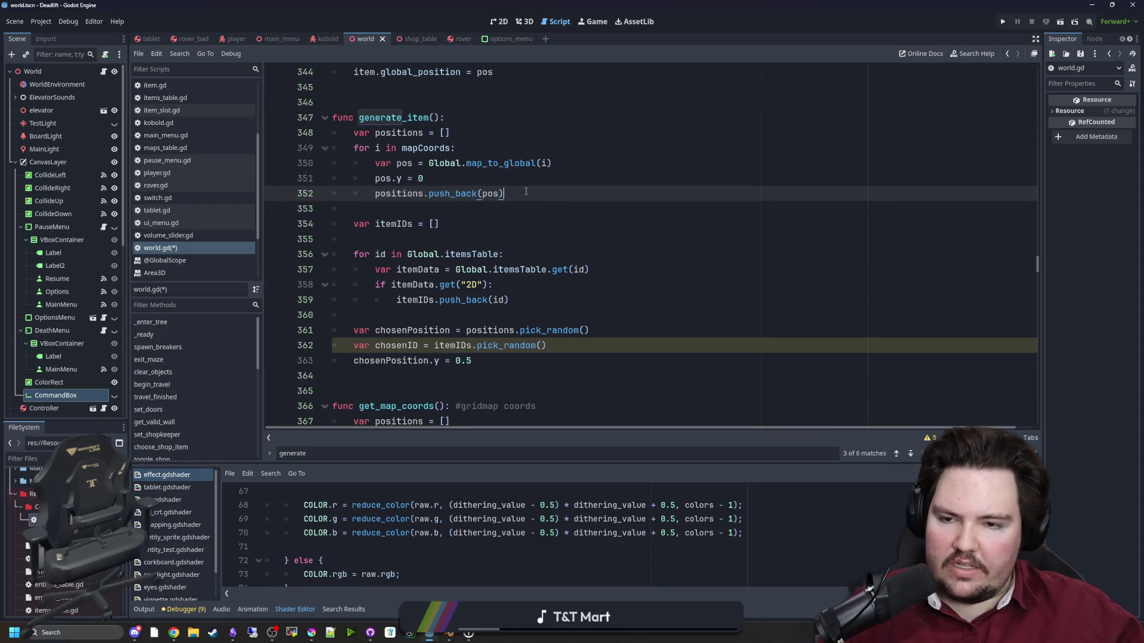
scroll(425, 261, "down", 1)
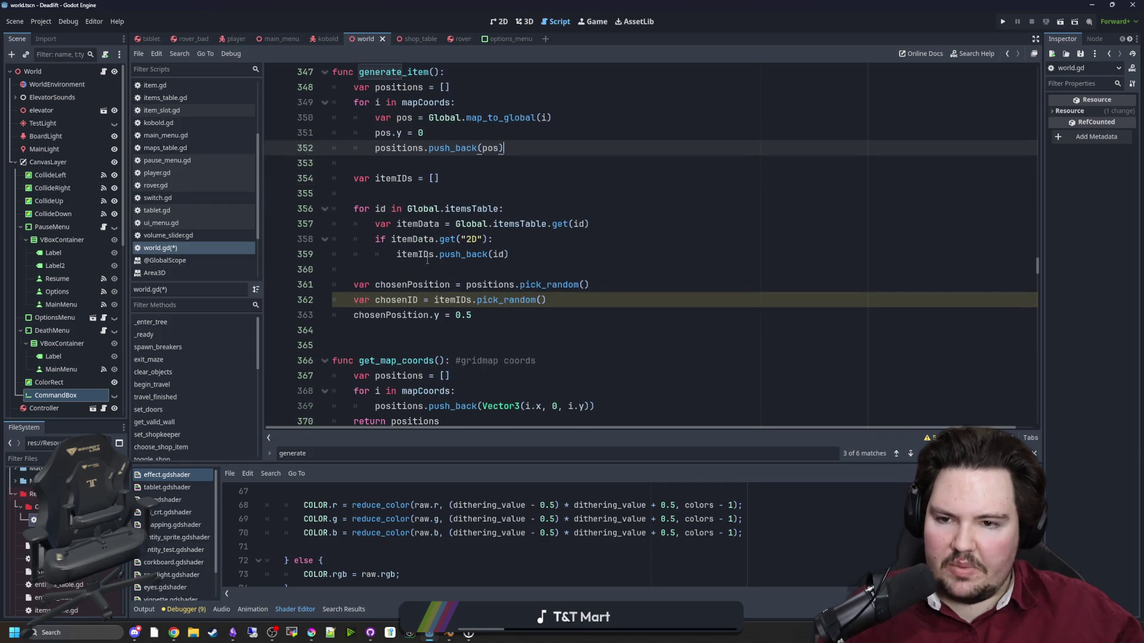
mouse_move(375, 240)
left_mouse_down()
mouse_move(519, 243)
mouse_move(537, 253)
mouse_move(334, 254)
mouse_move(333, 240)
left_mouse_up()
left_click(364, 254)
left_click_drag(362, 299, 551, 300)
left_click(578, 301)
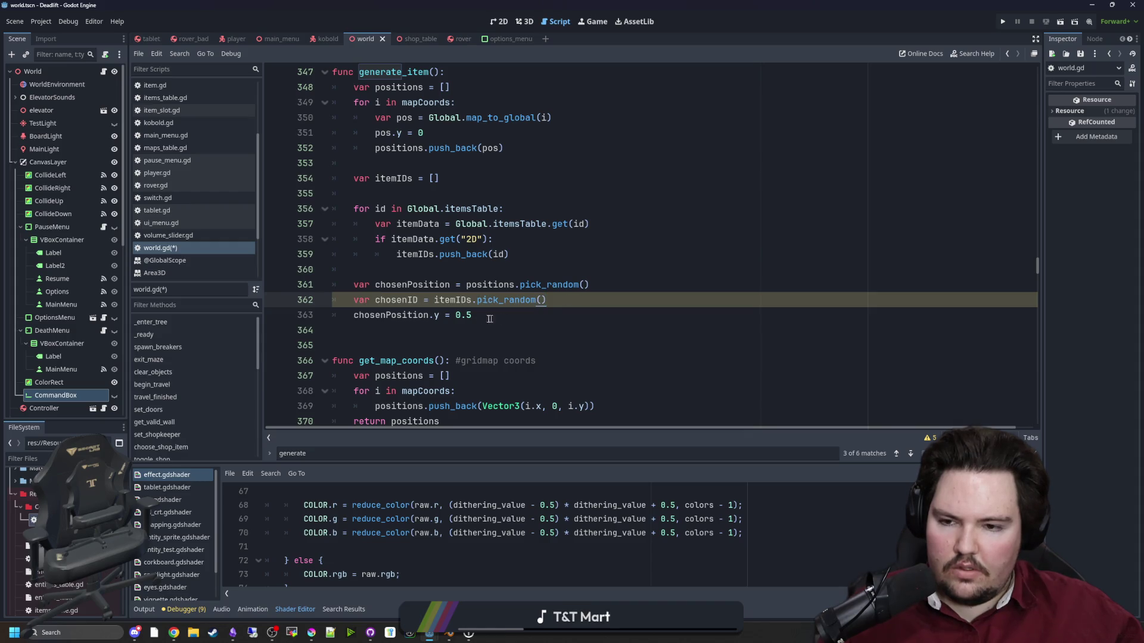
scroll(470, 345, "up", 1)
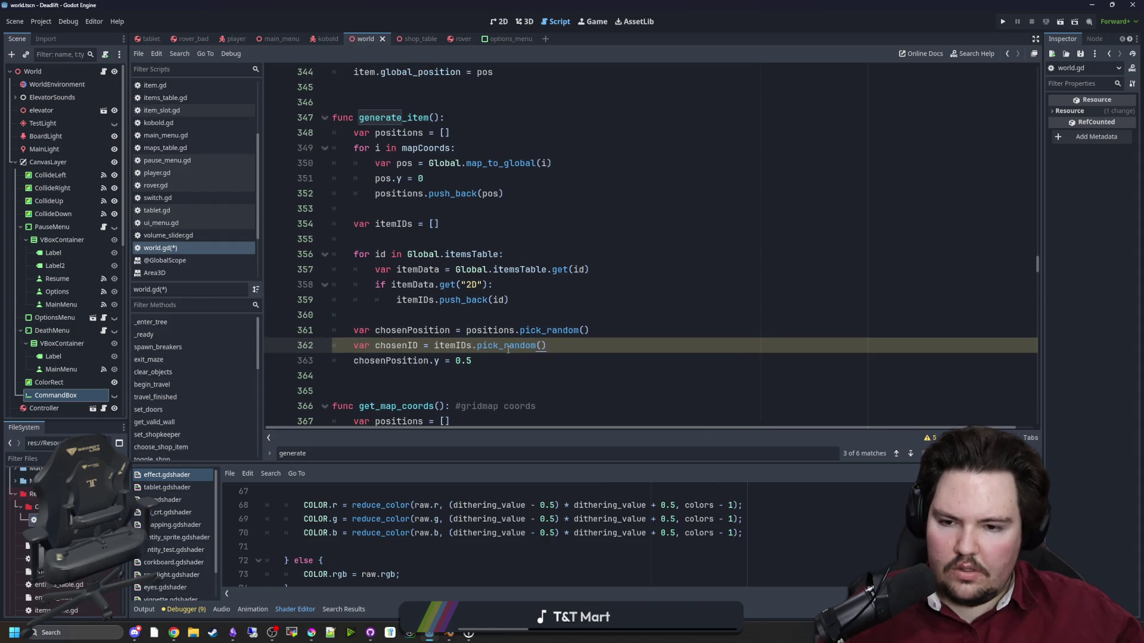
key("Down")
key("Return")
key("Return")
Call create_item(chosenID, chosenPosition) at the end of generate_item.
type("create")
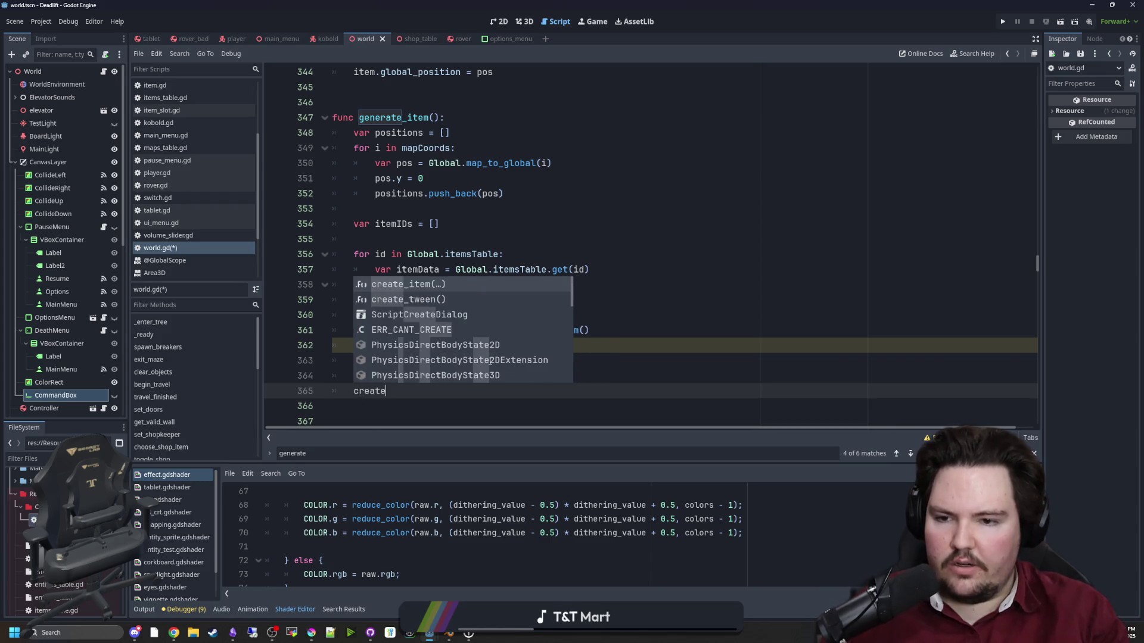
key("Return")
type("chosen")
type("ID, chos")
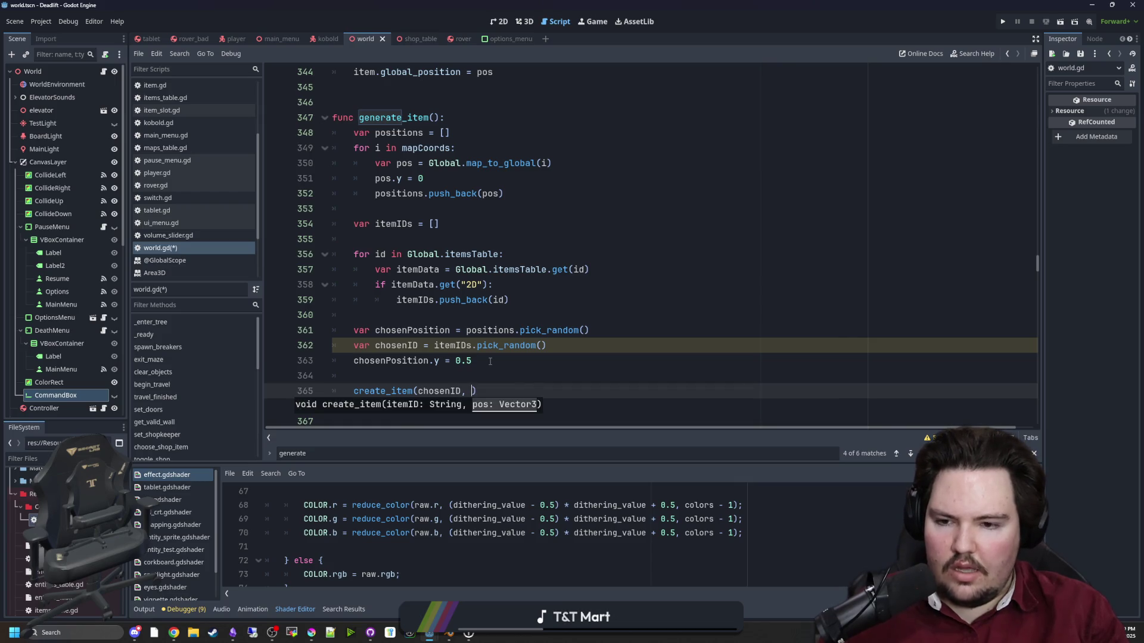
type("enPositi")
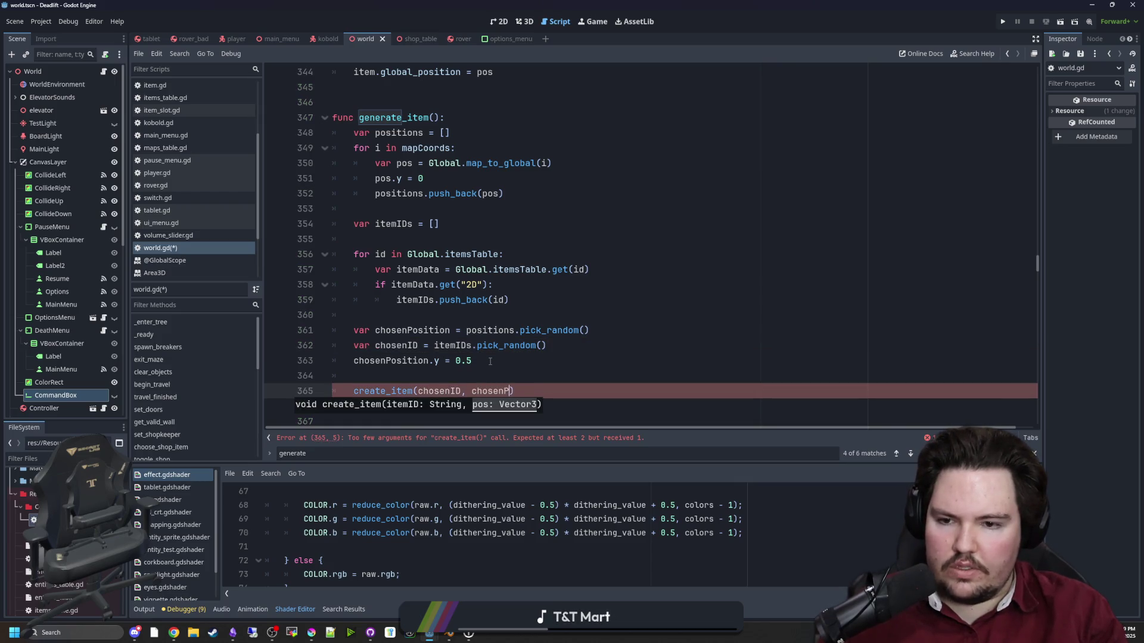
key("Return")
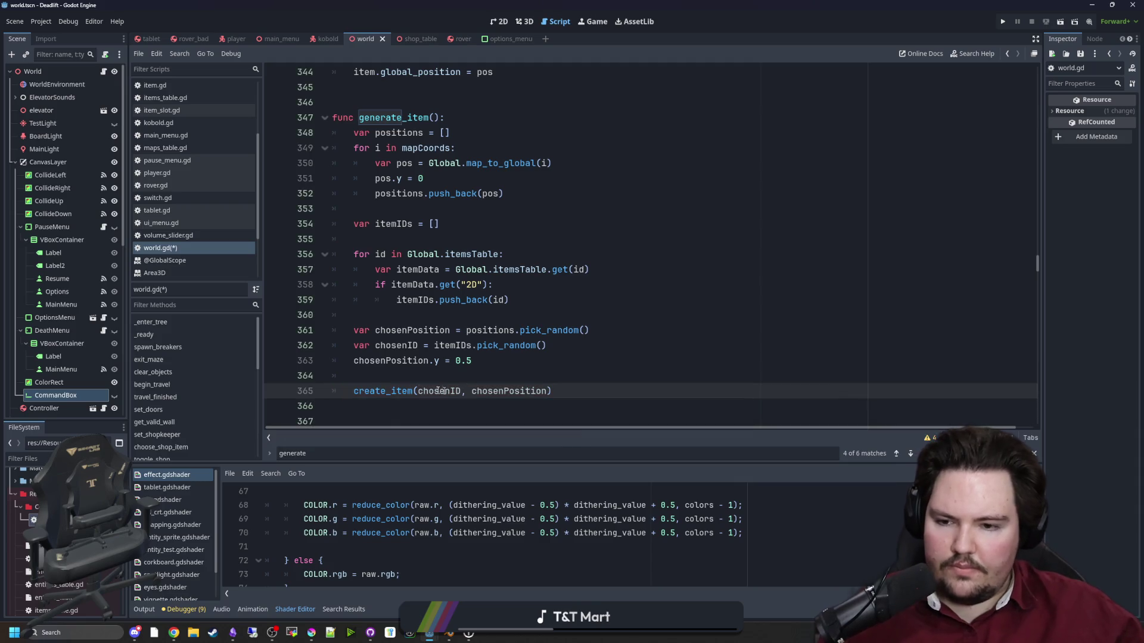
Select the itemsTable lookup loop and return to create_item's signature.
double_click(366, 391)
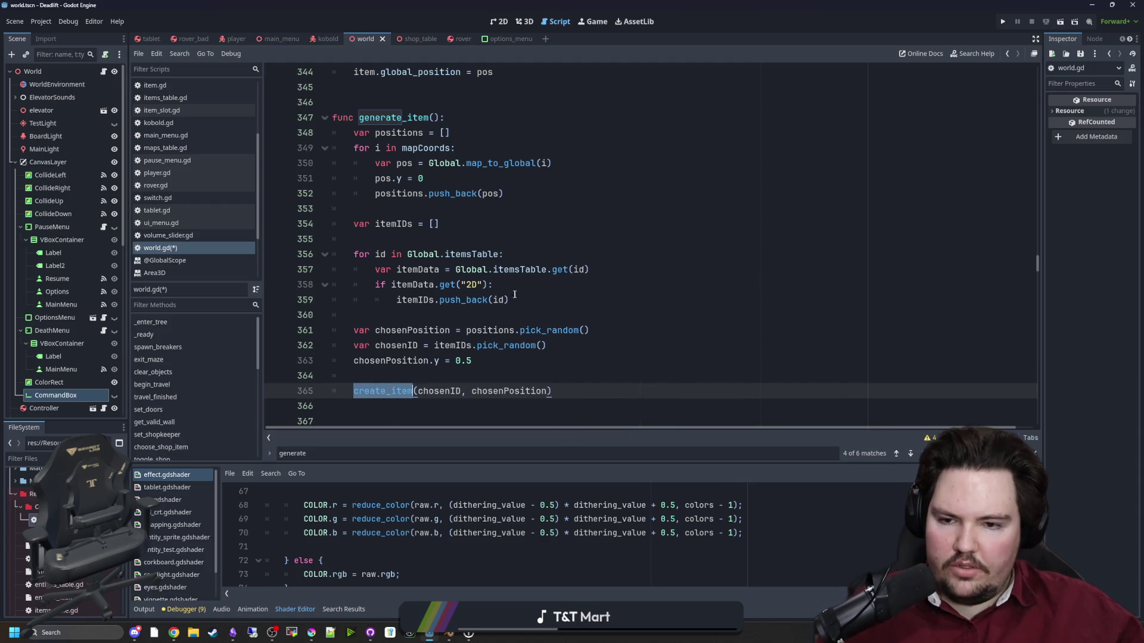
left_click_drag(510, 300, 285, 259)
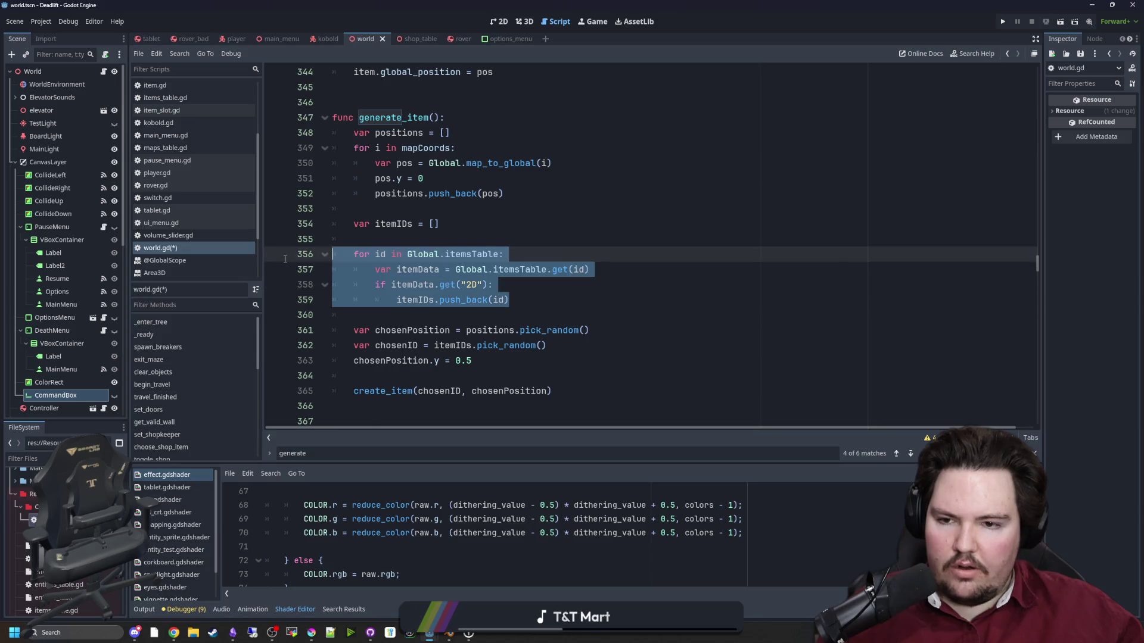
scroll(492, 273, "up", 5)
left_click(613, 242)
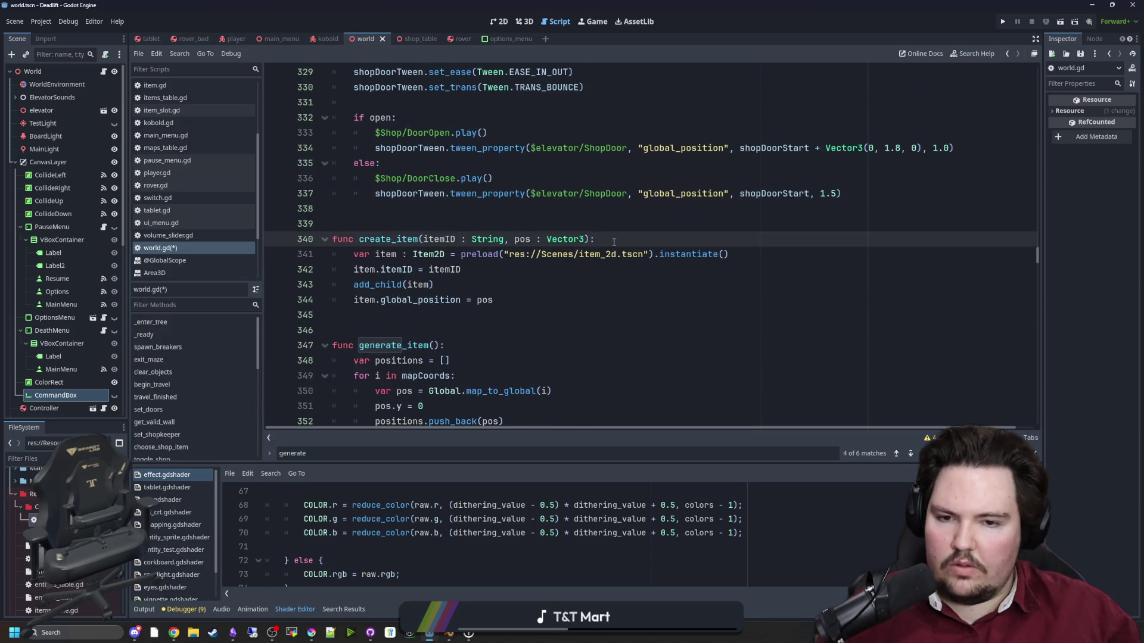
Paste the itemData lookup and 2D check lines into create_item and fix their indentation.
key("Return")
type("var itemData = Global.itemsTable.get(id) \t\tif itemData.get(\"2D\"): \t\t\titemIDs.push_back(id)")
key("BackSpace")
key("BackSpace")
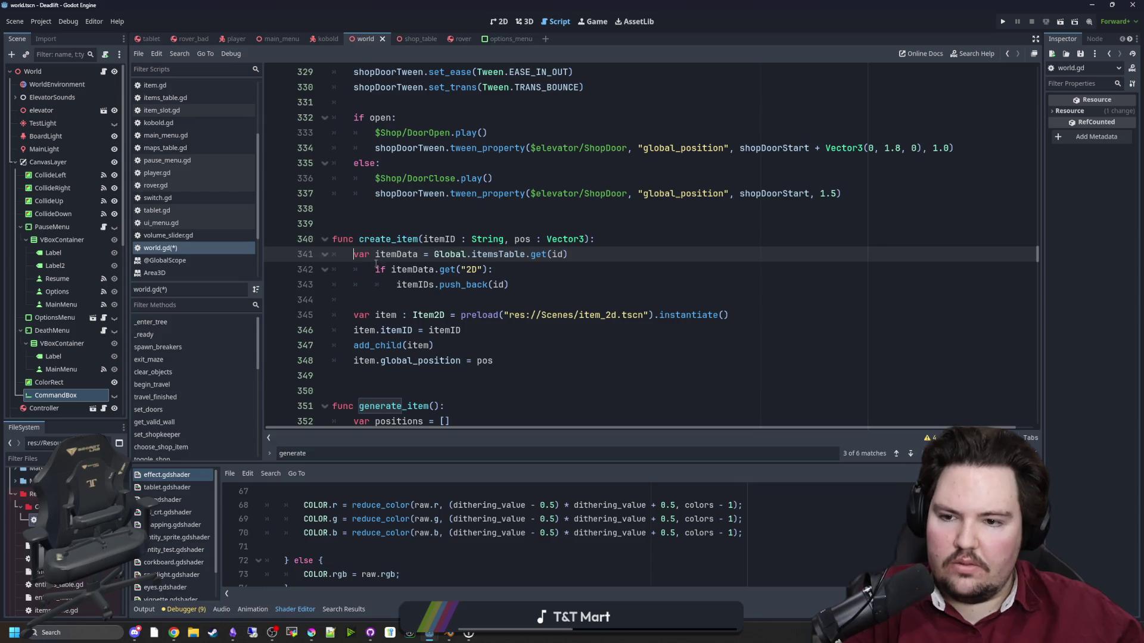
key("Down")
key("BackSpace")
key("Down")
key("Delete")
left_click(491, 273)
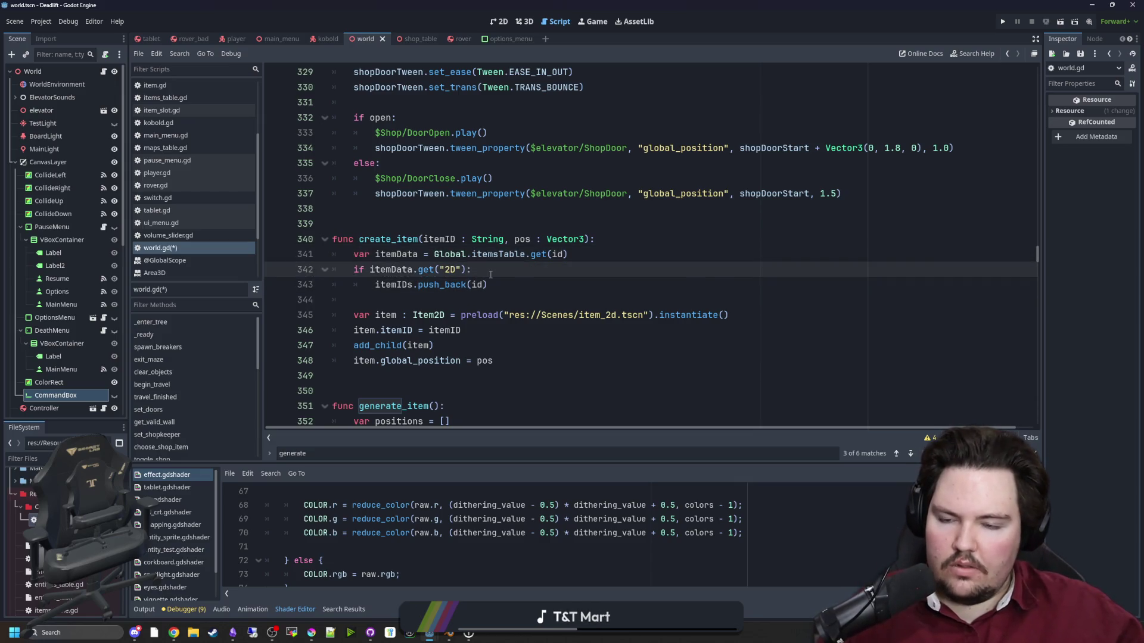
scroll(474, 248, "down", 1)
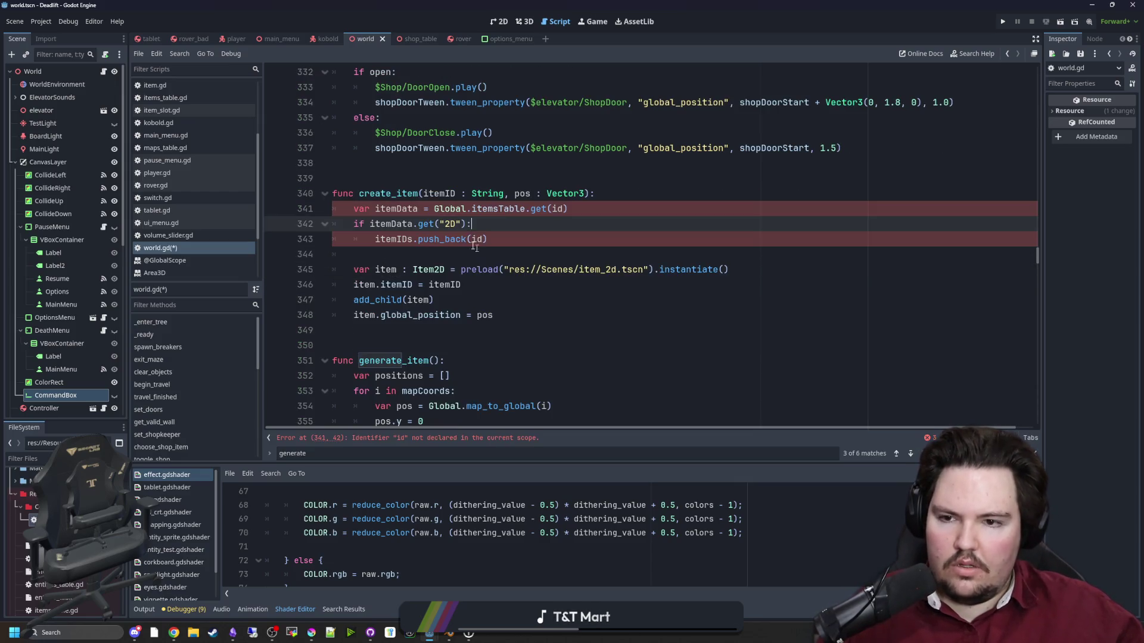
Look up Global.itemsTable by itemID and add 'if !itemData: return' below it.
triple_click(557, 210)
double_click(561, 209)
type("itemID")
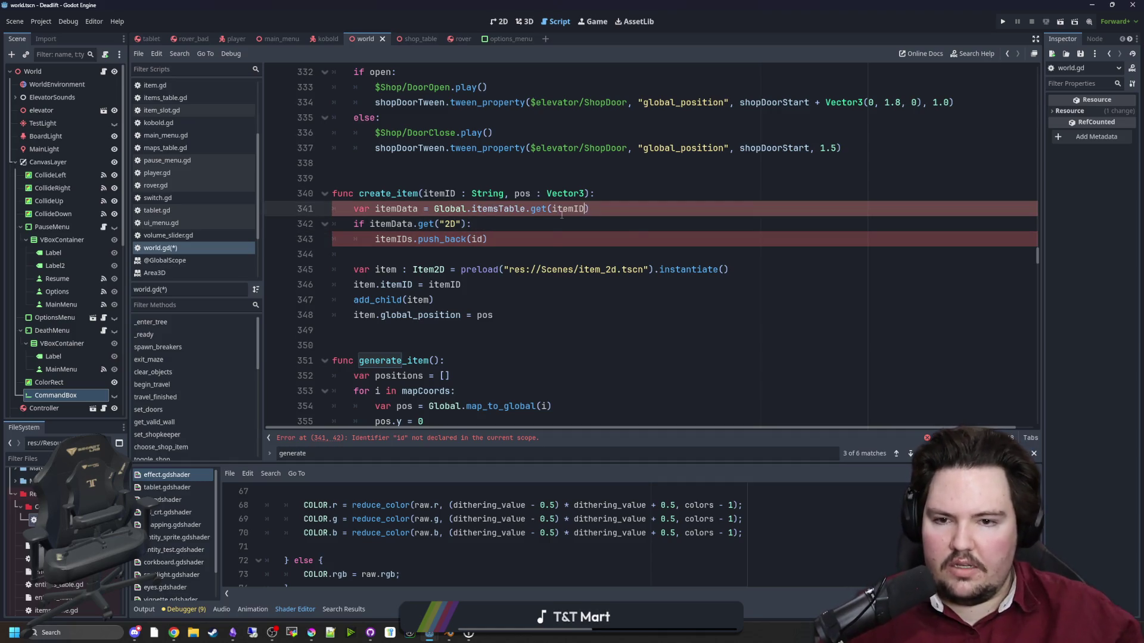
left_click(459, 249)
left_click(619, 212)
key("Return")
type("if !itemData:")
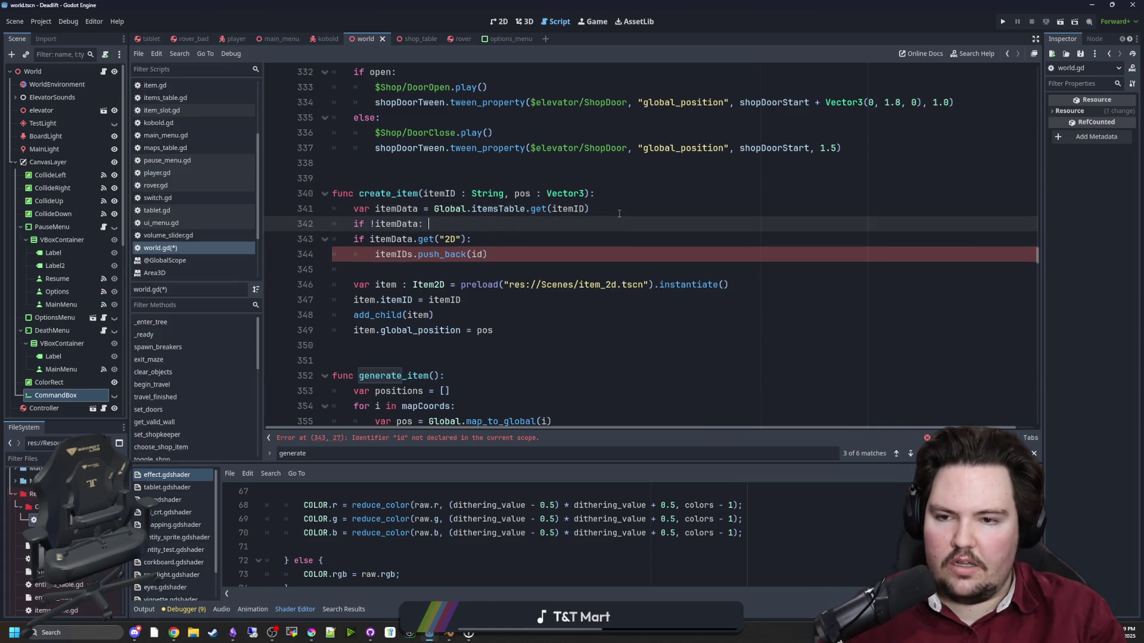
type("n")
key("Return")
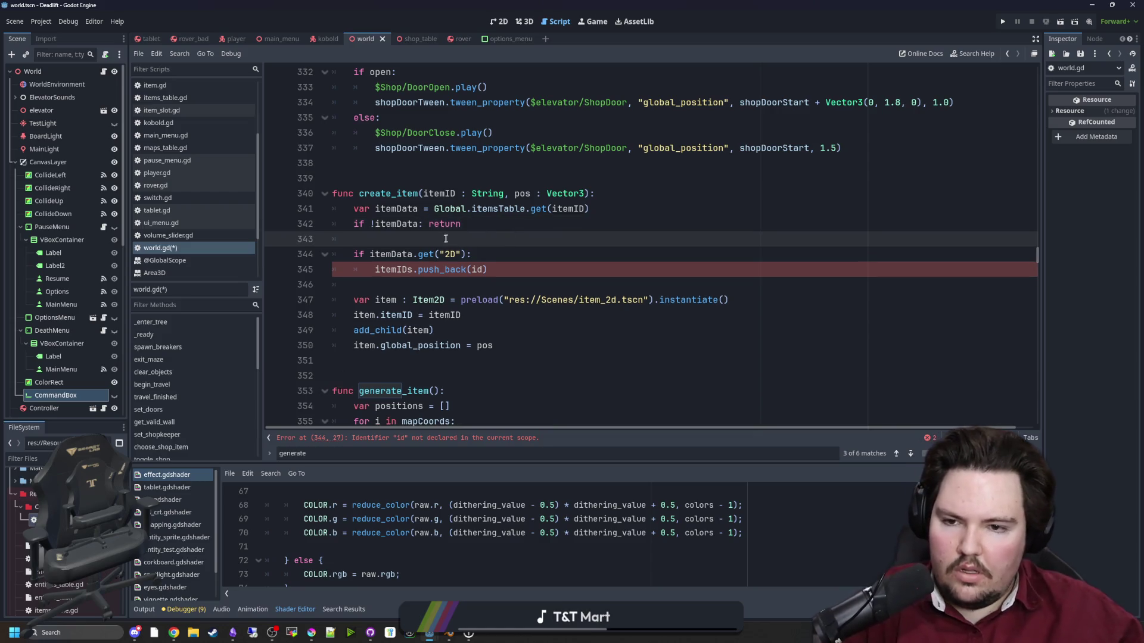
Replace the push_back line with the item scene instantiation and add an else branch with a copy.
left_click_drag(494, 268, 377, 275)
left_click_drag(729, 300, 355, 301)
key("ctrl+c")
left_click_drag(487, 269, 375, 270)
key("ctrl+v")
key("Return")
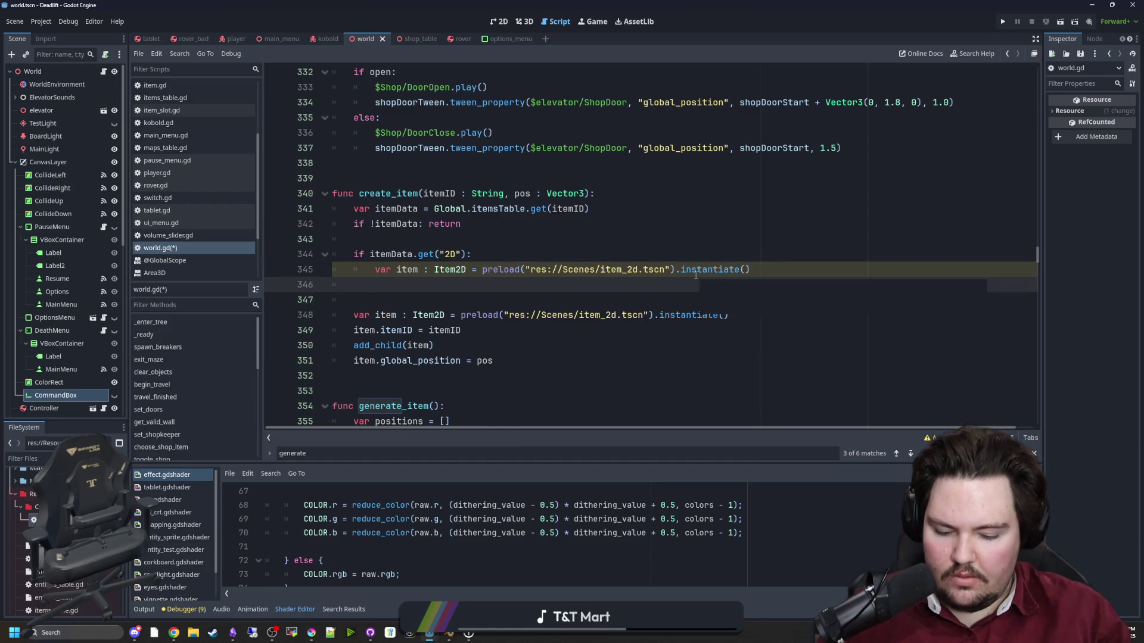
type("else:")
key("Return")
key("ctrl+v")
key("Return")
Change the else branch's scene file name to item.tscn.
left_click(666, 300)
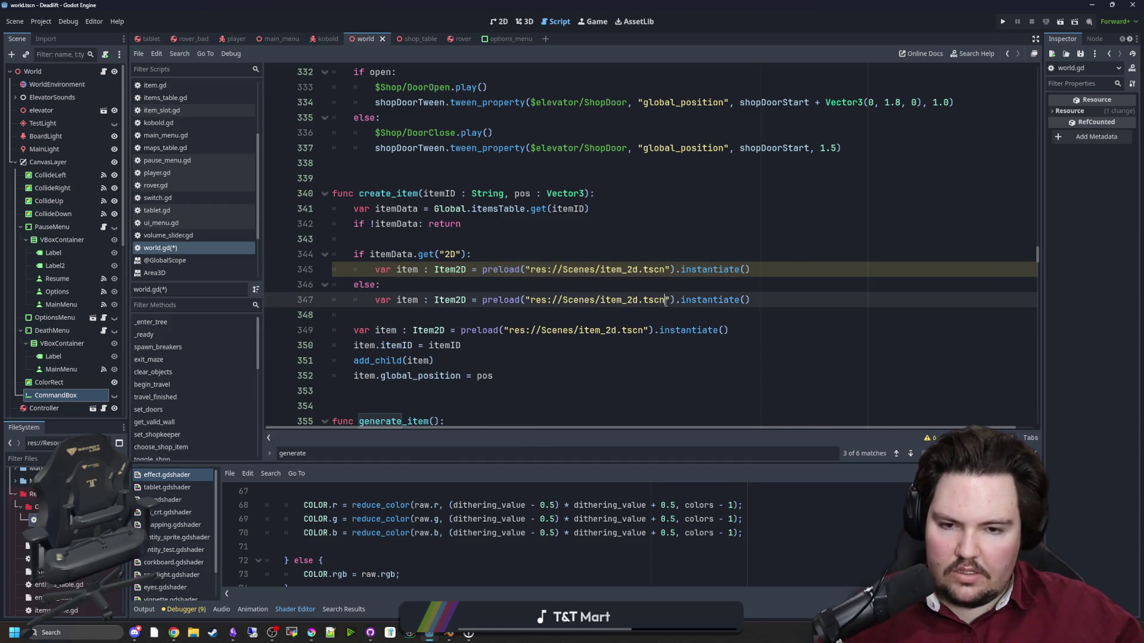
left_click_drag(665, 299, 600, 300)
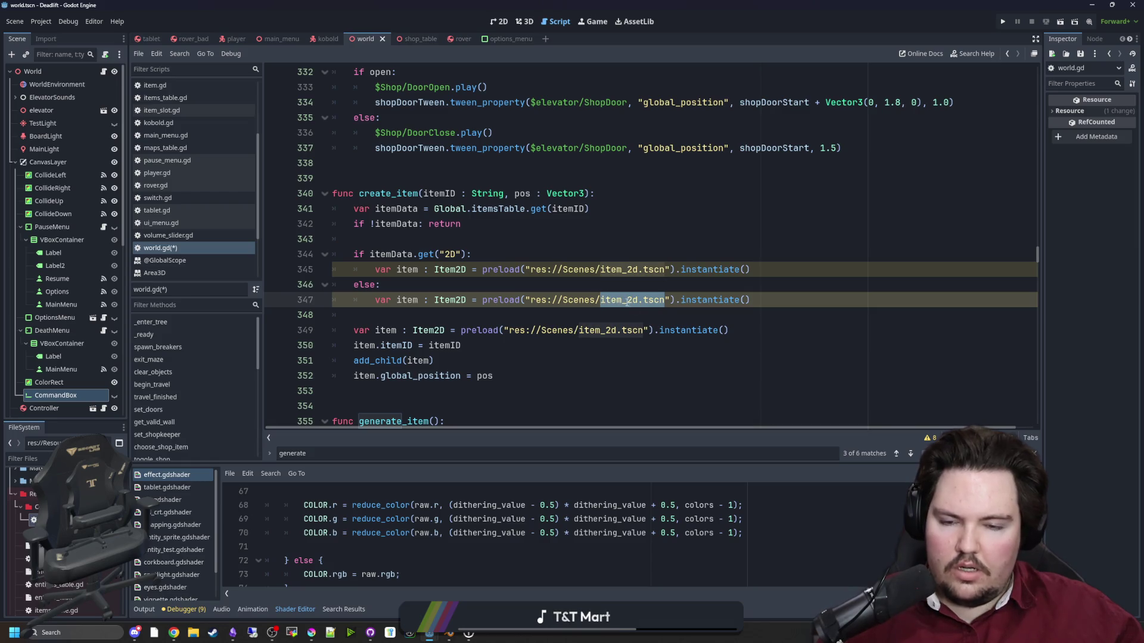
type("item.")
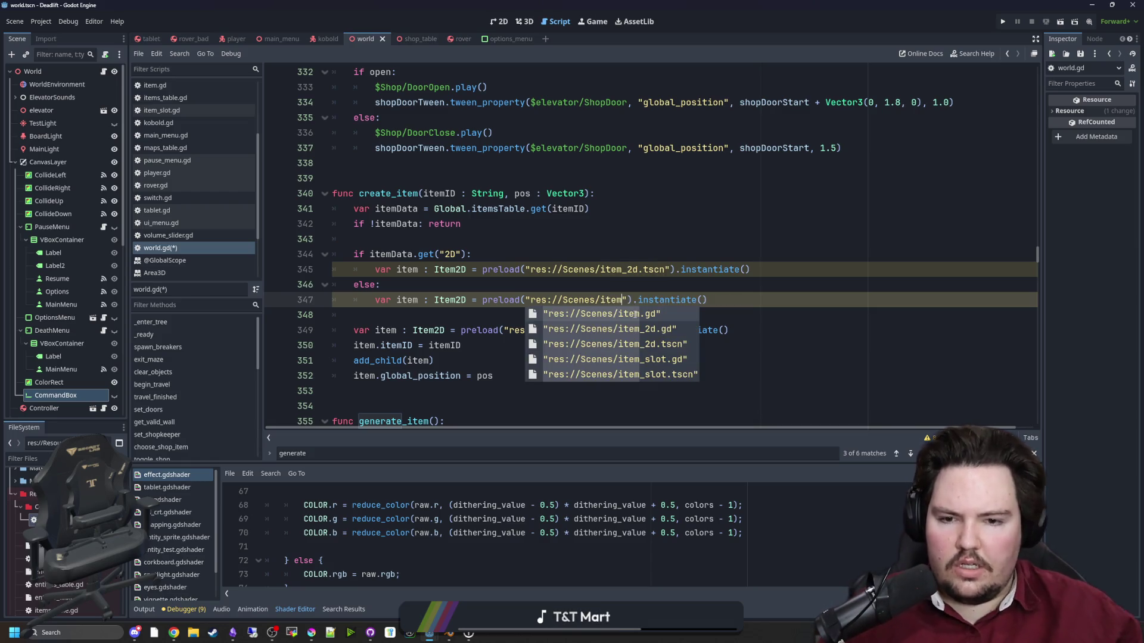
type("tsc")
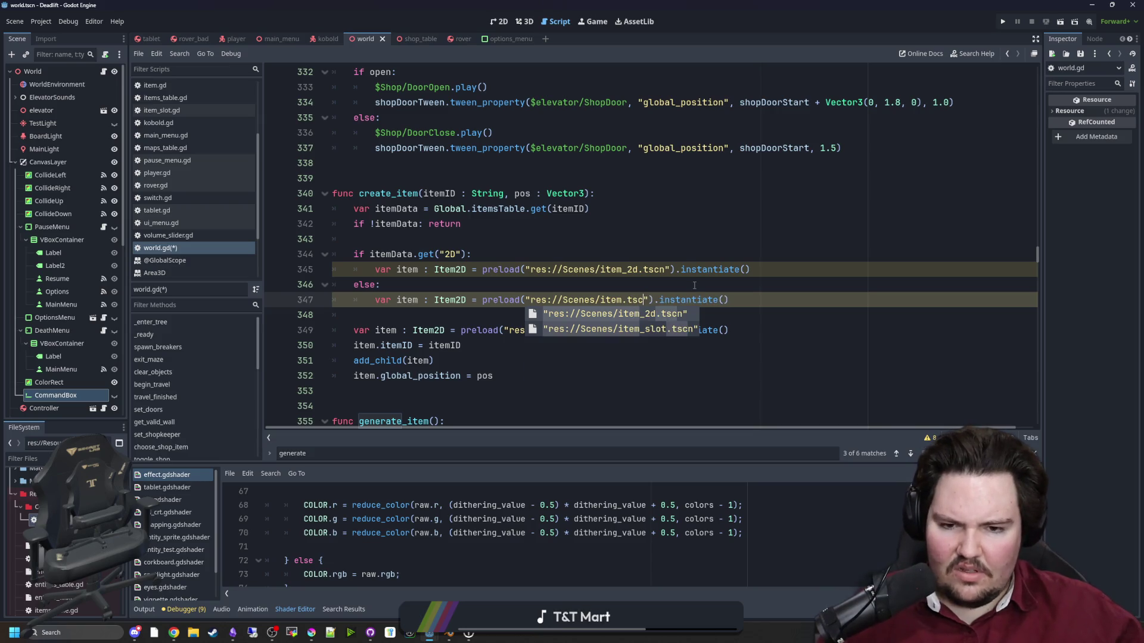
left_click_drag(728, 299, 272, 281)
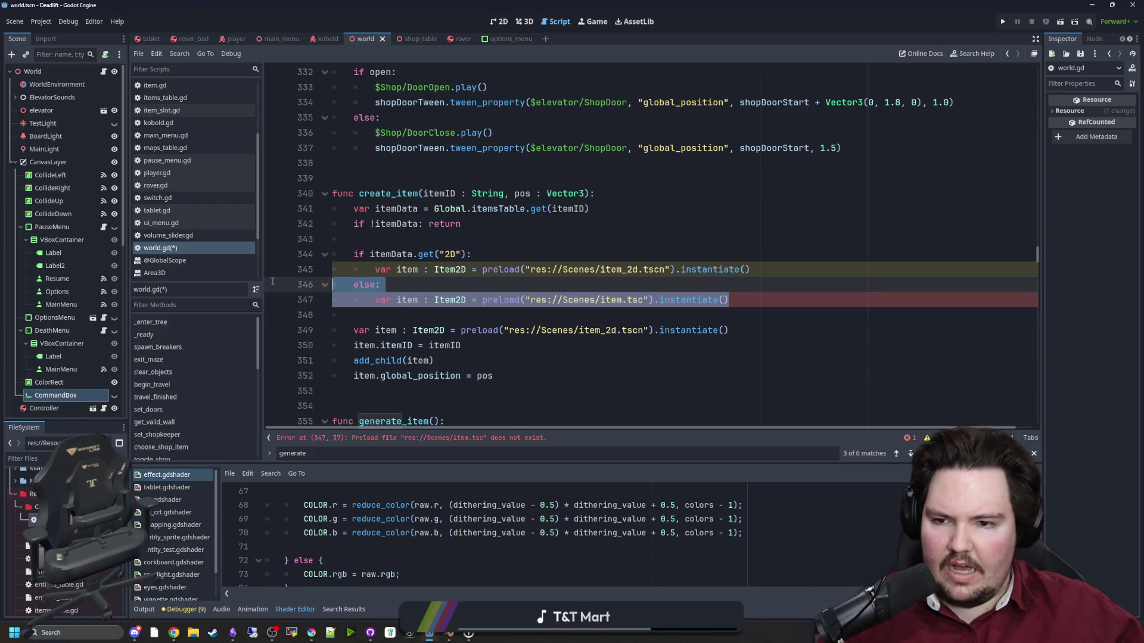
left_click(615, 302)
left_click_drag(773, 306, 274, 285)
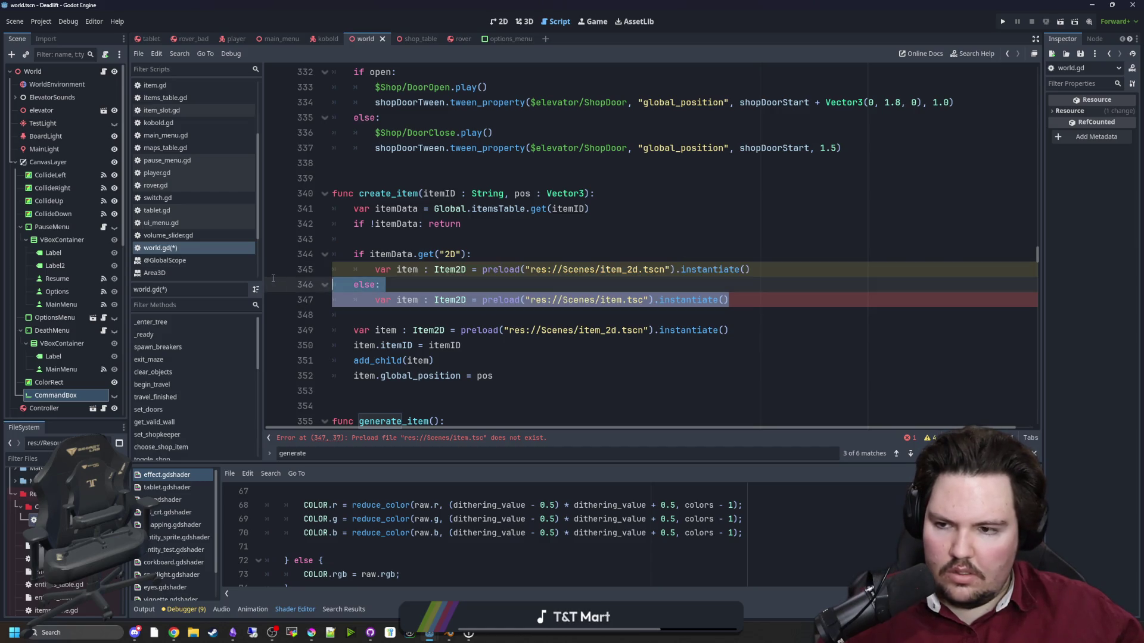
left_click(182, 98)
Start a new property line after the rover entry's CanEnterShop line.
scroll(530, 229, "down", 2)
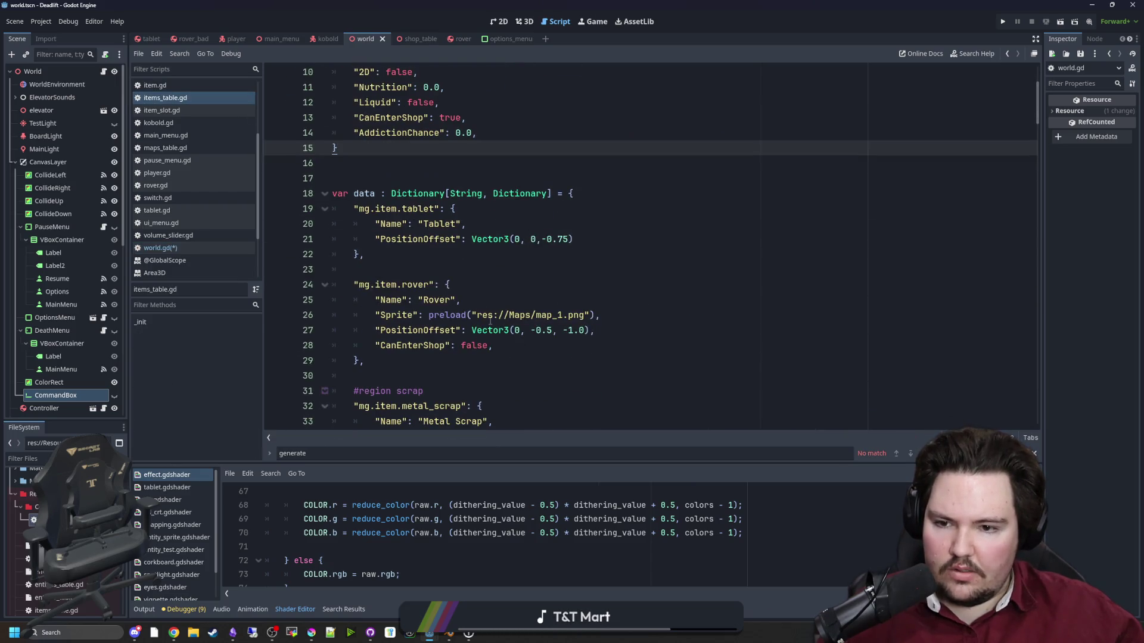
scroll(507, 345, "down", 5)
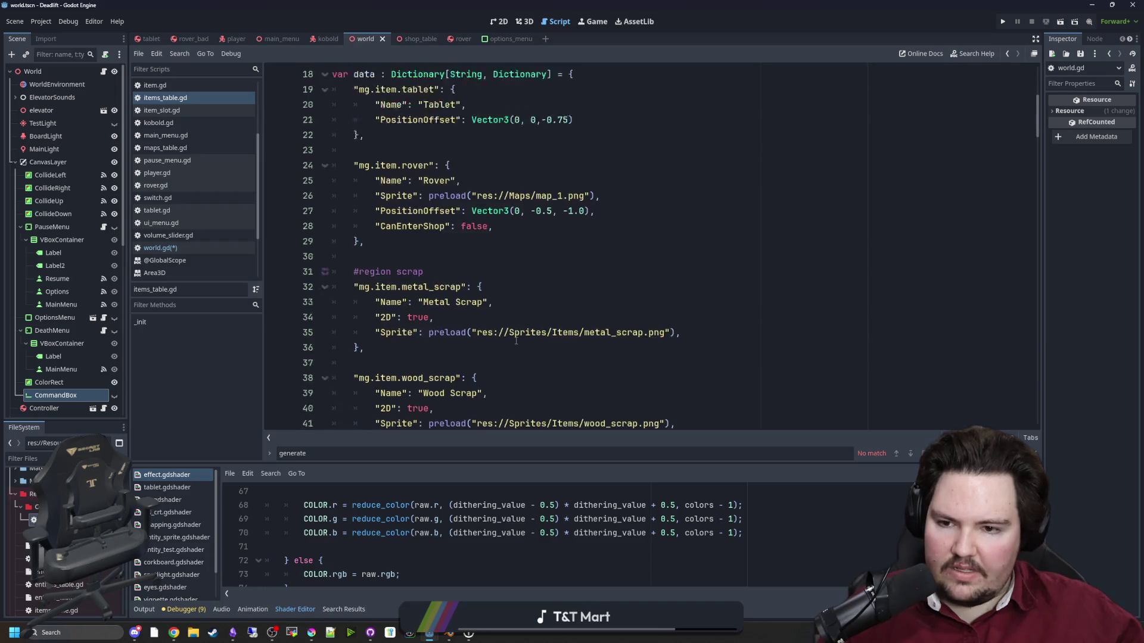
scroll(528, 335, "up", 4)
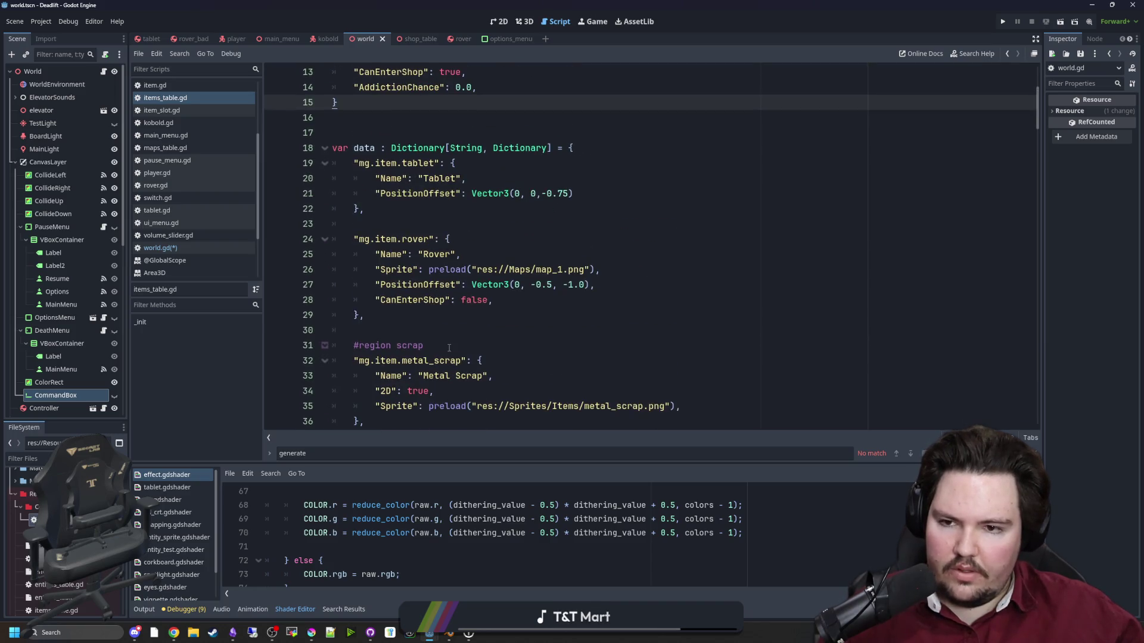
left_click(482, 242)
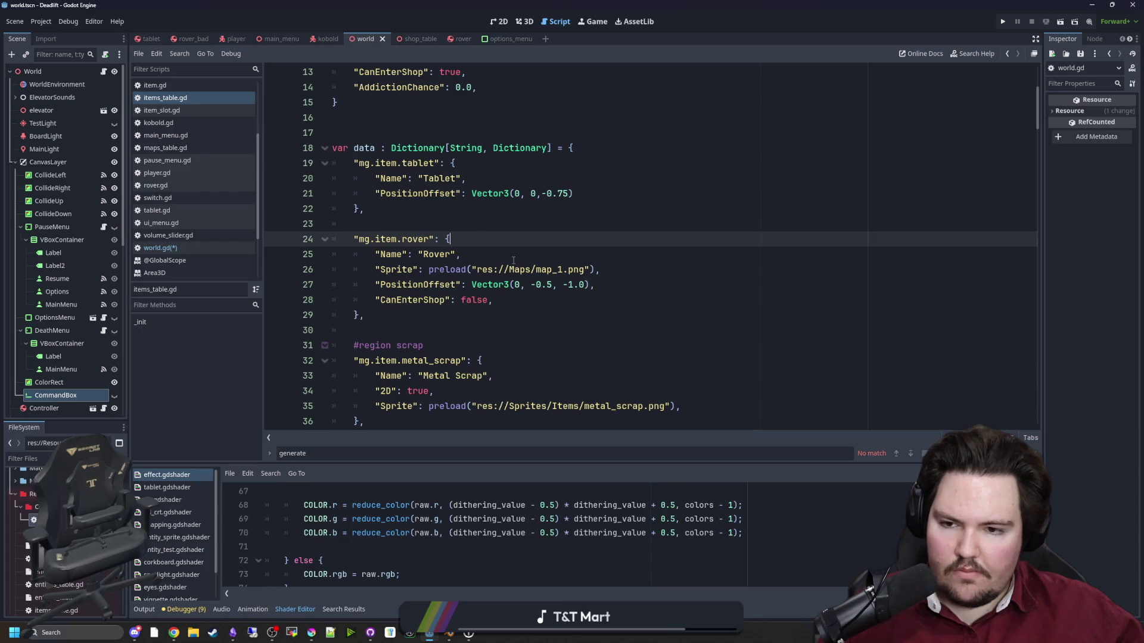
left_click(514, 261)
left_click(509, 304)
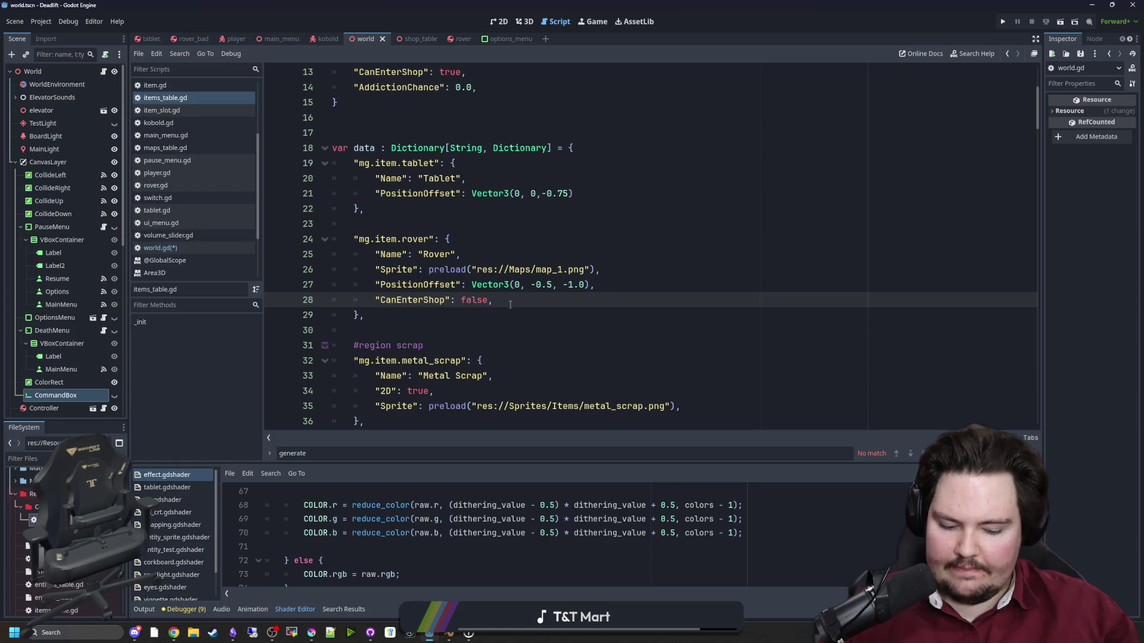
key("Return")
type("\"")
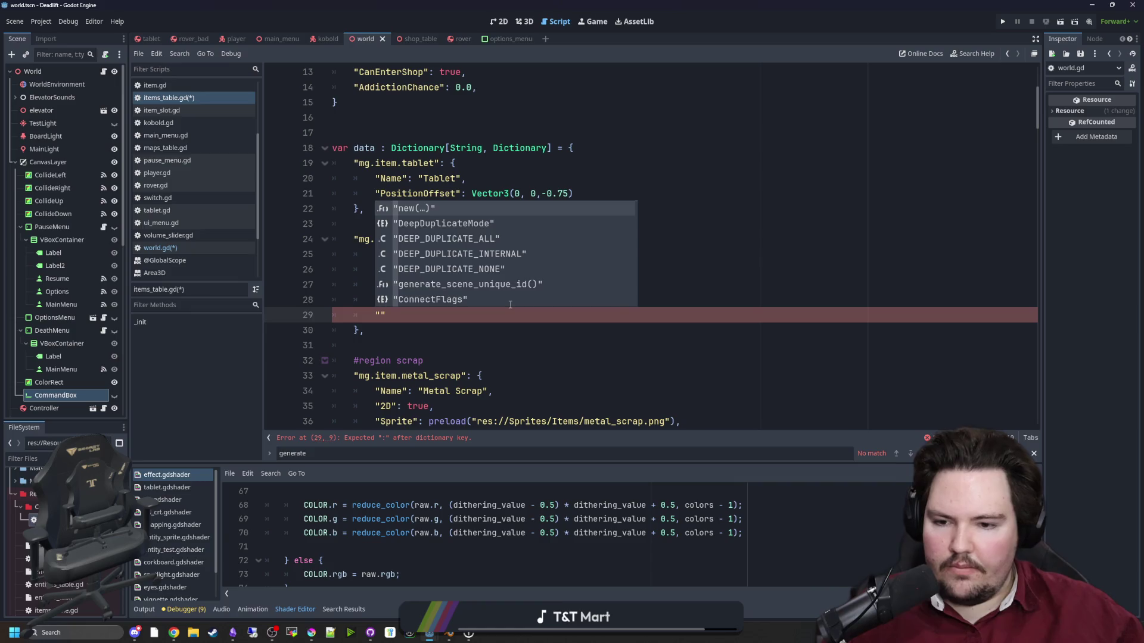
left_click(498, 335)
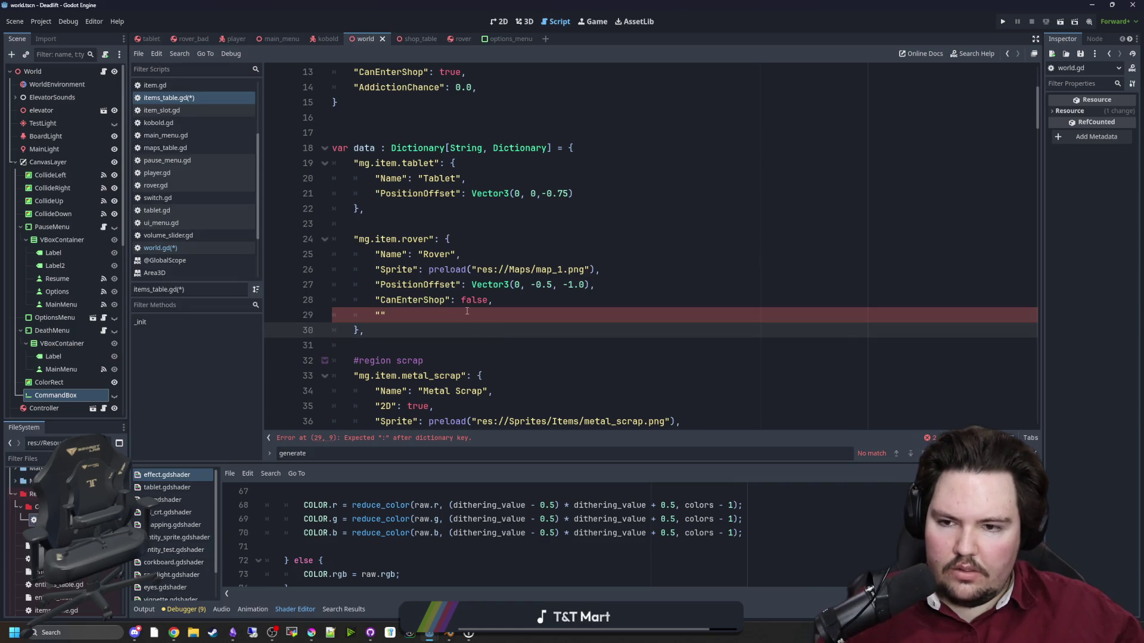
left_click(526, 313)
Fill the line in as "Scene": preload("res://Scenes/rover.tscn").
key("Left")
type("Scene")
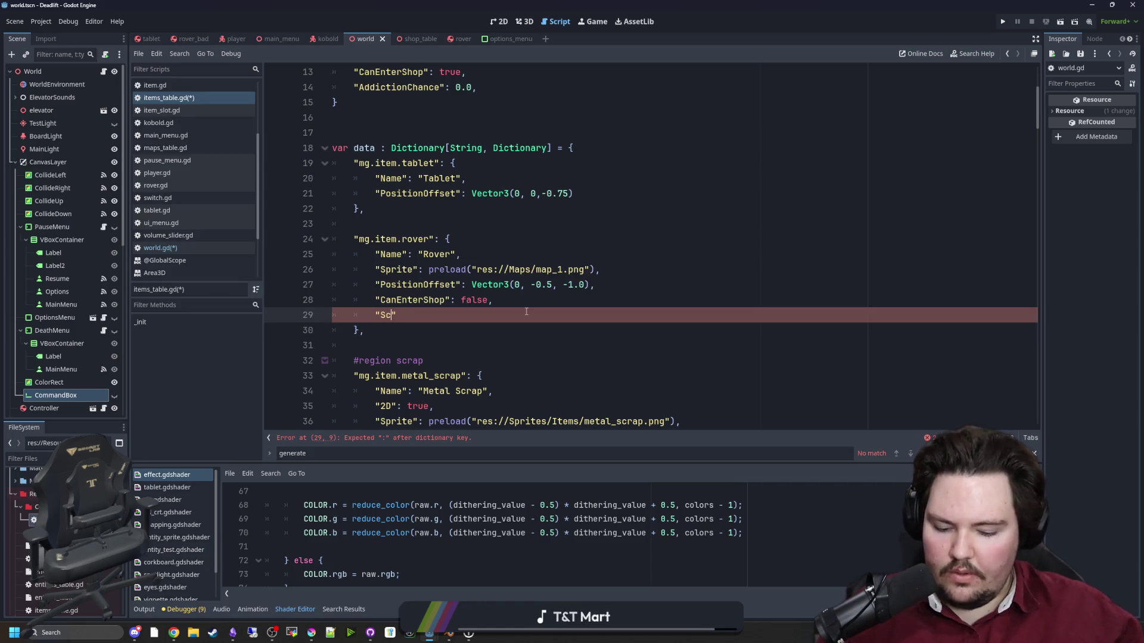
type("\": \"ro")
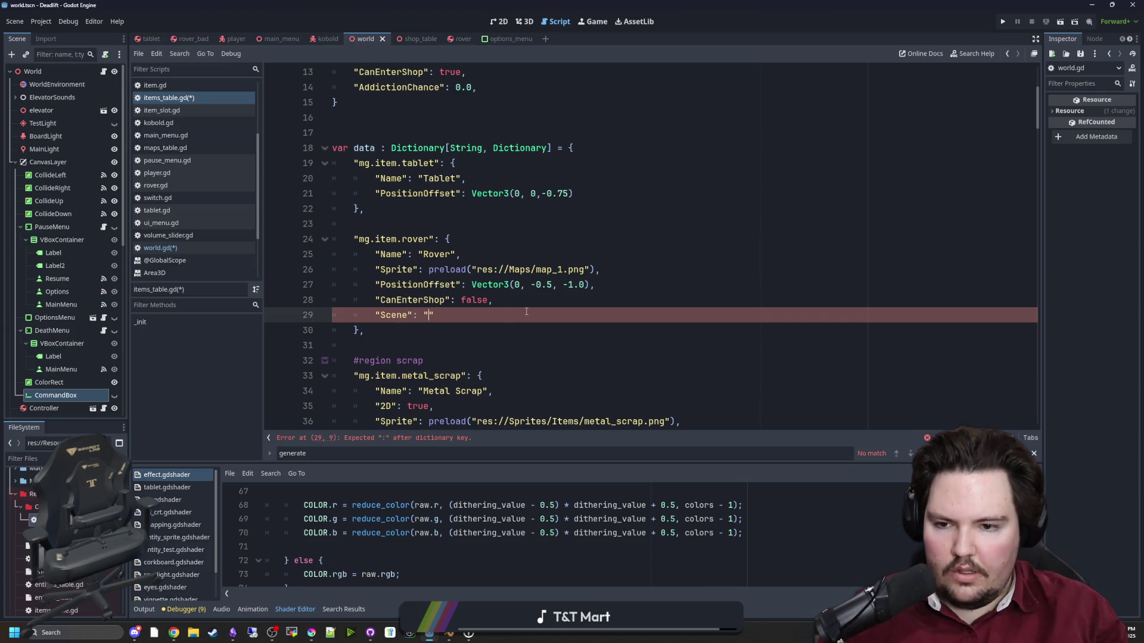
key("BackSpace")
key("BackSpace")
type("pr")
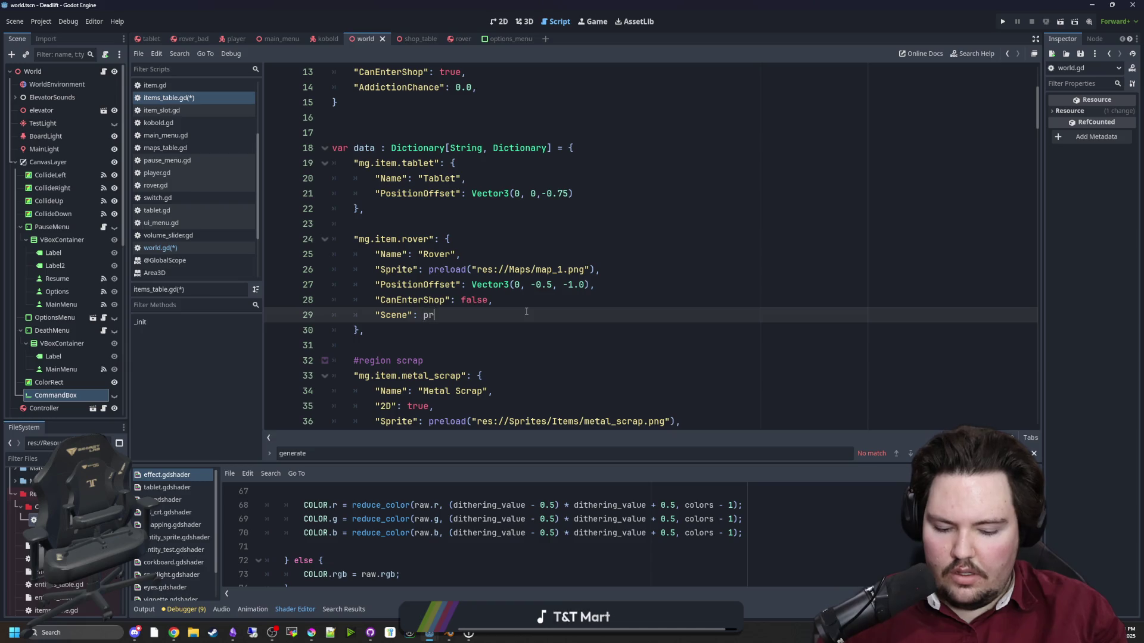
type("eload(\"rp")
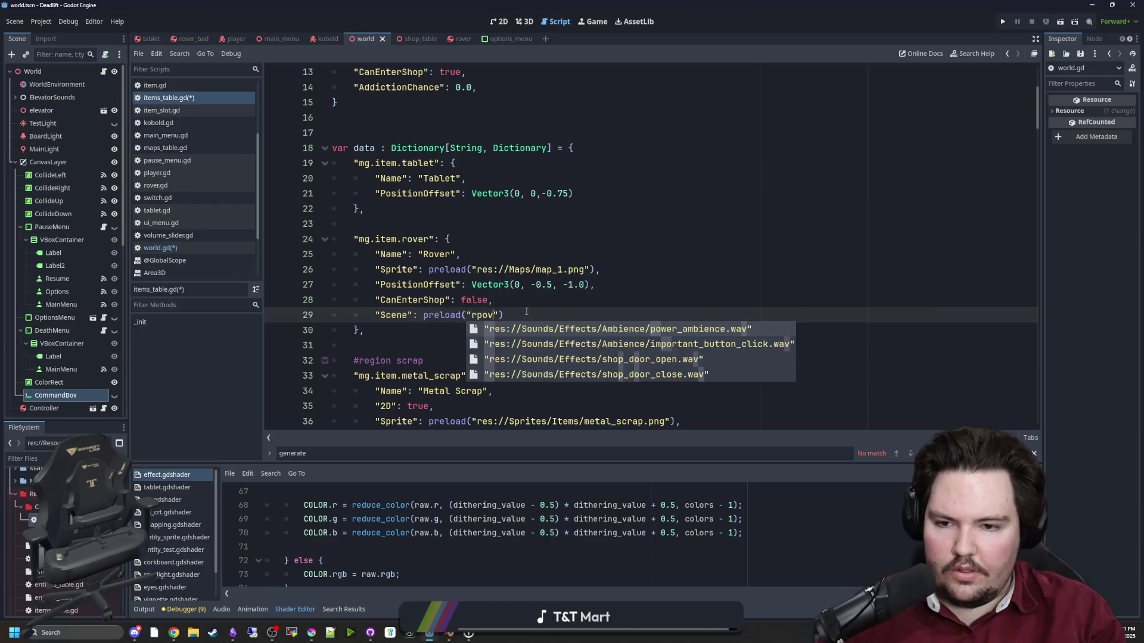
key("BackSpace")
type("over")
key("Down")
key("Down")
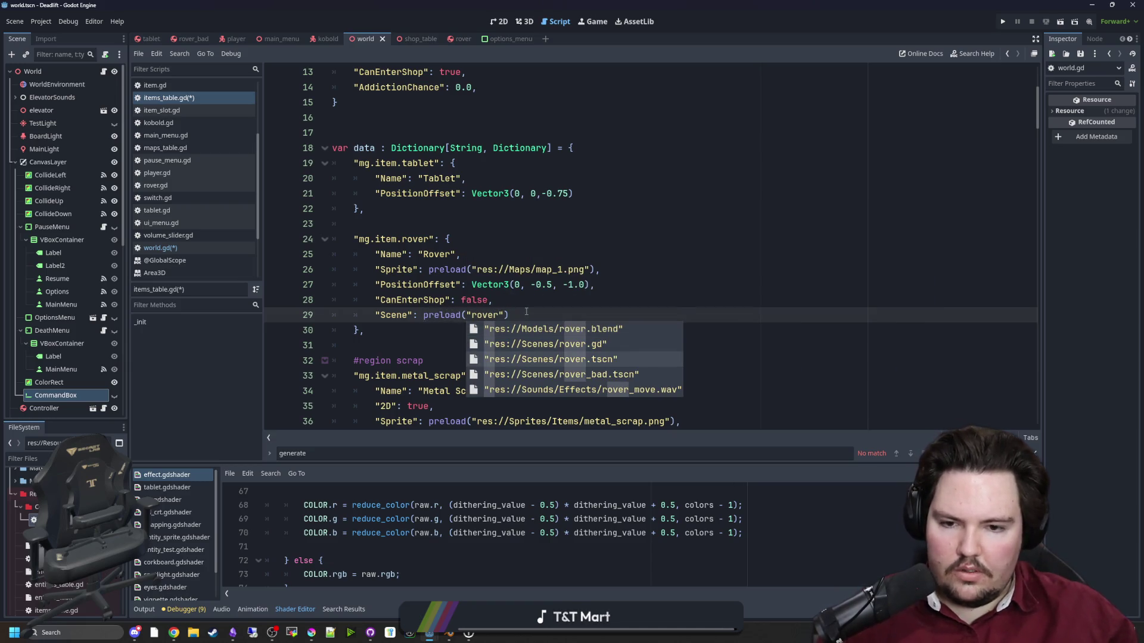
key("Return")
Copy the Scene line into the tablet entry as tablet.tscn and add the missing comma.
left_click(518, 299)
left_click(479, 269)
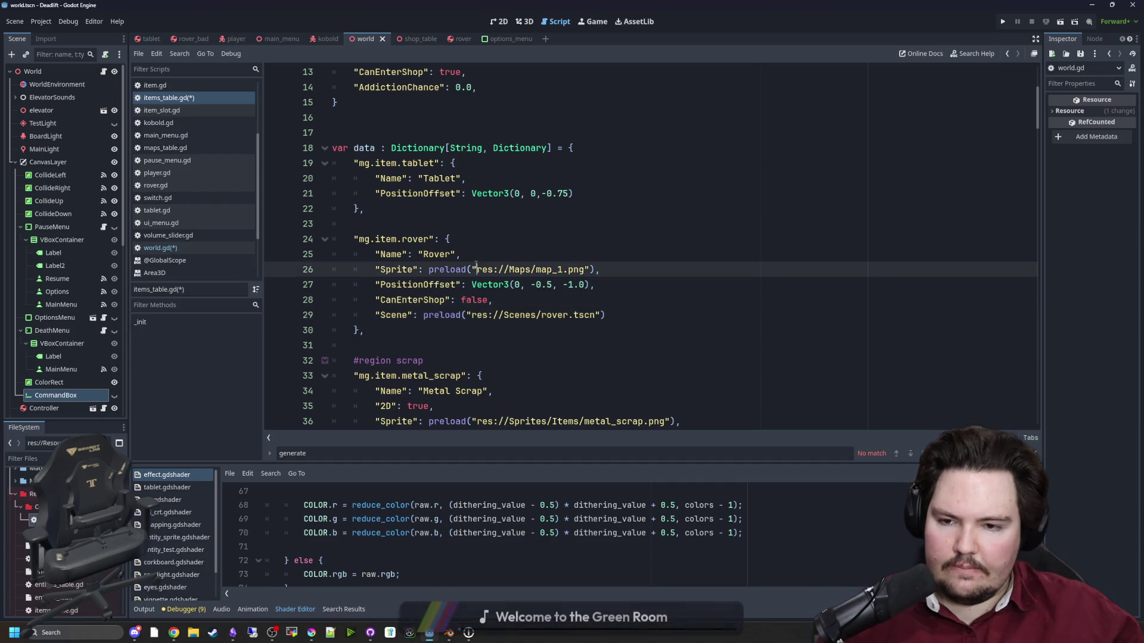
left_click(588, 297)
left_click_drag(606, 314, 370, 309)
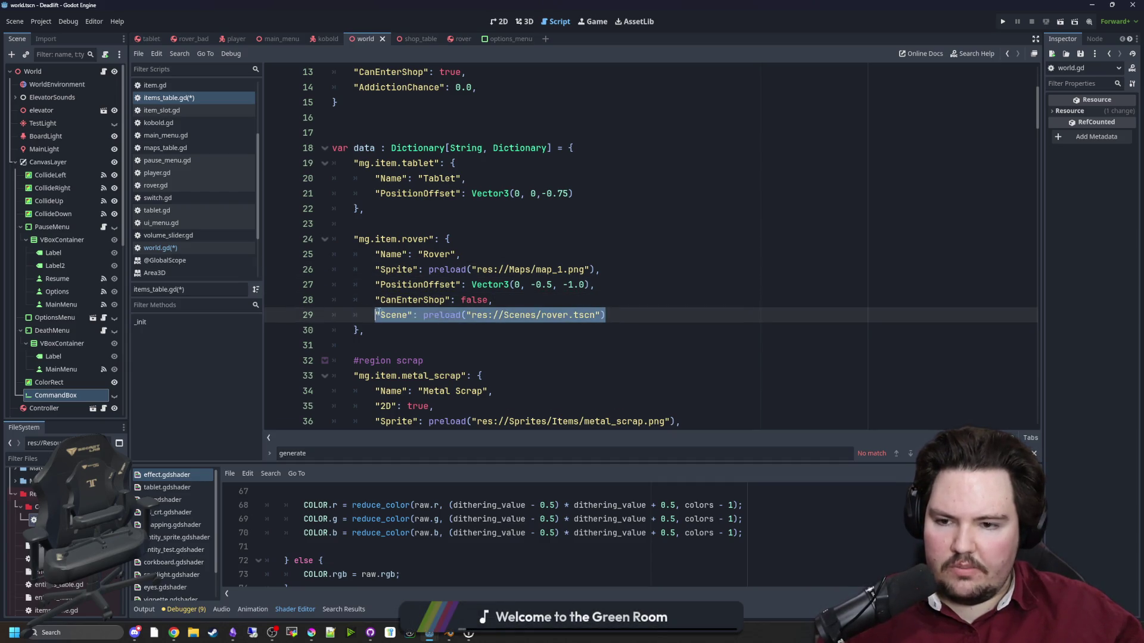
key("ctrl+c")
left_click(580, 199)
key("Return")
key("ctrl+v")
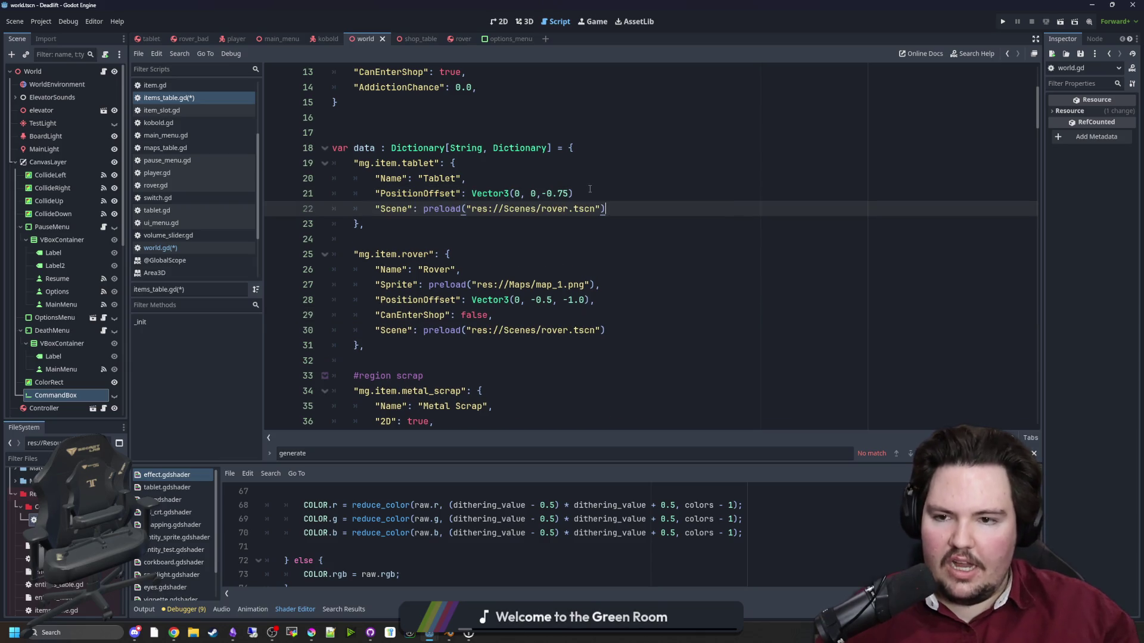
key("Left")
key("Left")
key("Left")
key("BackSpace")
key("BackSpace")
key("BackSpace")
type("tablet")
left_click(590, 190)
type(",")
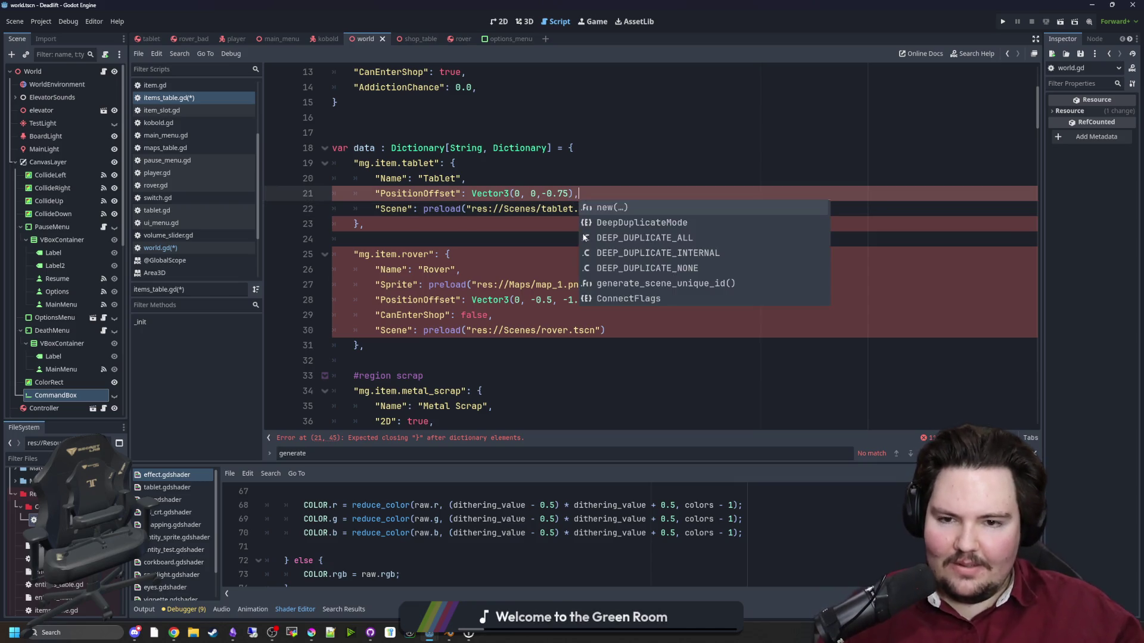
left_click(455, 235)
Delete the 2D flags from the metal scrap entry and the default entry.
scroll(455, 235, "down", 5)
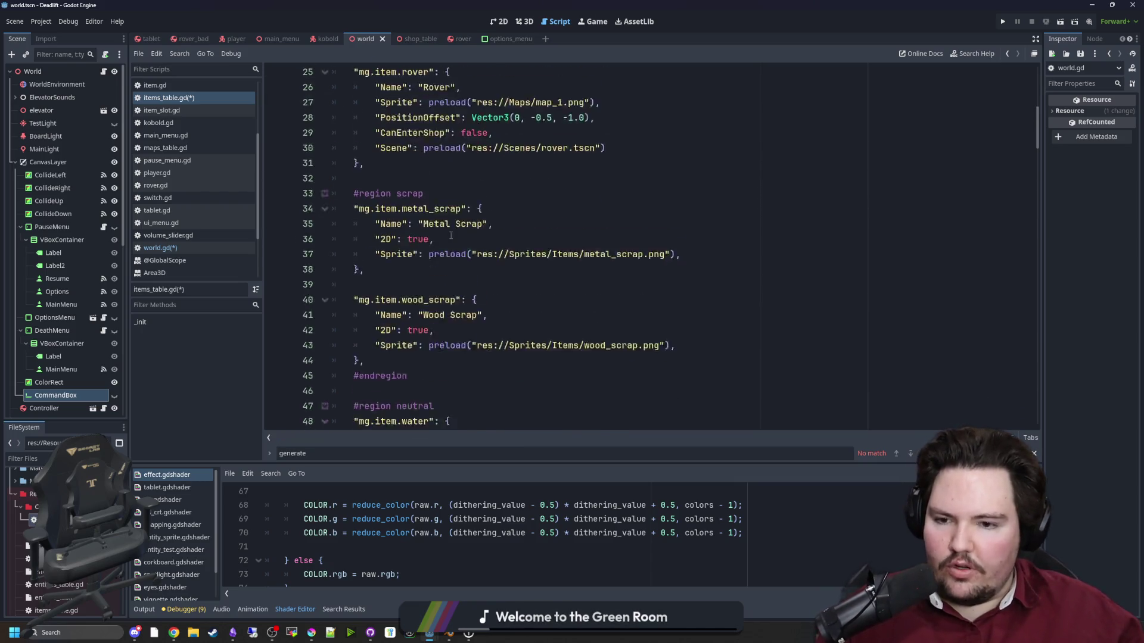
scroll(442, 282, "up", 4)
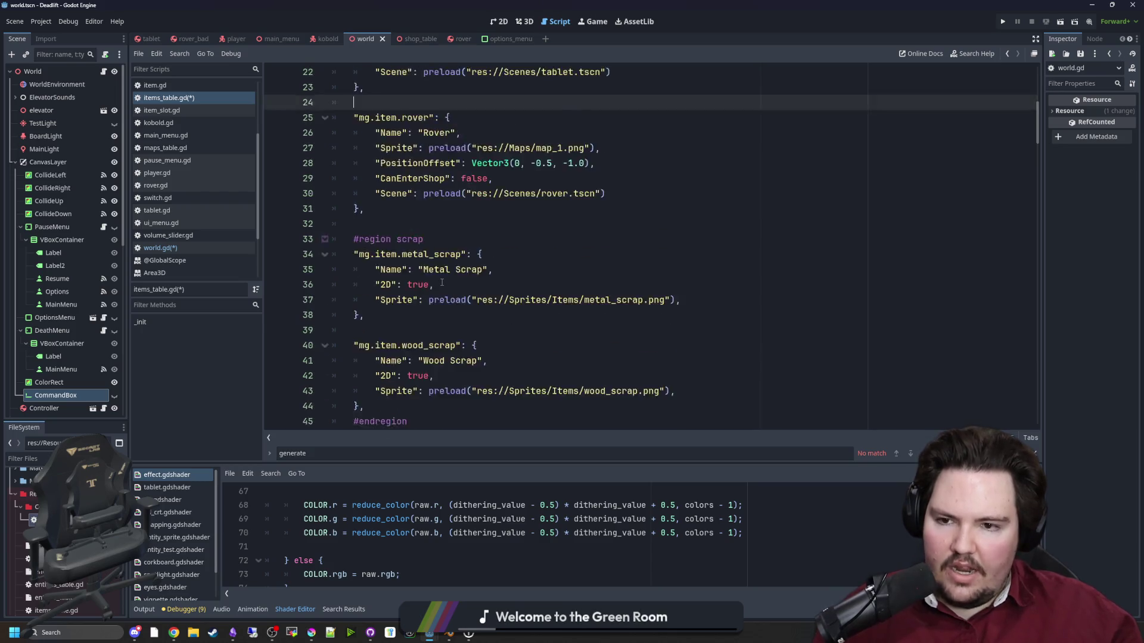
left_click_drag(441, 376, 294, 384)
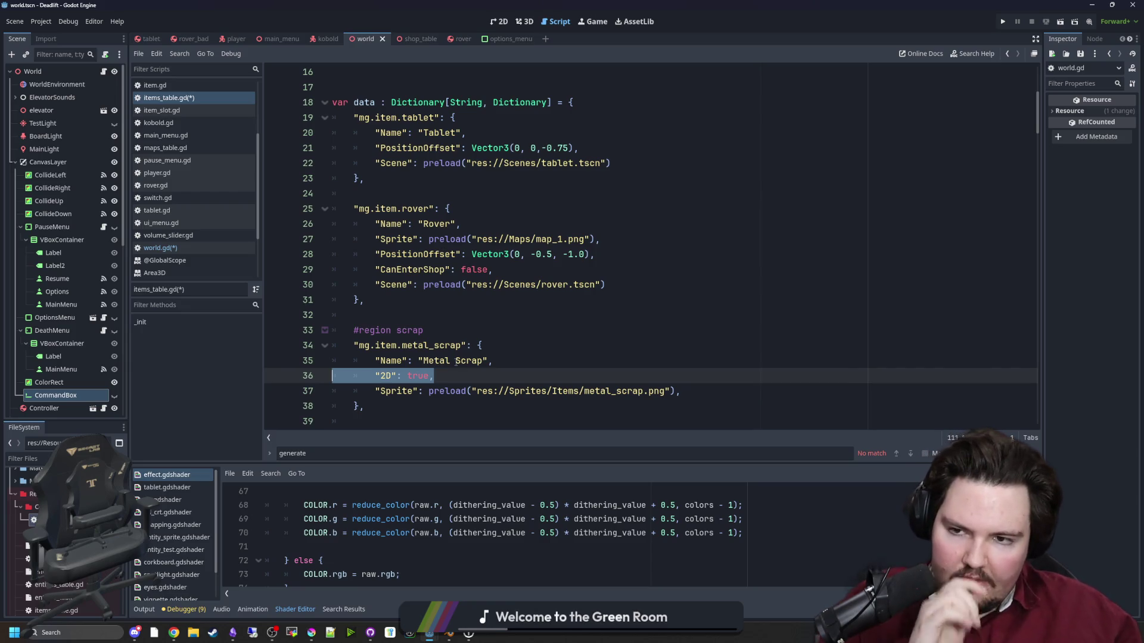
key("BackSpace")
scroll(424, 237, "up", 5)
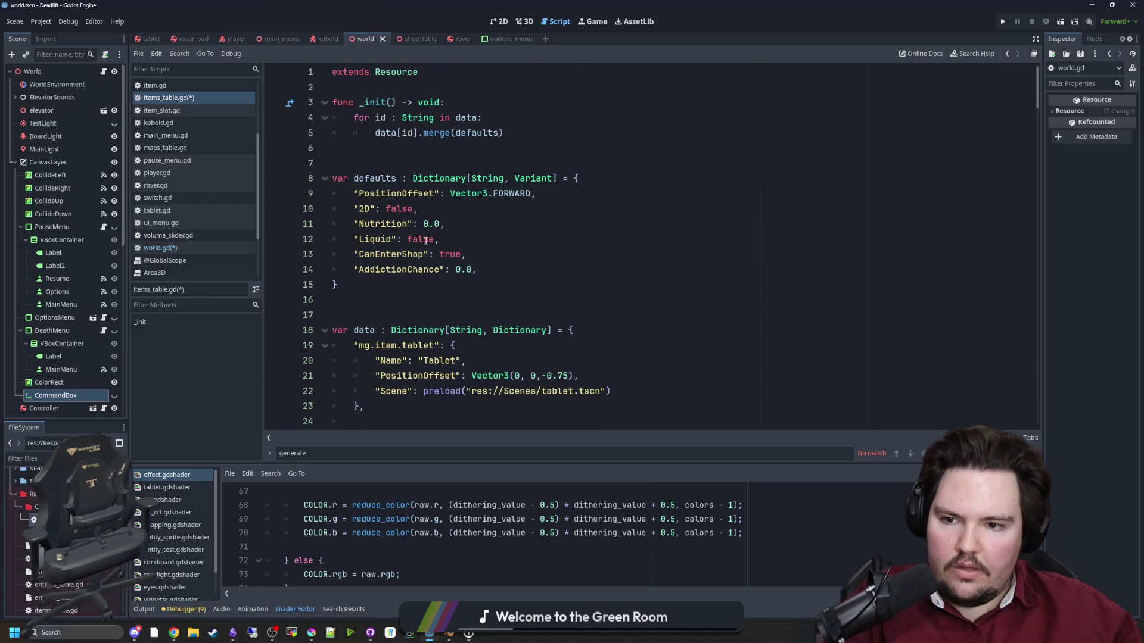
triple_click(439, 211)
key("BackSpace")
scroll(444, 269, "down", 6)
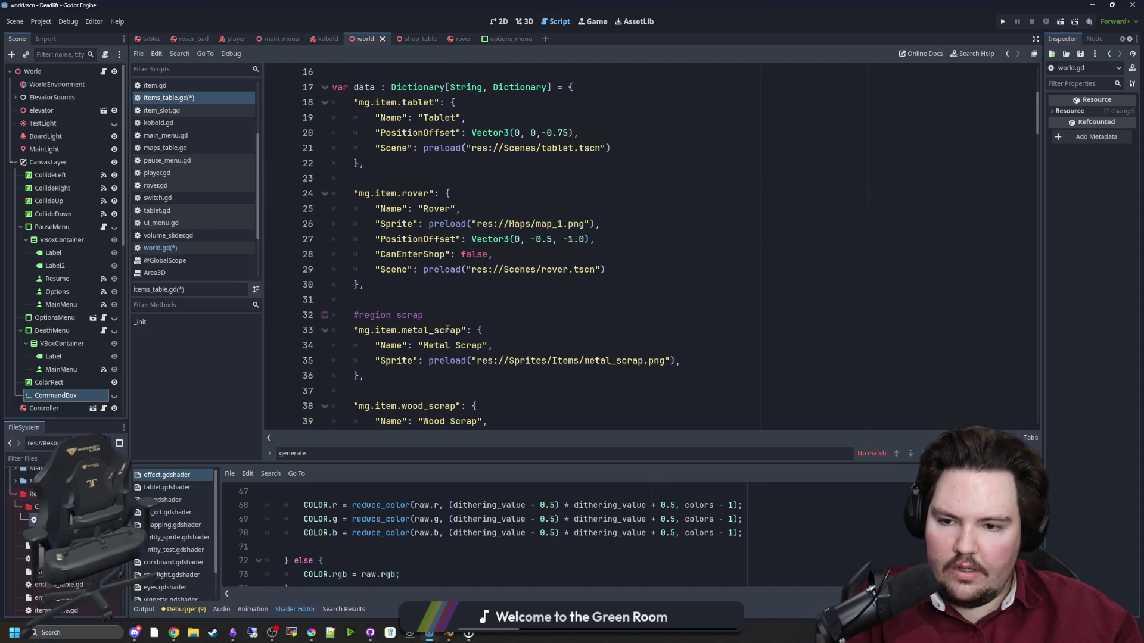
scroll(446, 329, "down", 1)
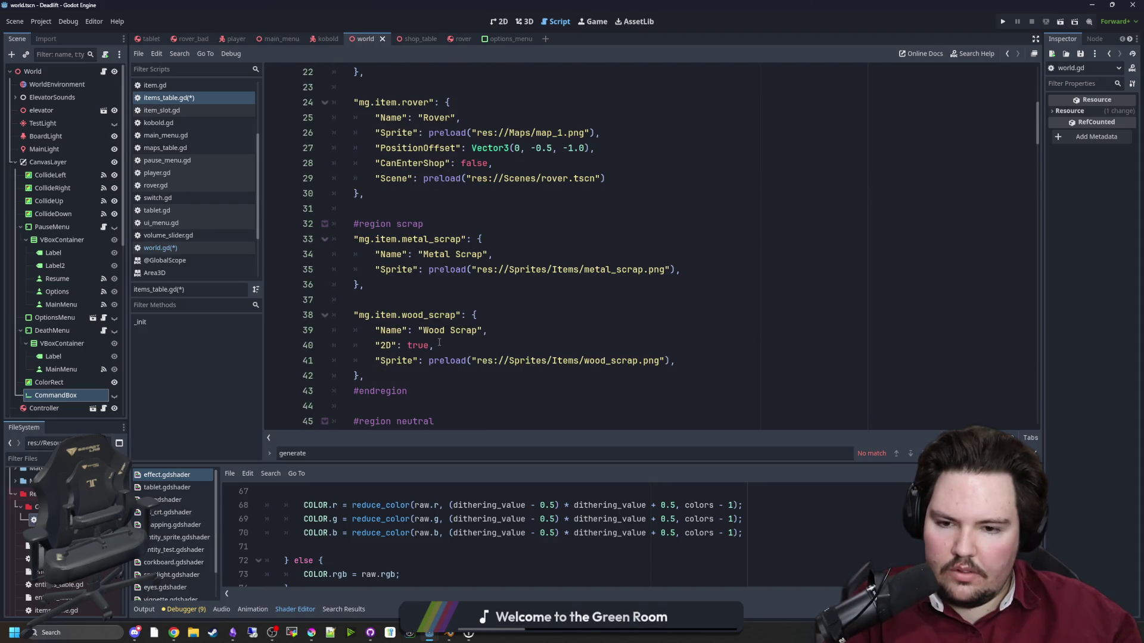
Undo the 2D flag deletions, restore the comma on line 21, and save items_table.gd.
key("ctrl+z")
key("ctrl+z")
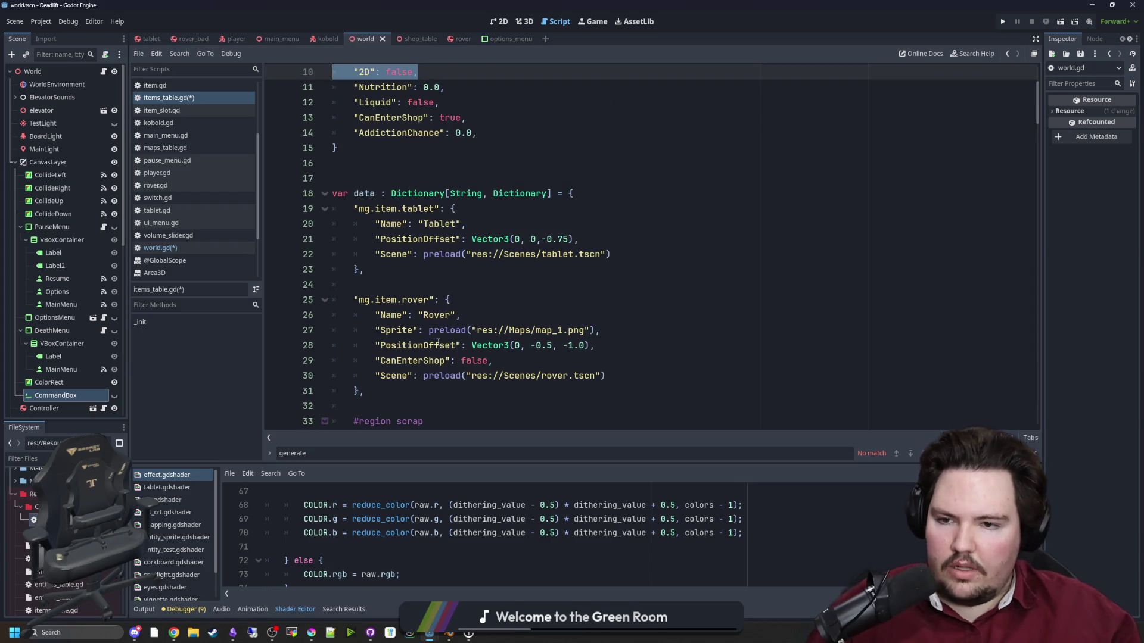
key("ctrl+z")
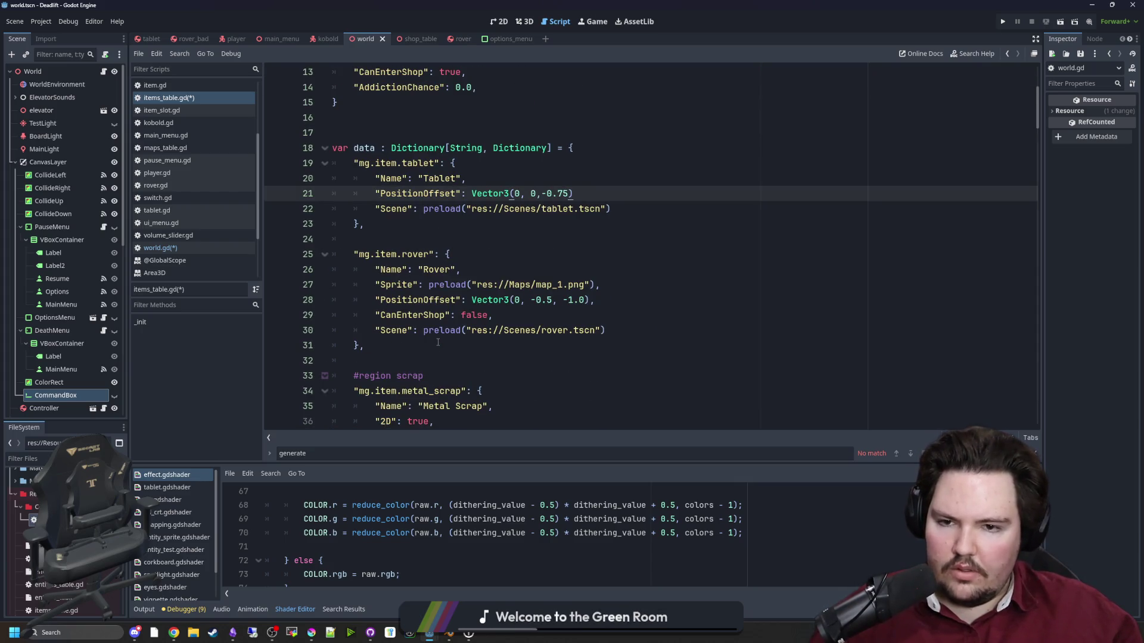
type(",")
scroll(428, 224, "down", 10)
scroll(429, 224, "down", 20)
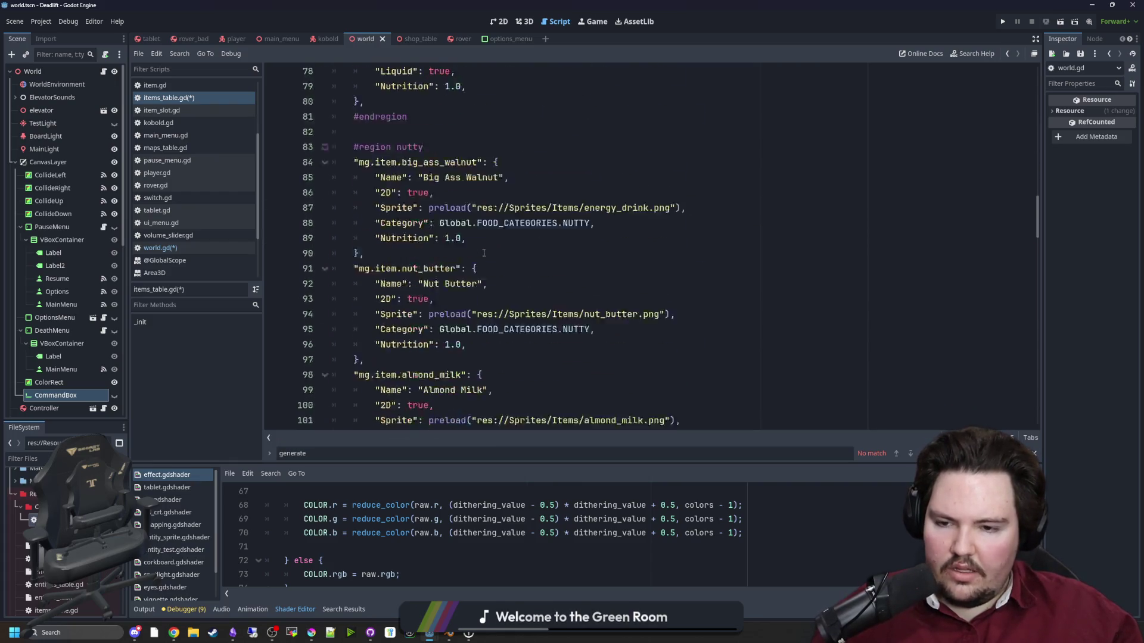
scroll(485, 257, "down", 20)
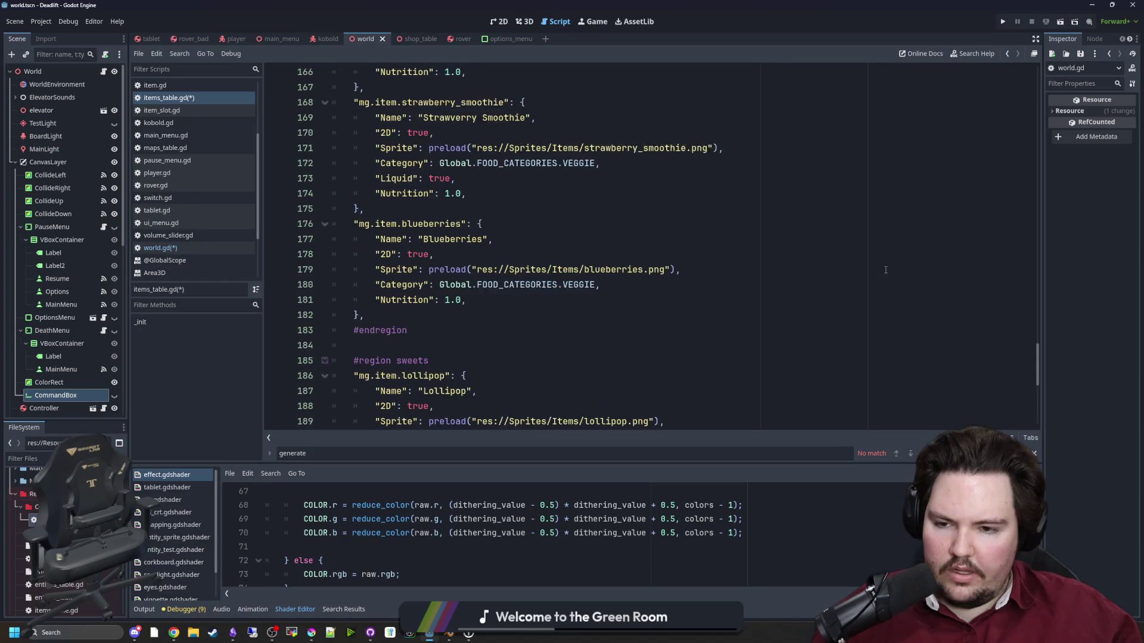
mouse_move(1037, 388)
left_mouse_down()
mouse_move(1024, 243)
mouse_move(1040, 94)
left_mouse_up()
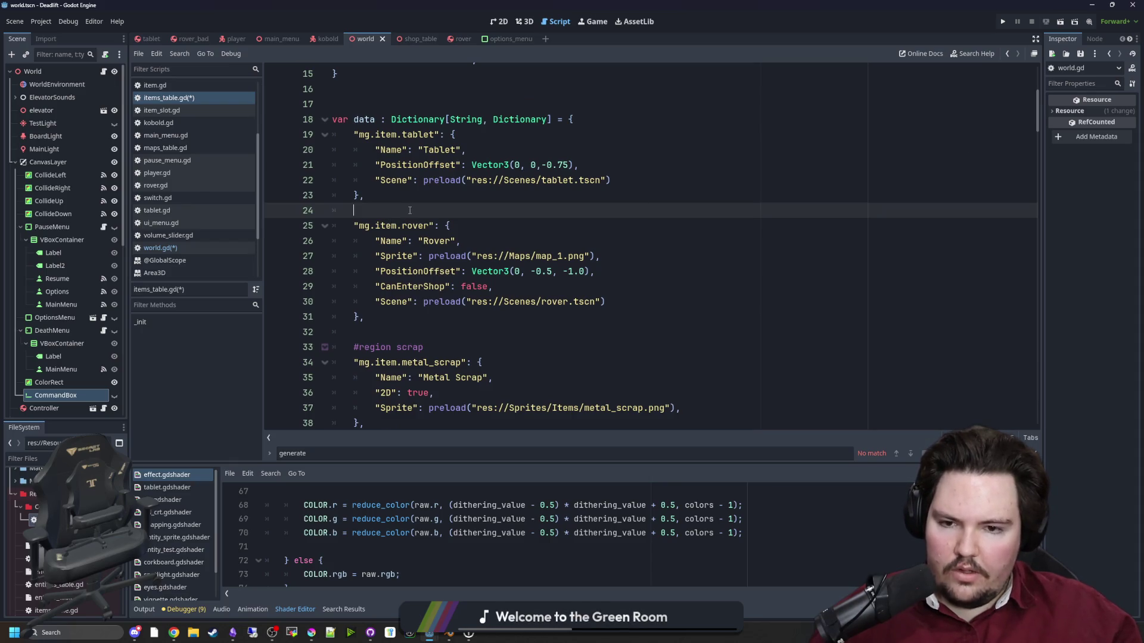
key("ctrl+s")
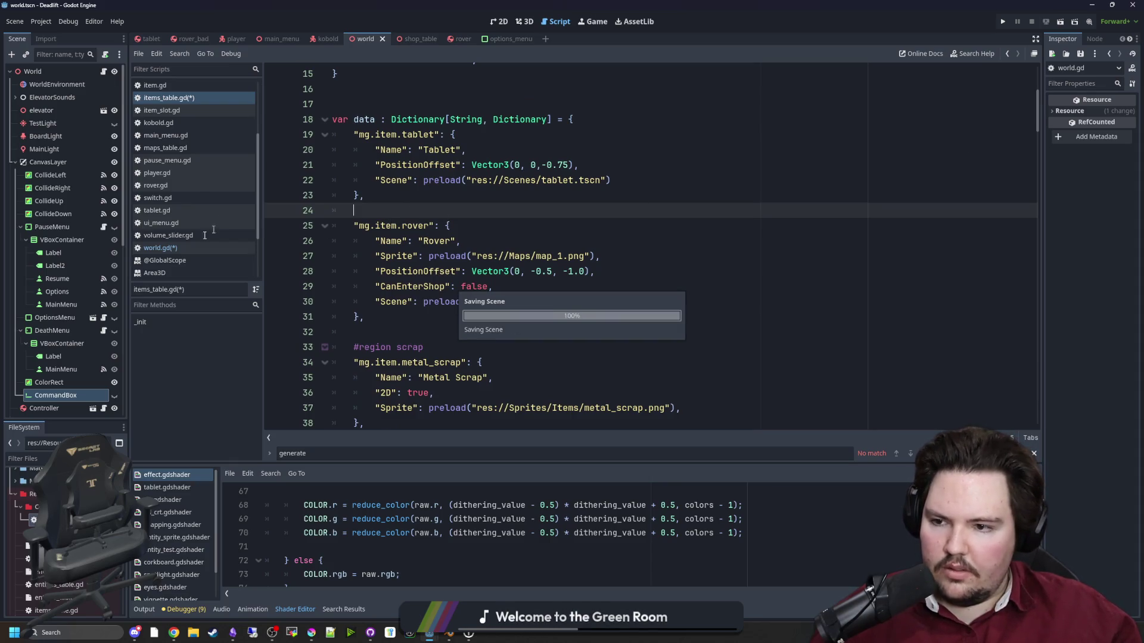
left_click(172, 248)
Rewrite the else branch as 'var item : Item = itemData.Scene.instantiate()'.
left_click(490, 239)
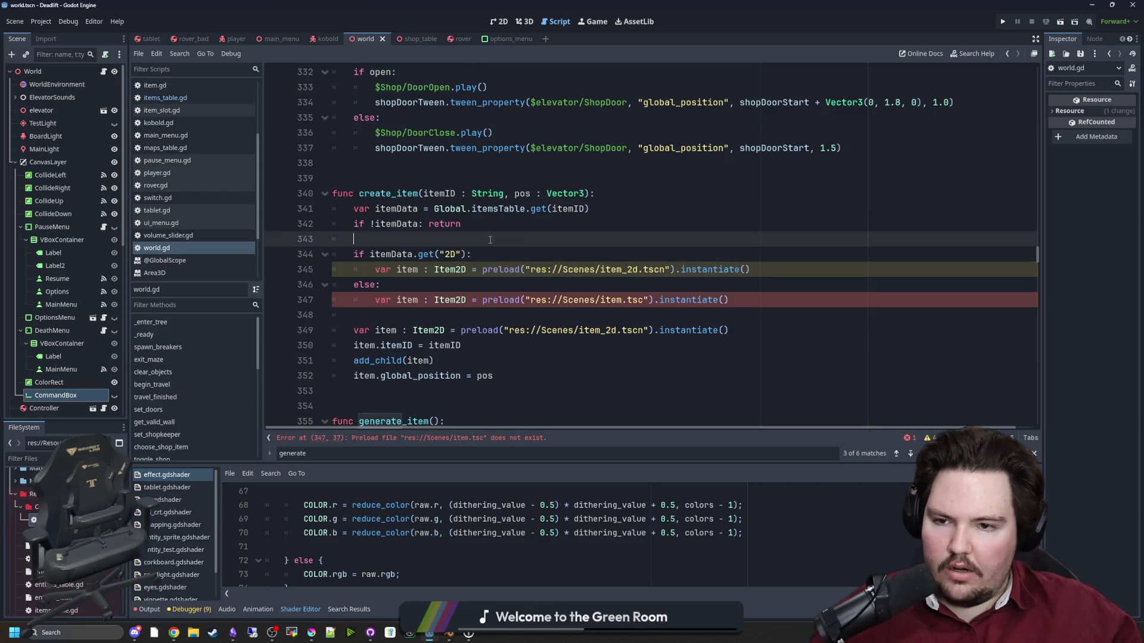
scroll(477, 237, "down", 1)
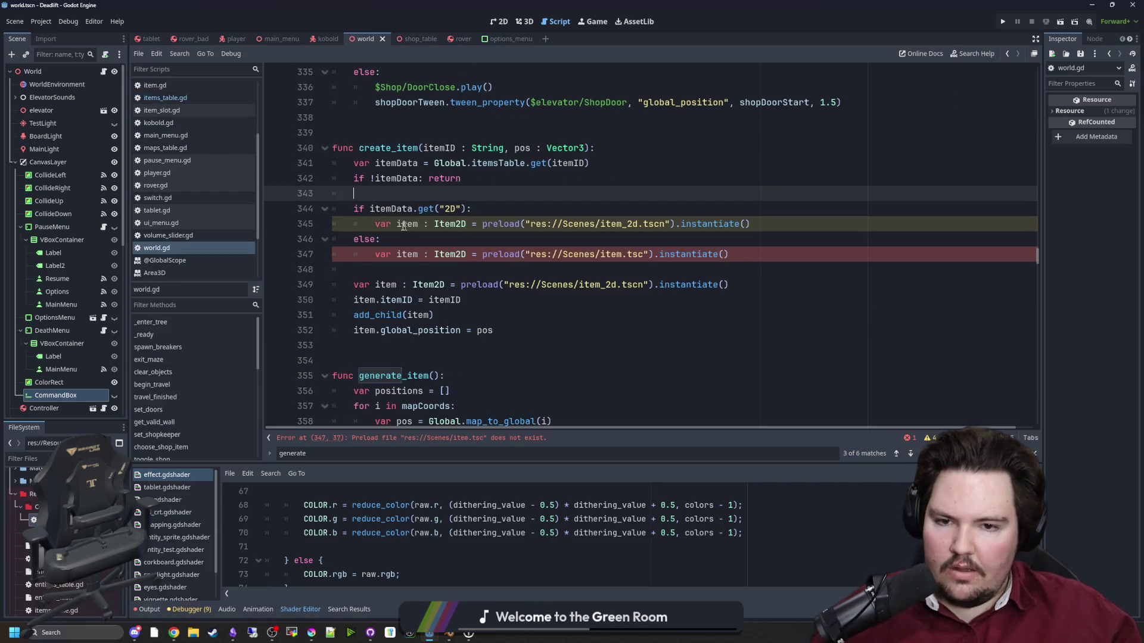
key("Down")
key("Down")
key("Down")
key("shift+Home")
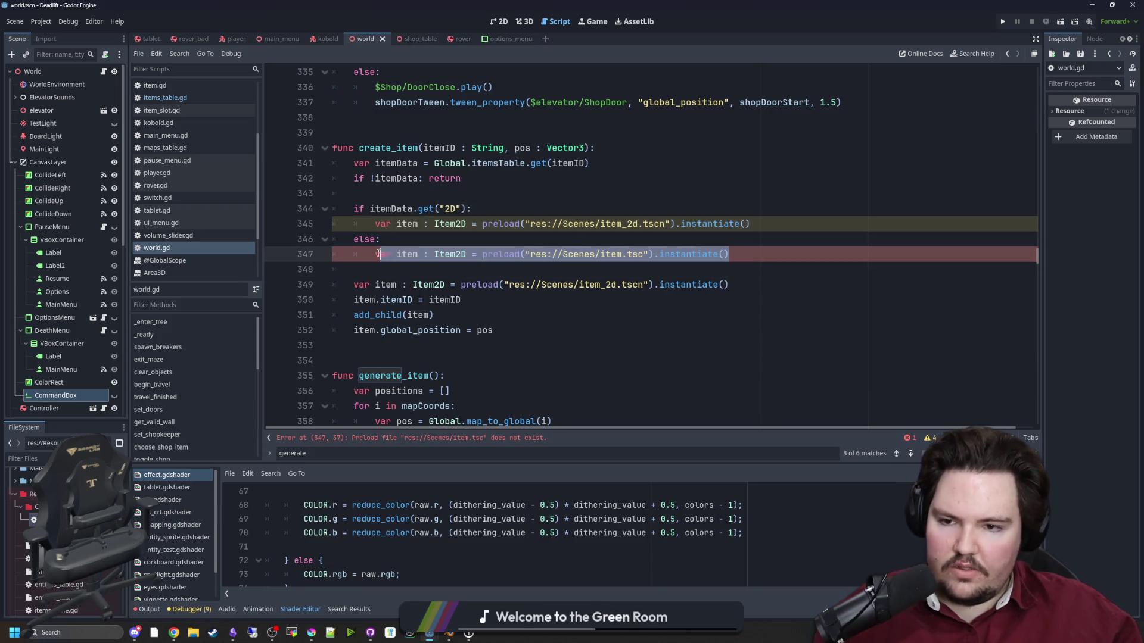
type("itemData.Scene")
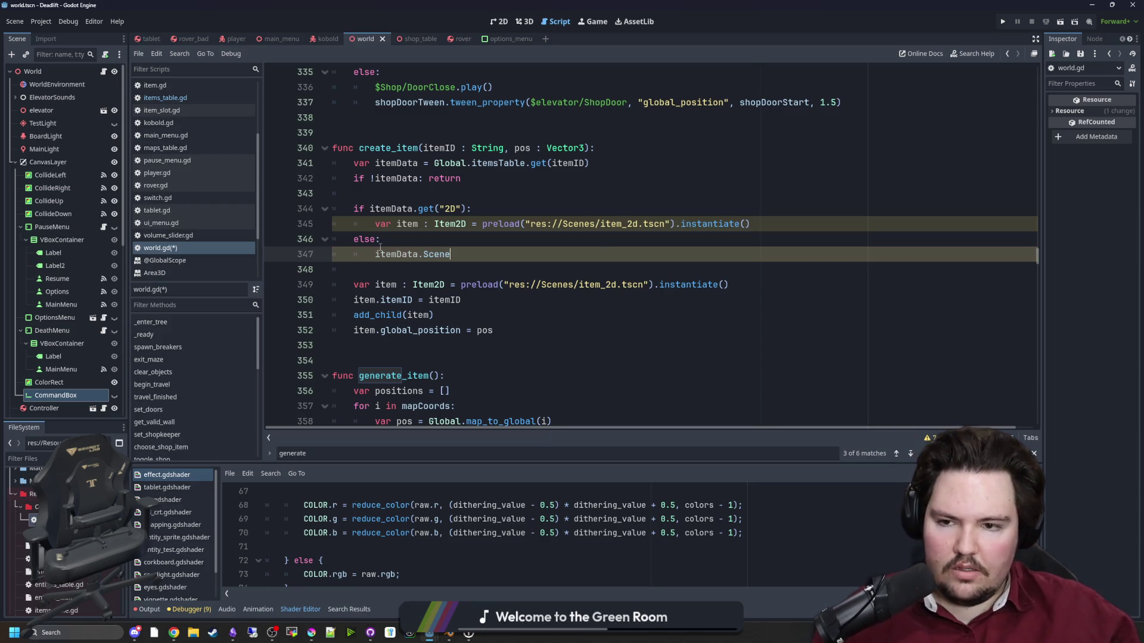
key("Home")
type("var item : ")
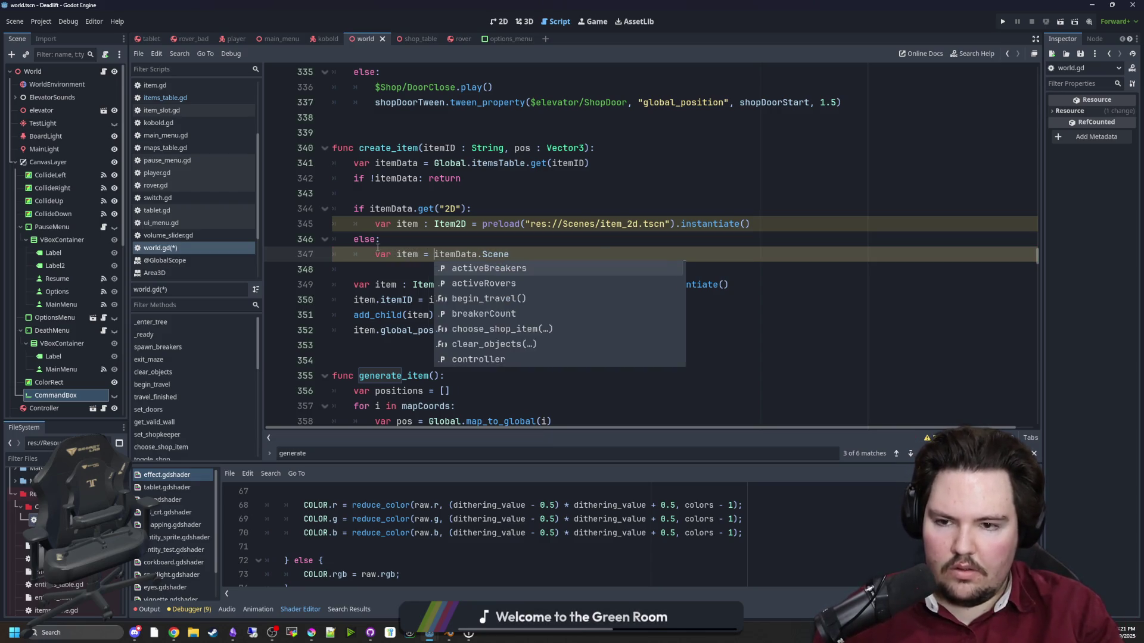
type("Item =")
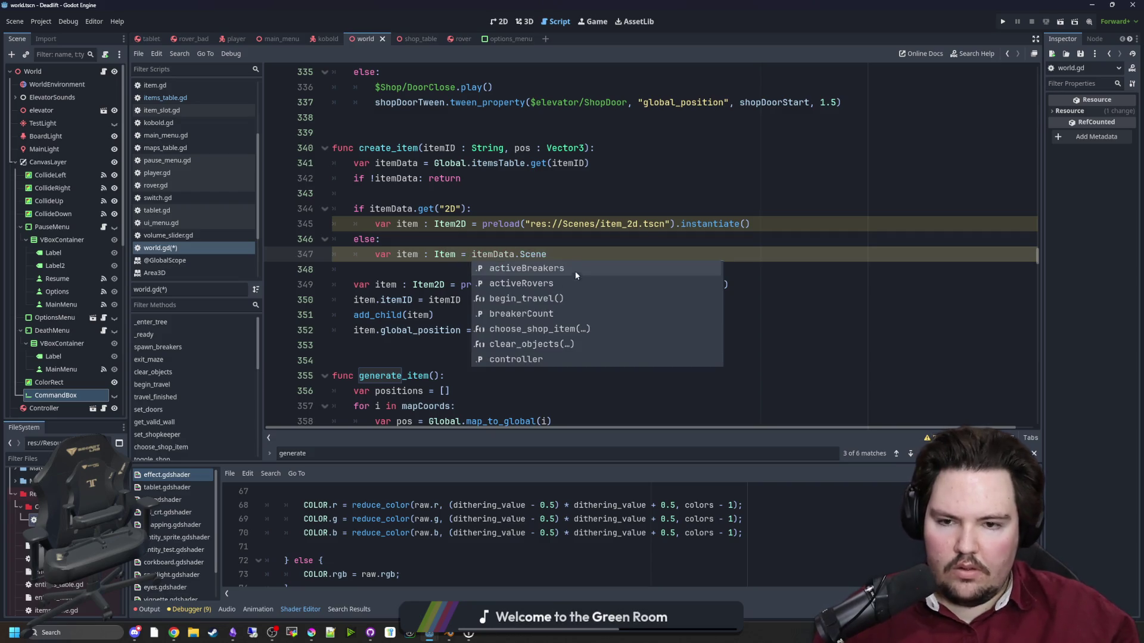
left_click_drag(792, 231, 681, 225)
key("ctrl+c")
left_click(596, 255)
key("ctrl+v")
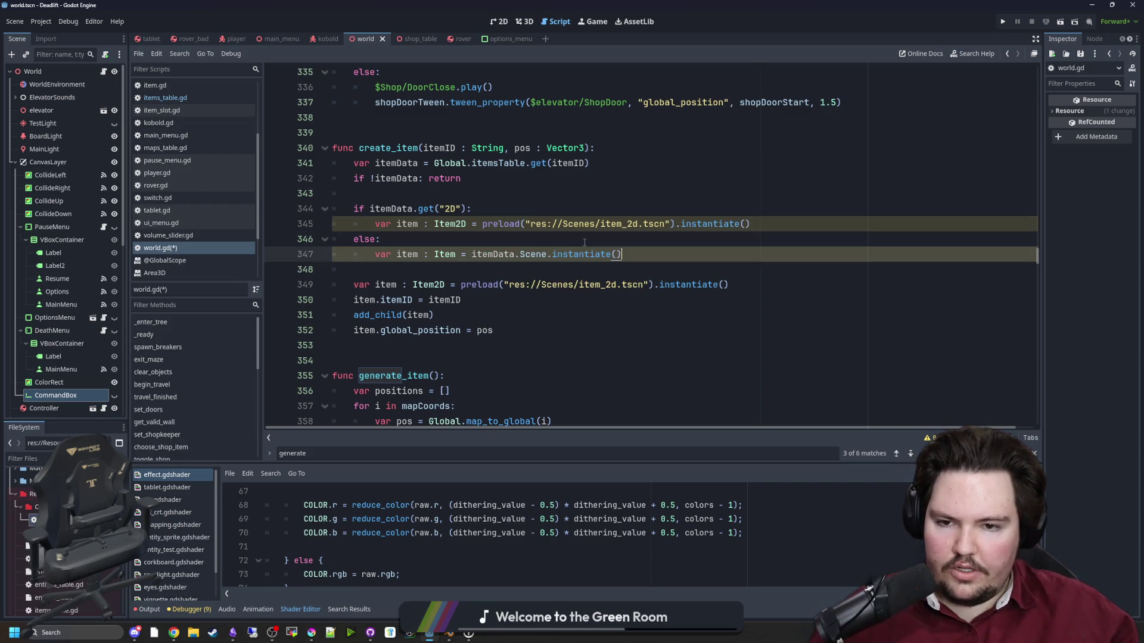
Delete the old unconditional Item2D instantiation line below the branches.
left_click(584, 240)
left_click(476, 269)
triple_click(476, 285)
key("BackSpace")
key("BackSpace")
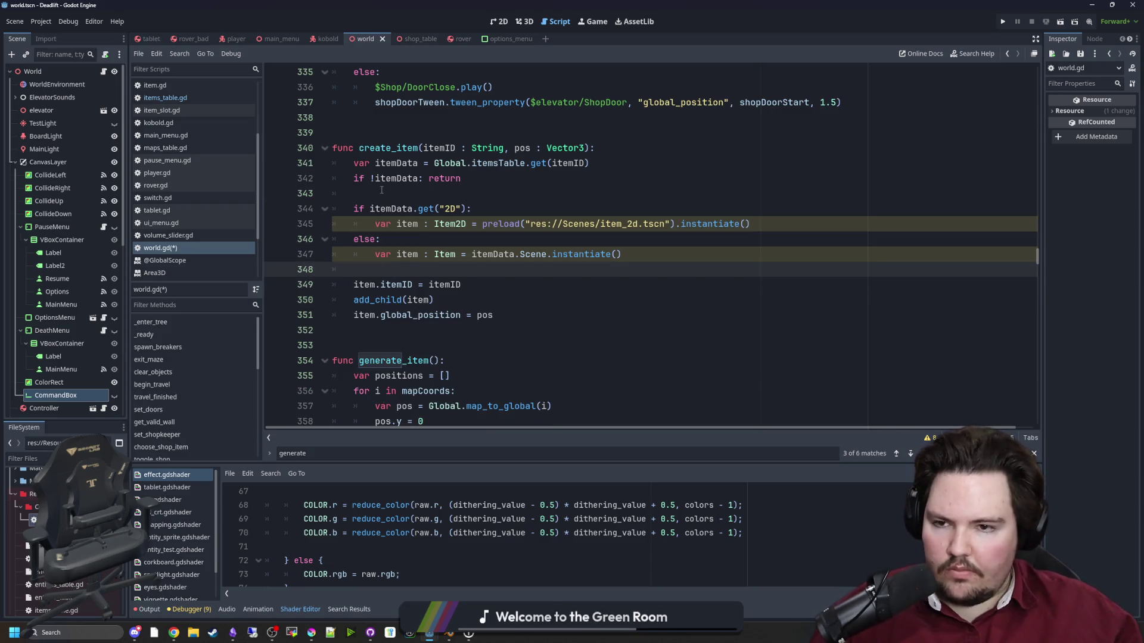
left_click(382, 193)
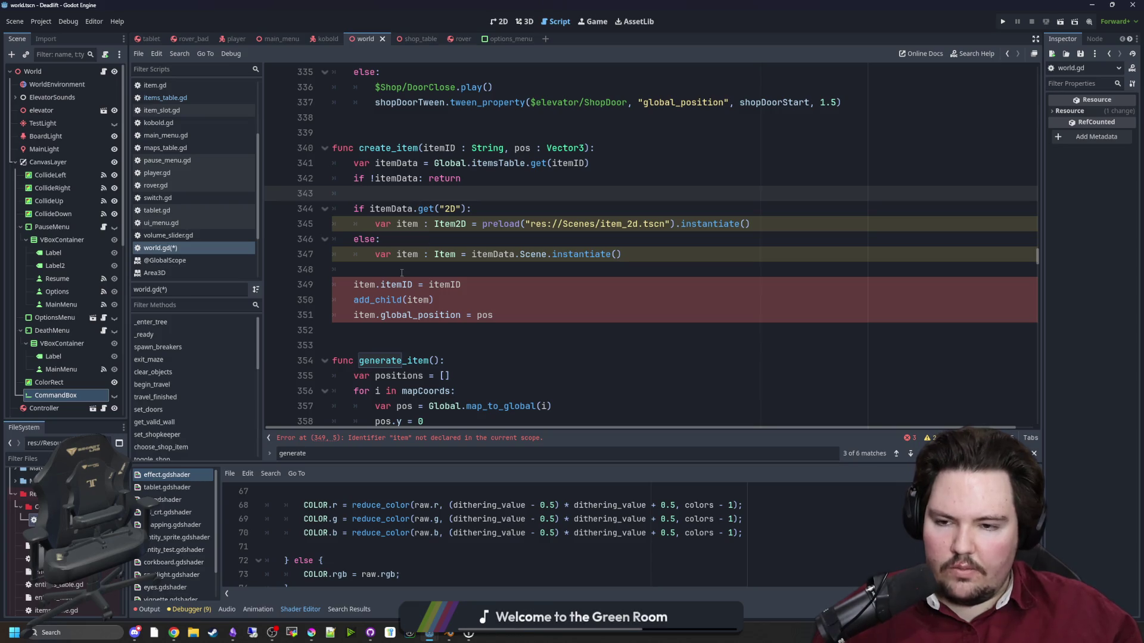
Add 'var item' on line 343 and remove 'var' from both branch lines.
type("var item")
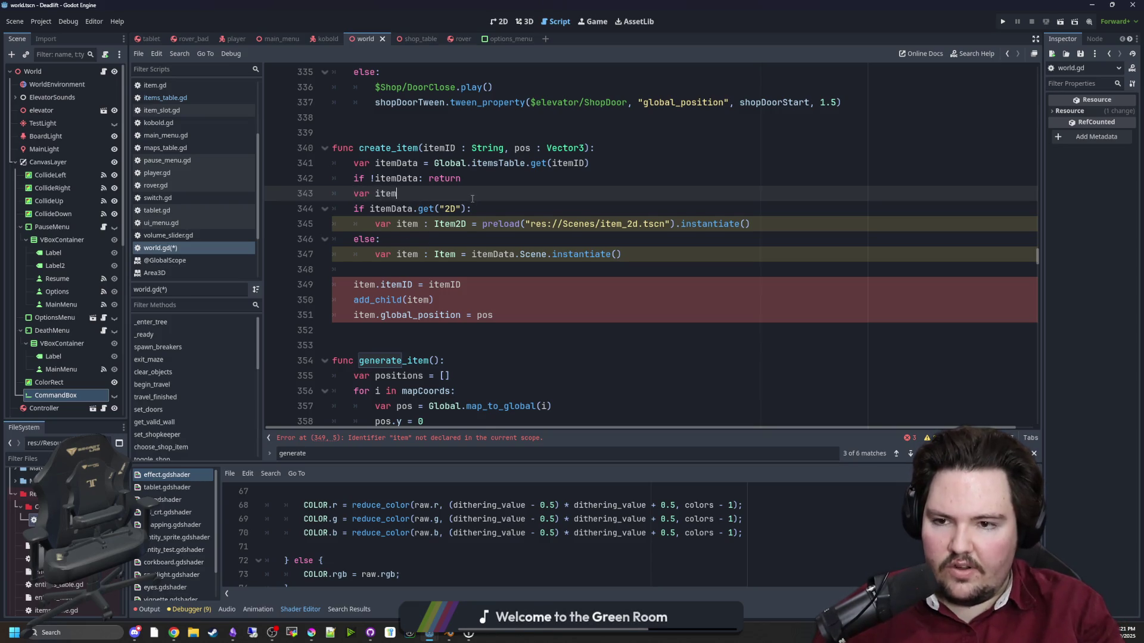
key("Return")
double_click(382, 239)
key("Delete")
key("Delete")
double_click(382, 269)
key("Delete")
key("Delete")
left_click(403, 284)
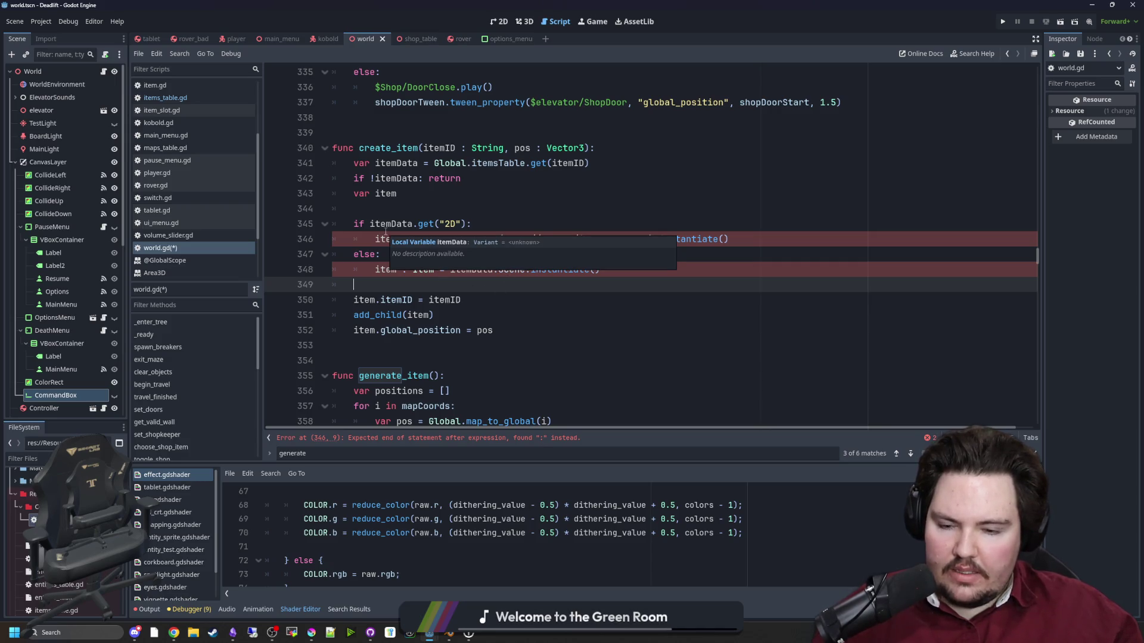
left_click(385, 299)
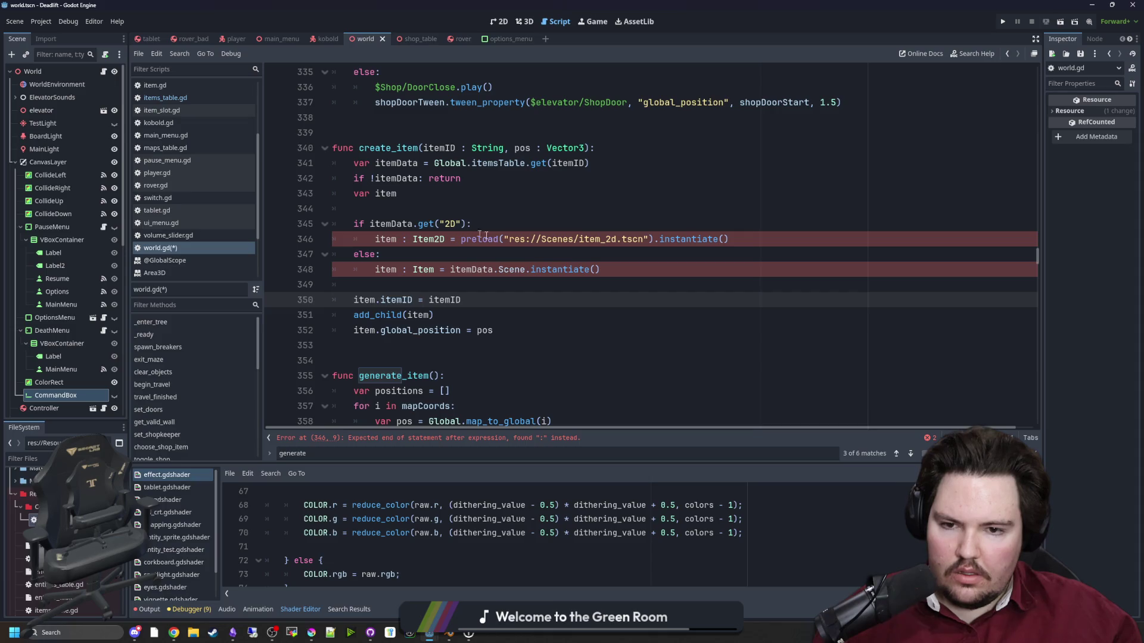
Strip the ': Item' and ': Item2D' annotations from the branches and declare 'var item : Item'.
left_click_drag(438, 271, 396, 270)
key("BackSpace")
left_click_drag(445, 239, 402, 239)
key("BackSpace")
left_click(410, 192)
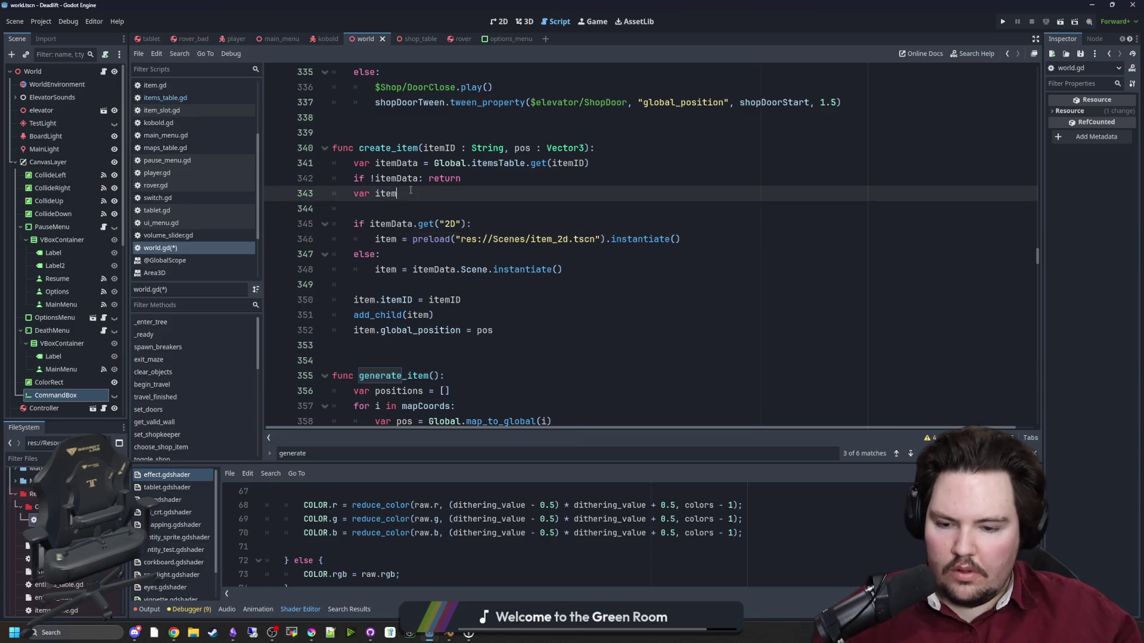
type(" : Item")
left_click(390, 210)
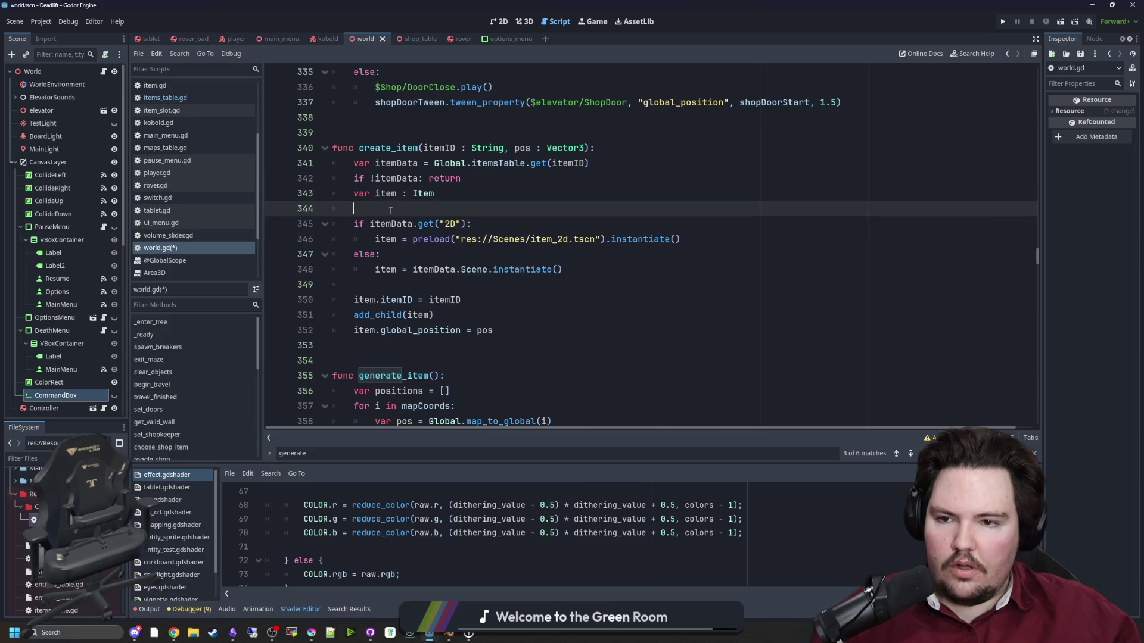
left_click(374, 283)
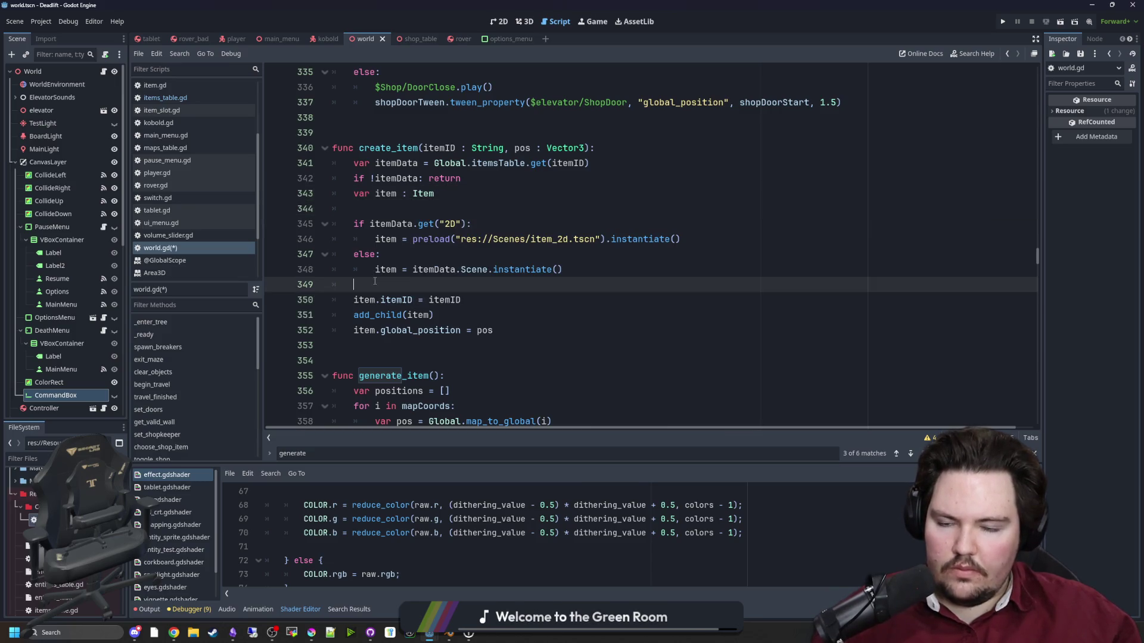
Cut the create_item call line from generate_item and save world.gd.
scroll(553, 271, "down", 9)
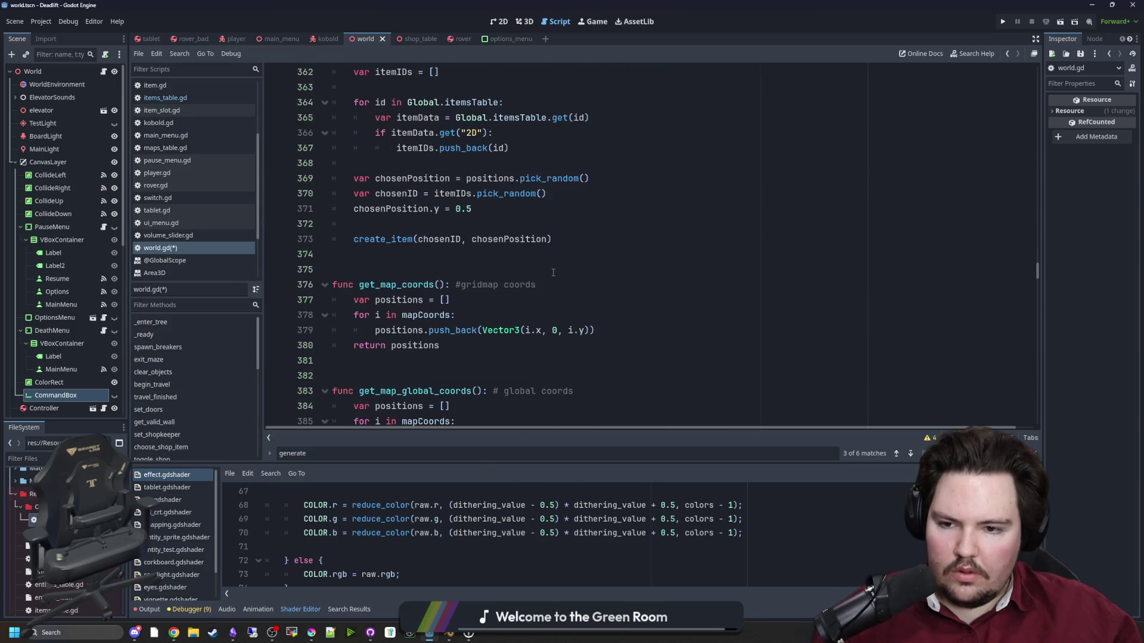
scroll(483, 286, "up", 9)
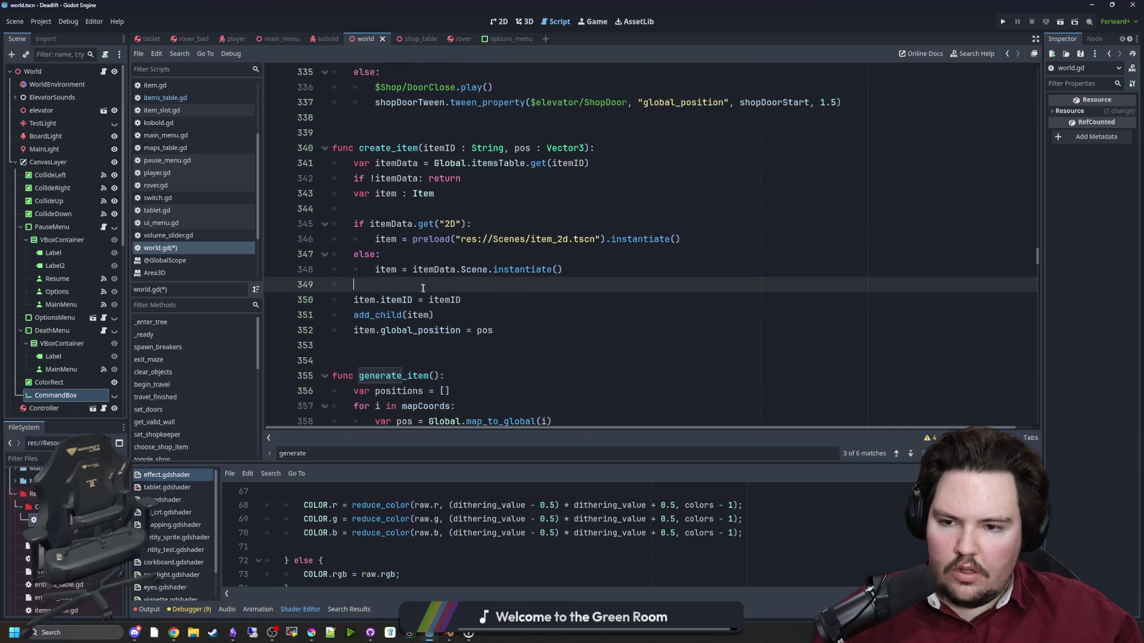
scroll(423, 287, "down", 6)
left_click_drag(552, 375, 358, 376)
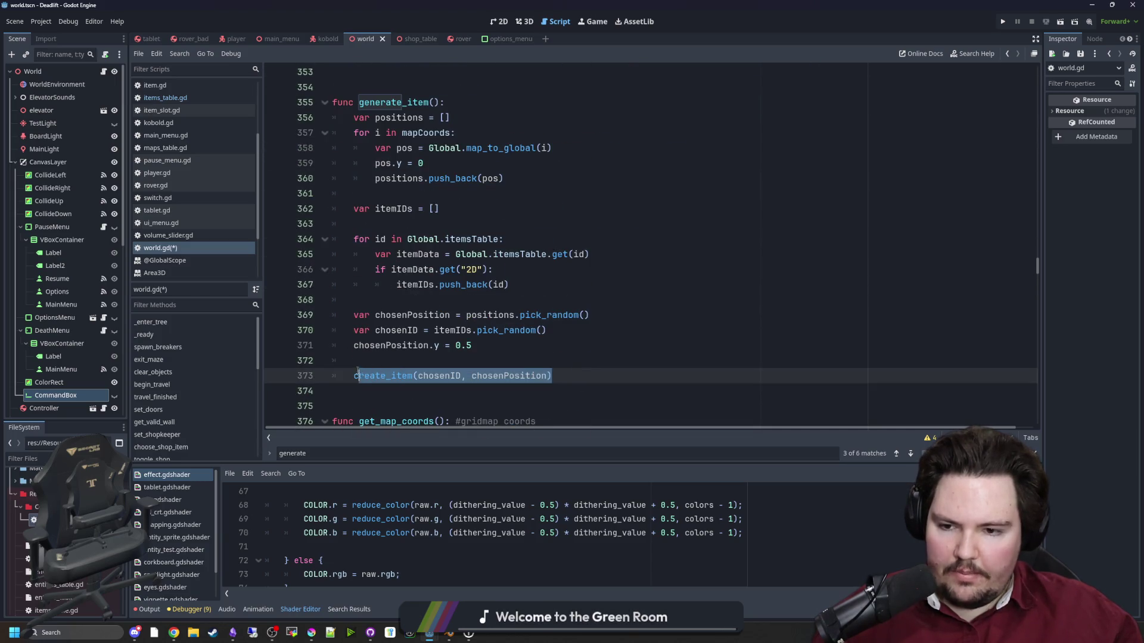
key("ctrl+x")
scroll(387, 357, "up", 6)
left_click(381, 345)
key("ctrl+s")
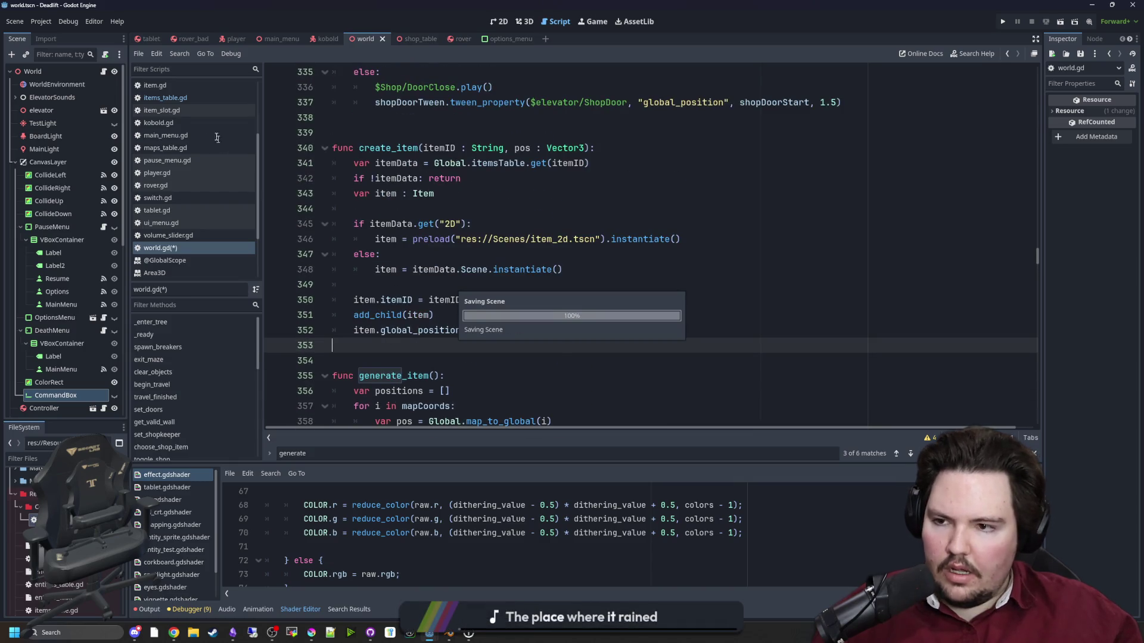
In command_give.gd, paste a create_item call under the if and pass itemID as its first argument.
double_click(33, 519)
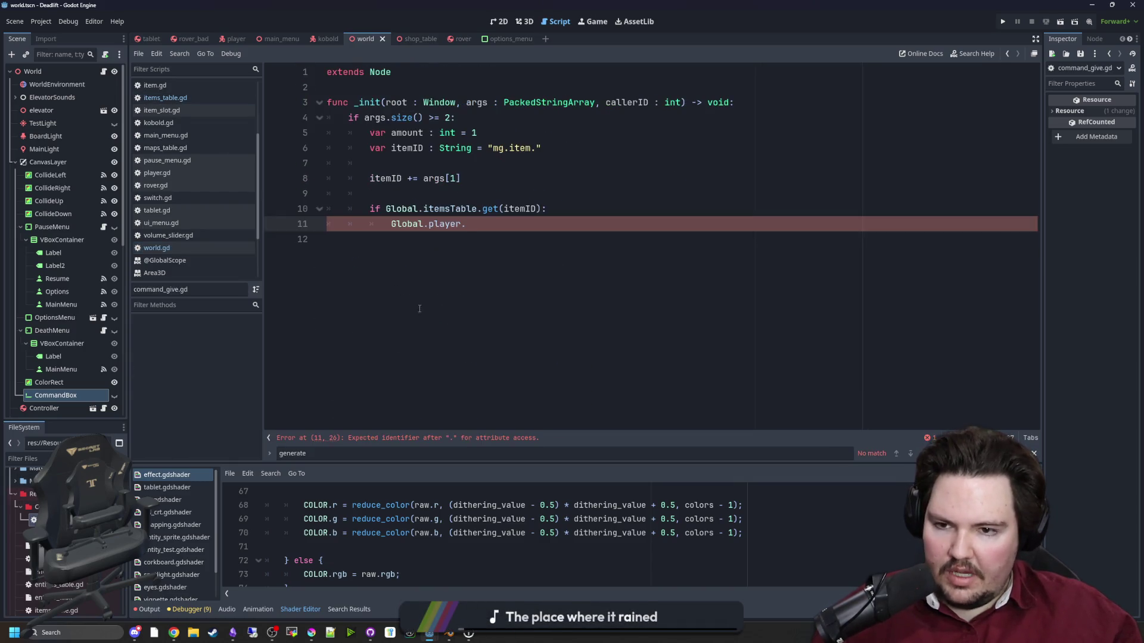
left_click(543, 208)
type(":")
key("Return")
key("ctrl+v")
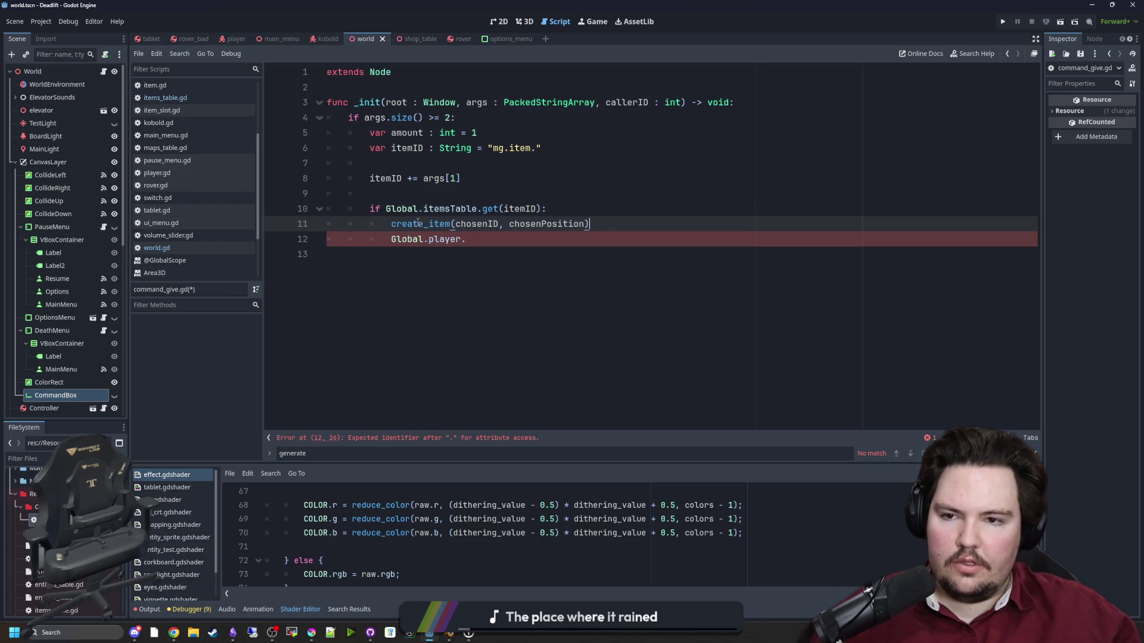
double_click(481, 224)
type("itemID")
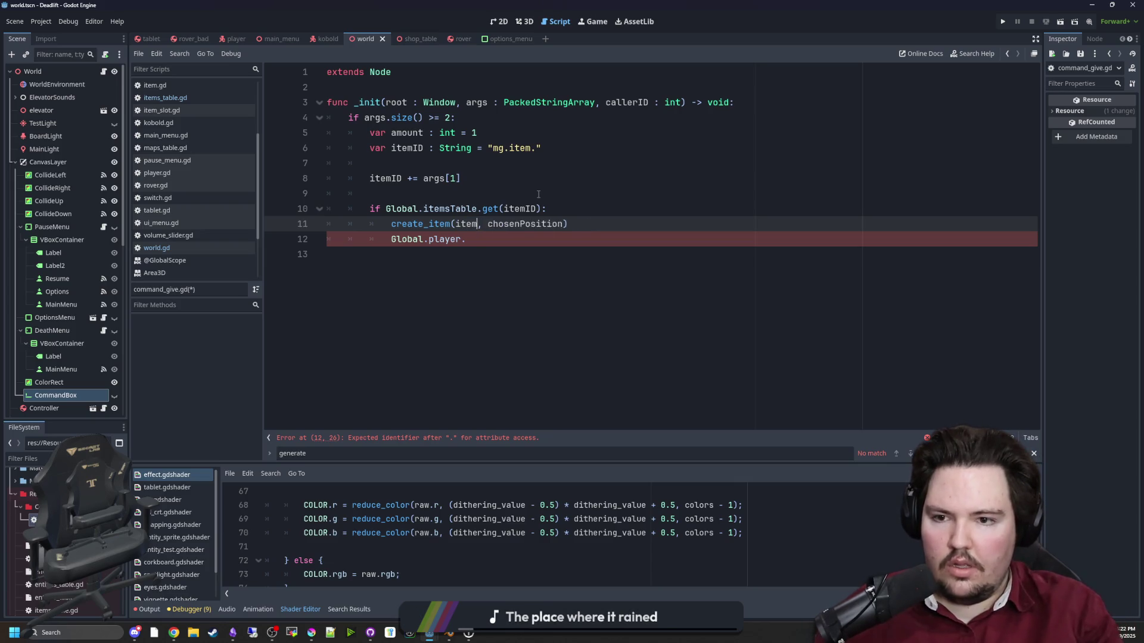
left_click(475, 194)
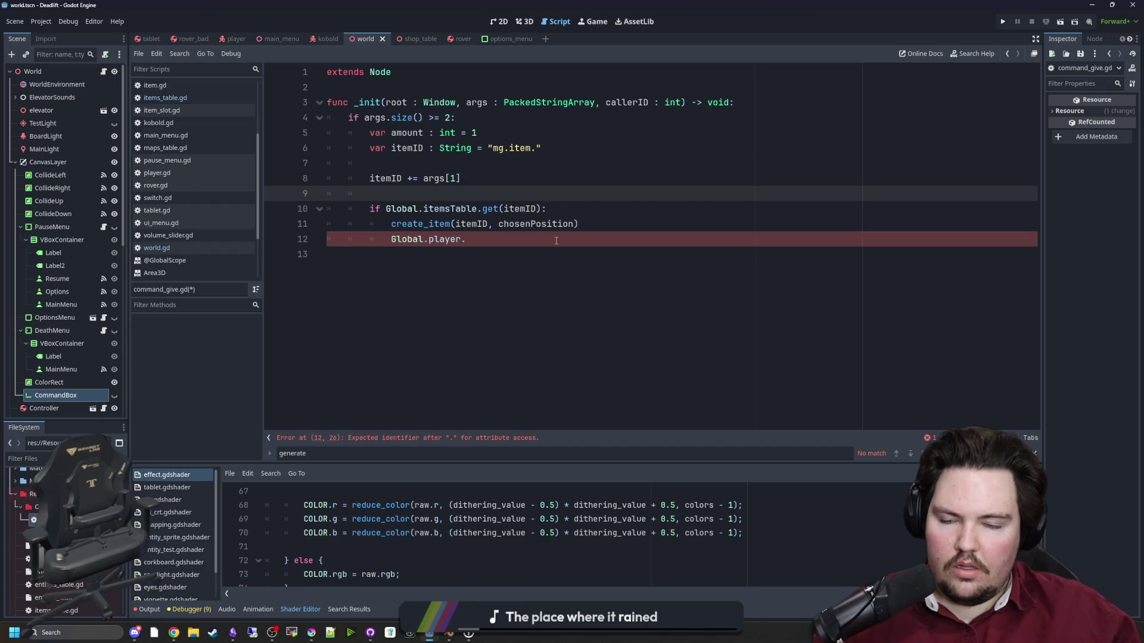
Set the position argument to Global.player.global_position and prefix the call with Global.main.
double_click(534, 224)
type("Global.player.")
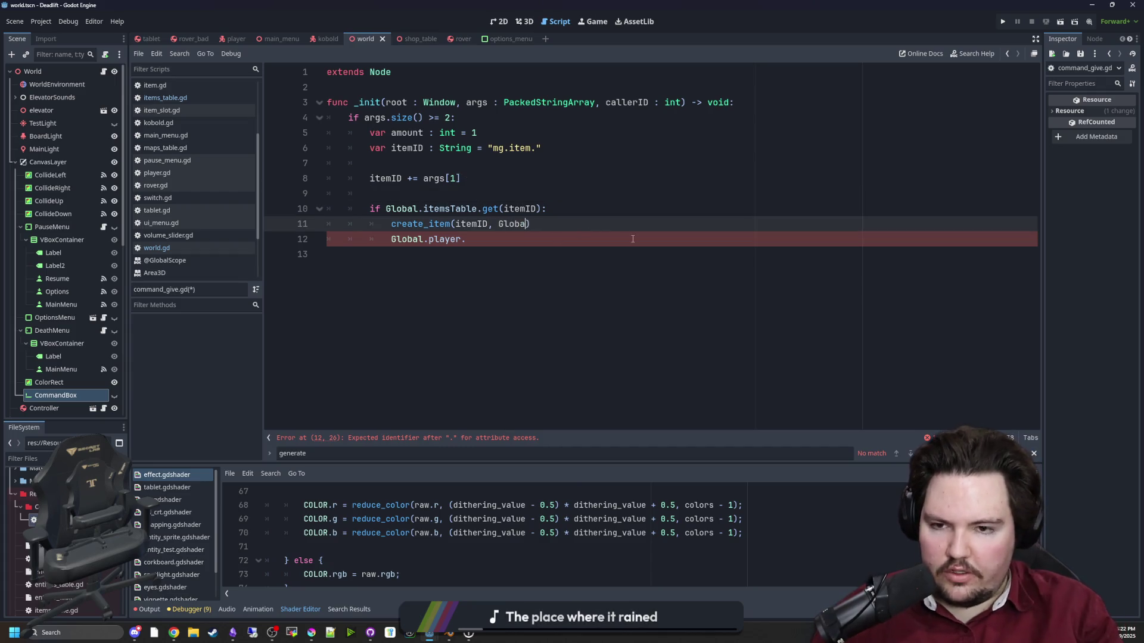
type("global_position")
left_click_drag(632, 239, 327, 239)
key("BackSpace")
key("BackSpace")
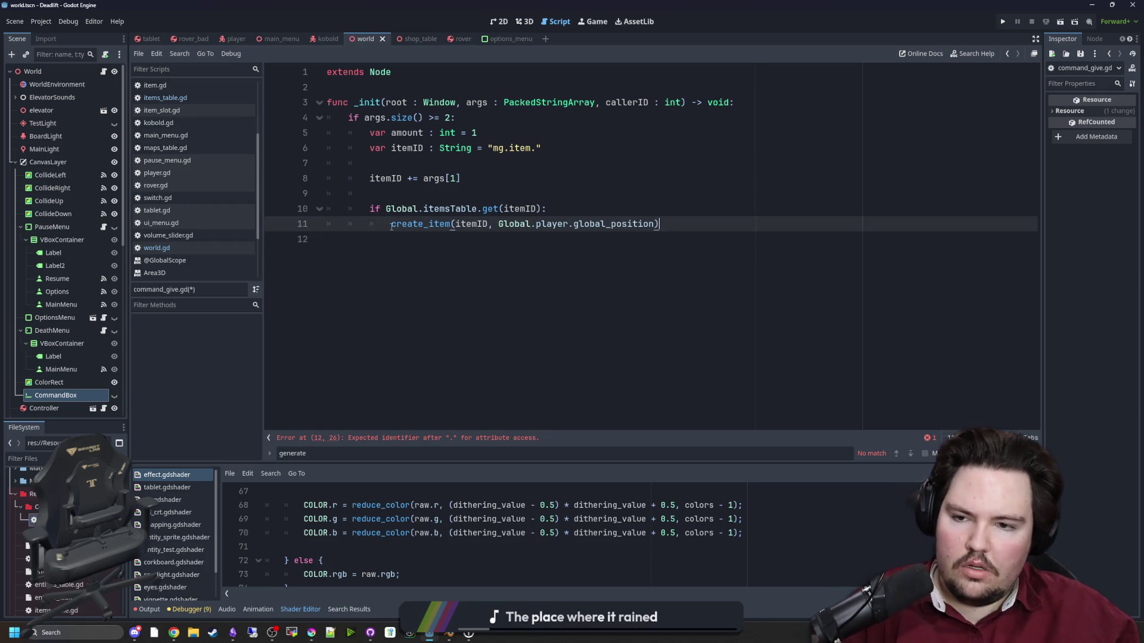
left_click(389, 226)
type("Global.main.")
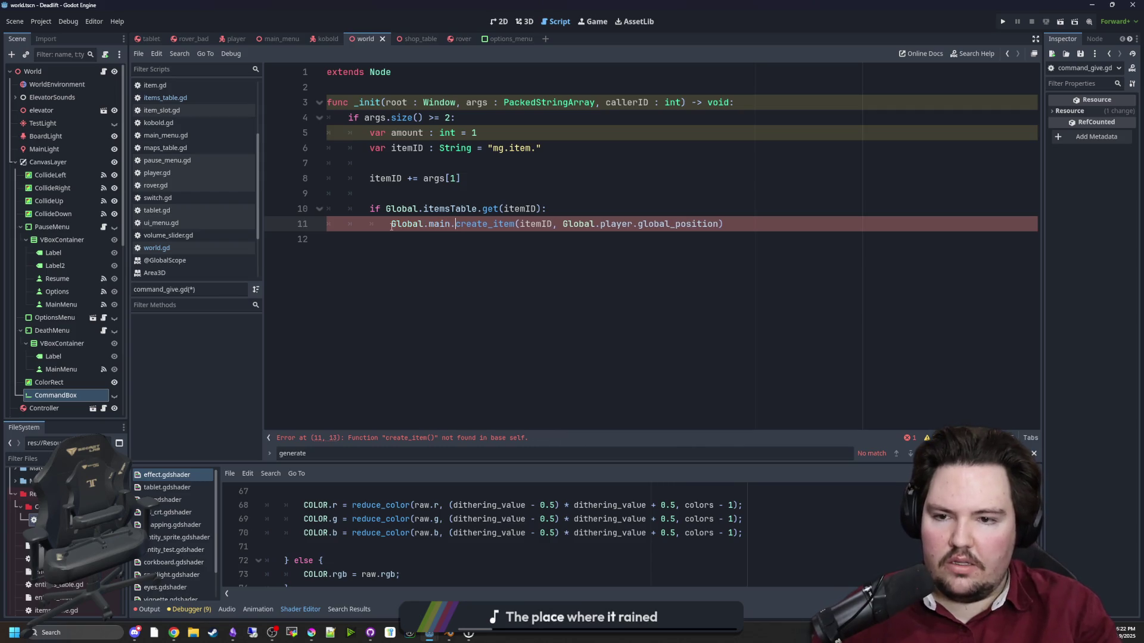
key("Down")
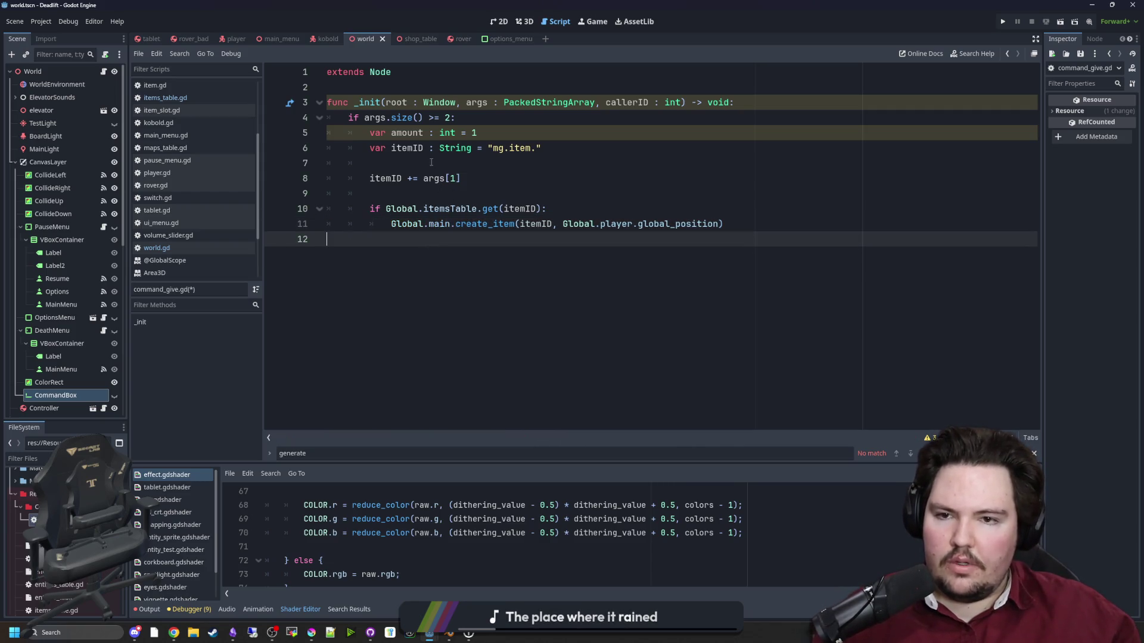
Remove the callerID parameter from the _init signature.
left_click(431, 162)
left_click(619, 124)
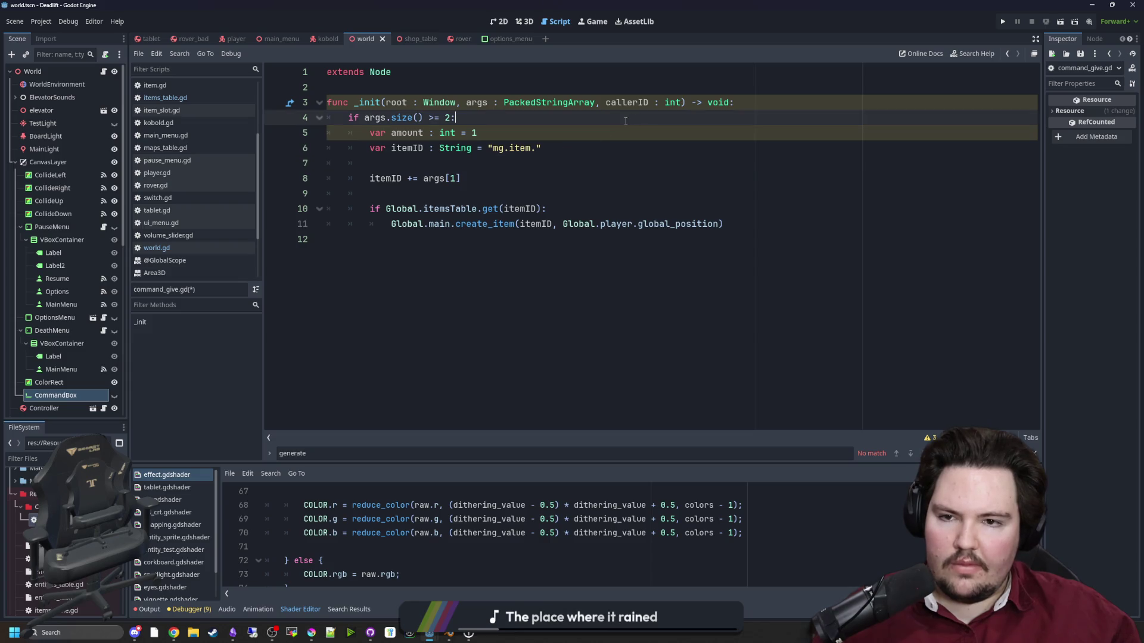
left_click_drag(683, 102, 595, 103)
key("BackSpace")
key("Down")
key("Down")
left_click(480, 117)
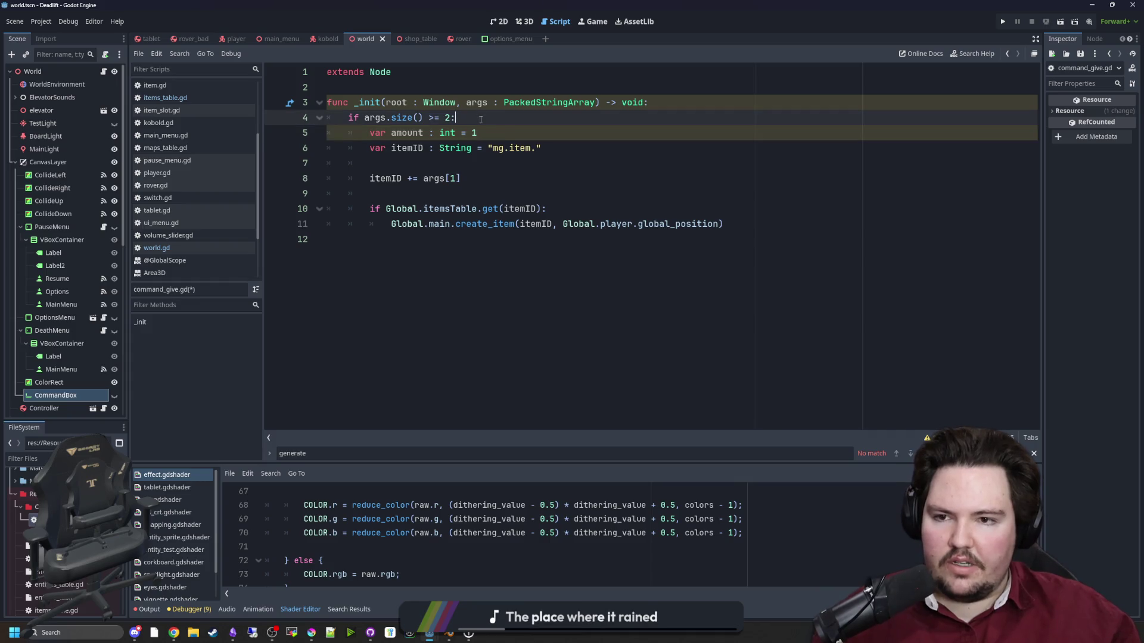
left_click(485, 80)
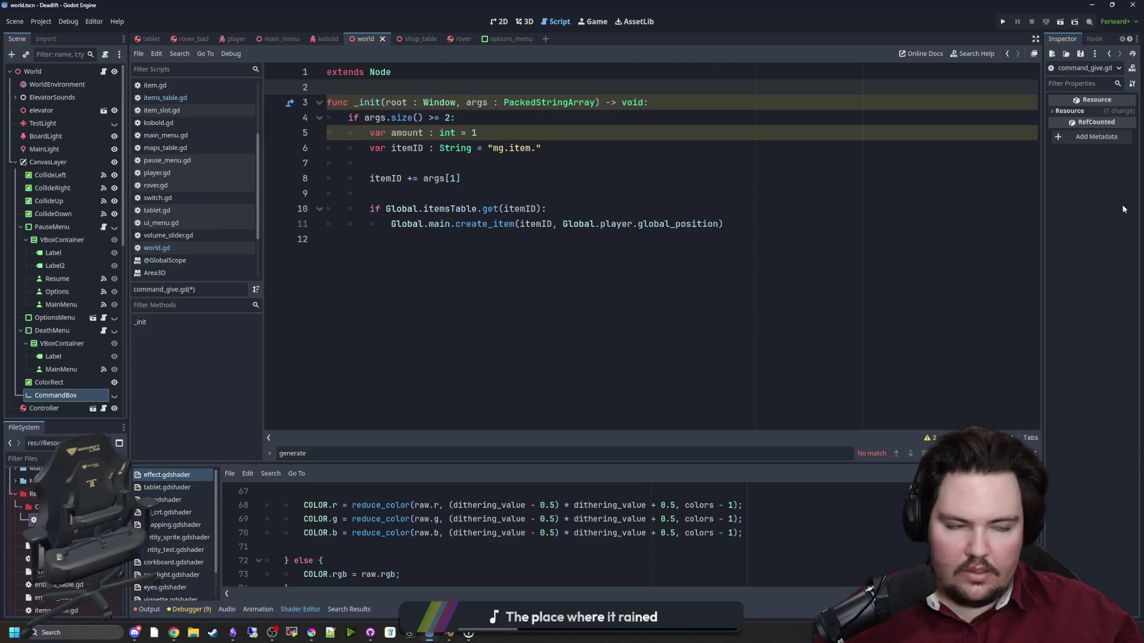
left_click(764, 202)
left_click(489, 169)
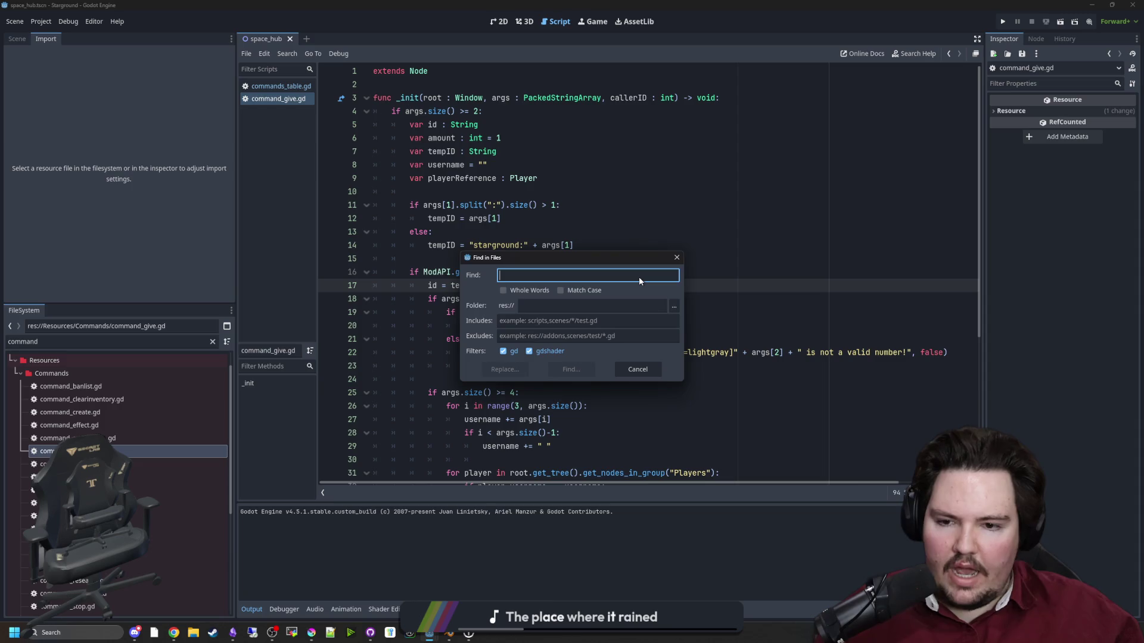
Search project files for 'command' and open send_message_box.gd at its parse_command call.
type("command")
key("Return")
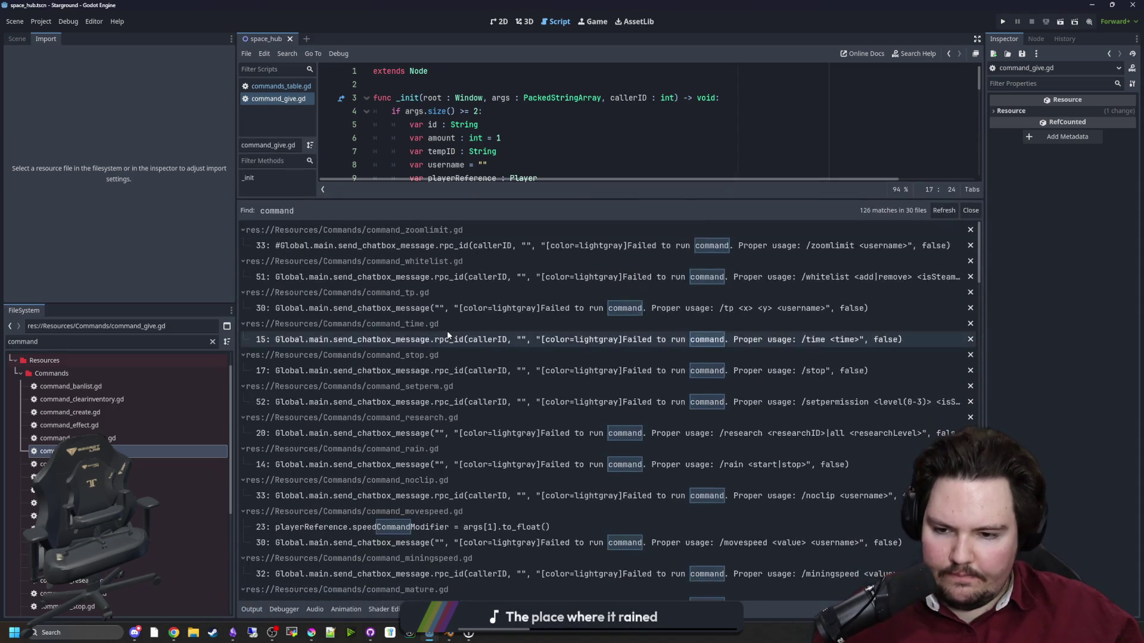
scroll(388, 432, "down", 10)
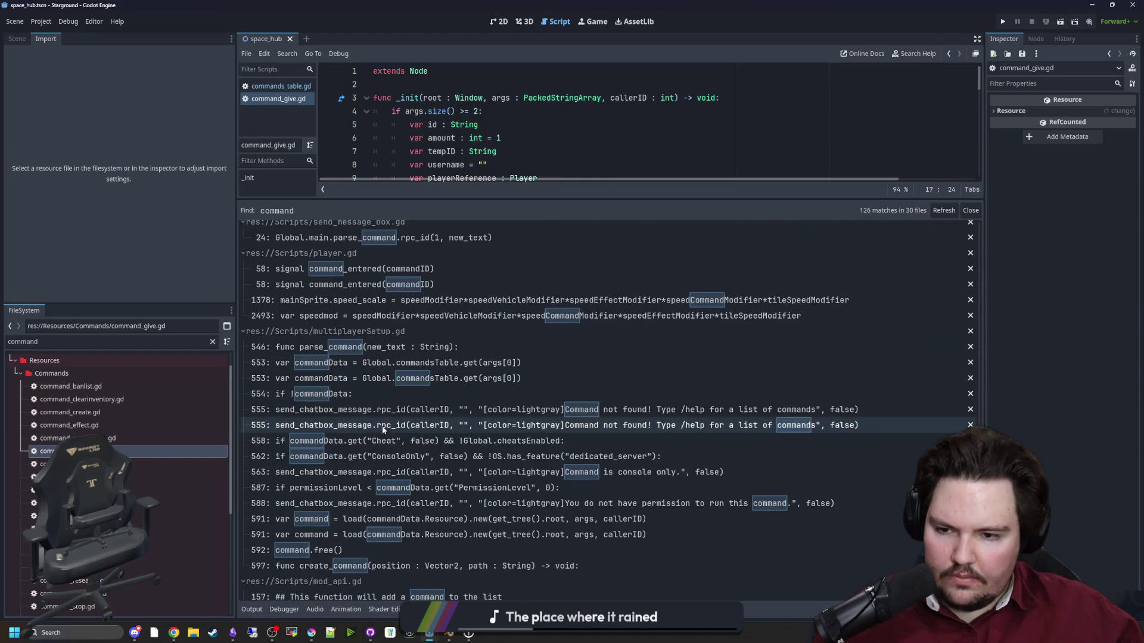
left_click(376, 332)
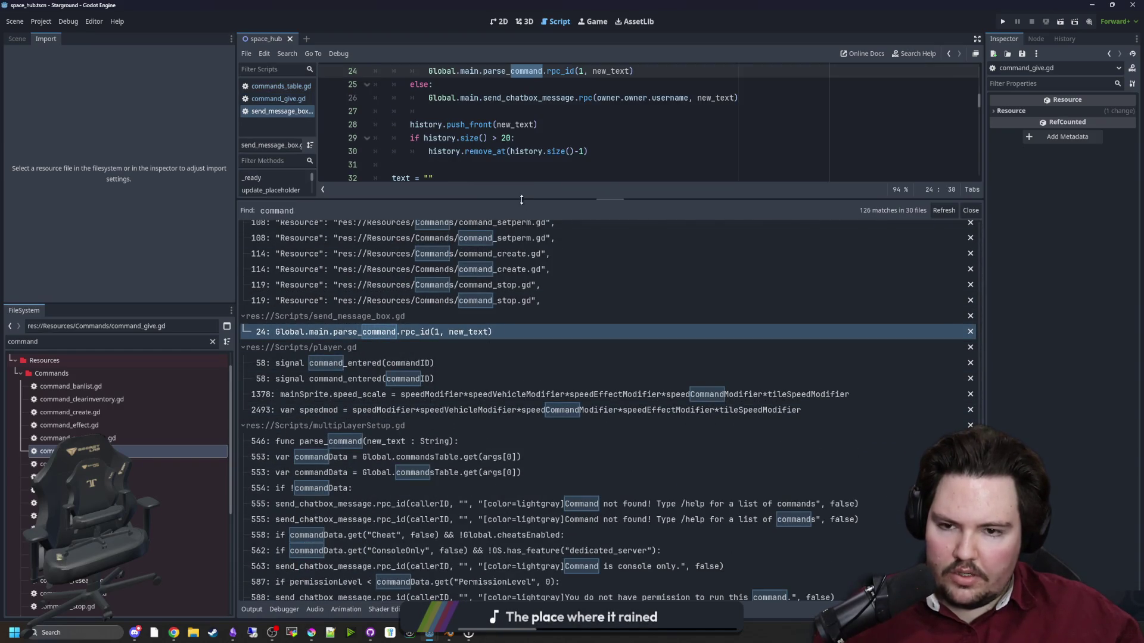
left_click_drag(514, 200, 513, 527)
scroll(514, 250, "up", 4)
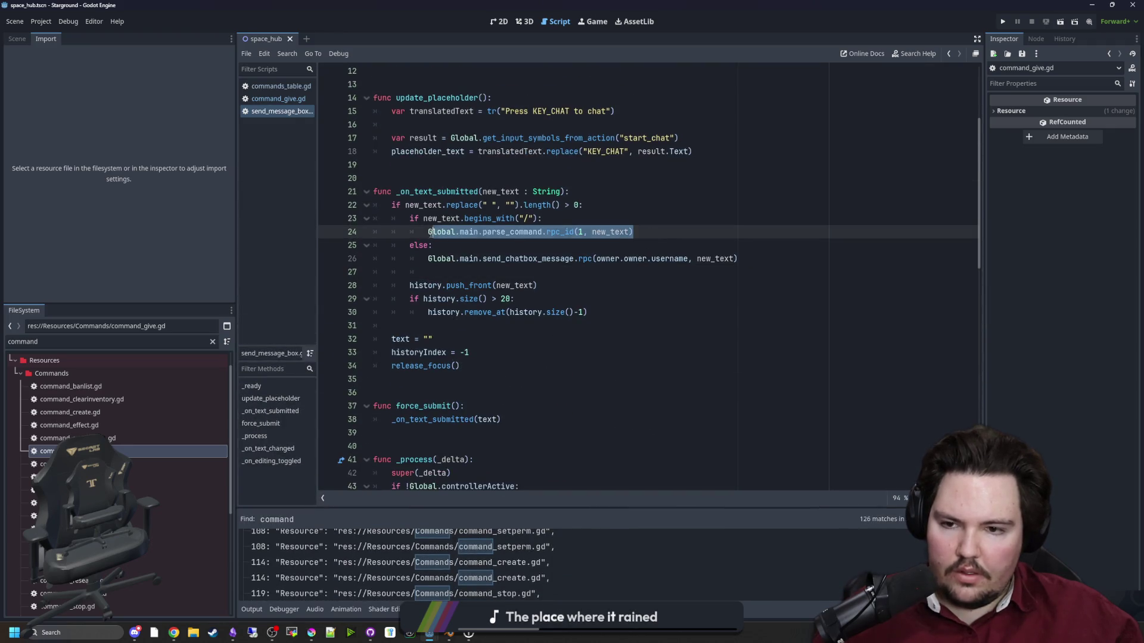
Inspect the slash-command check, jump to parse_command's definition, then bring Deadlift's editor forward.
left_click(513, 248)
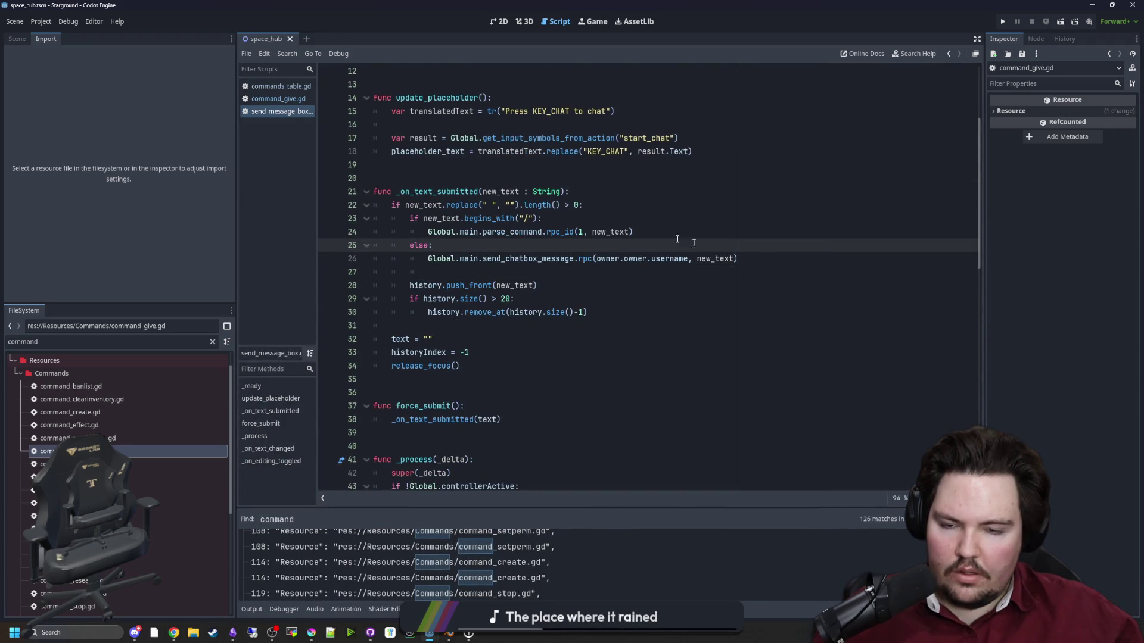
left_click_drag(653, 244, 375, 205)
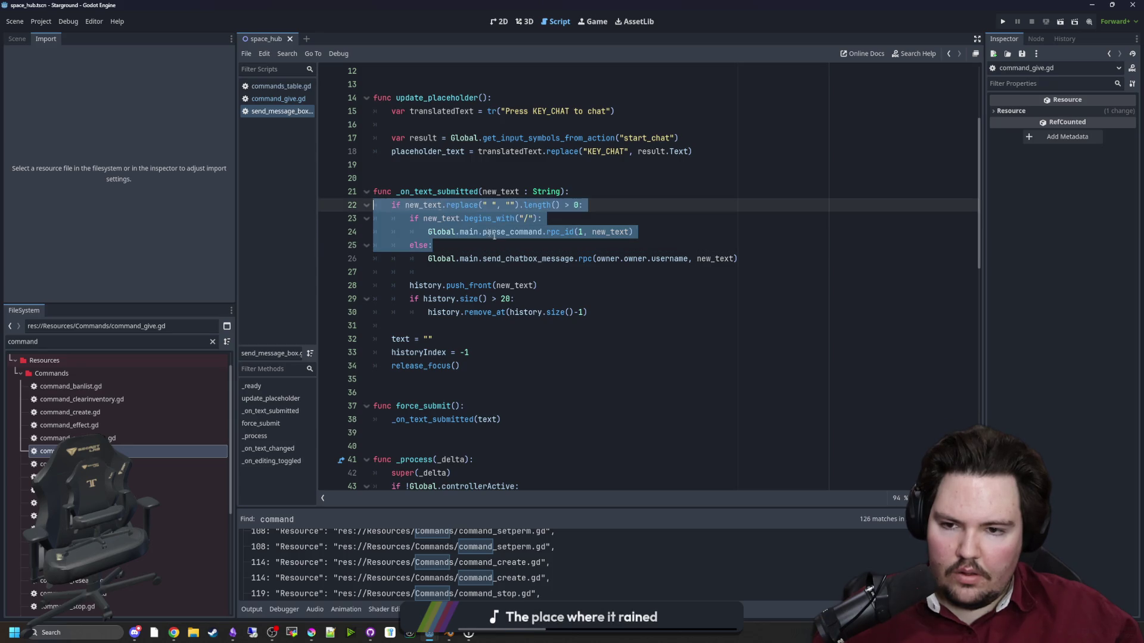
left_click(525, 233)
left_click(525, 232, "ctrl")
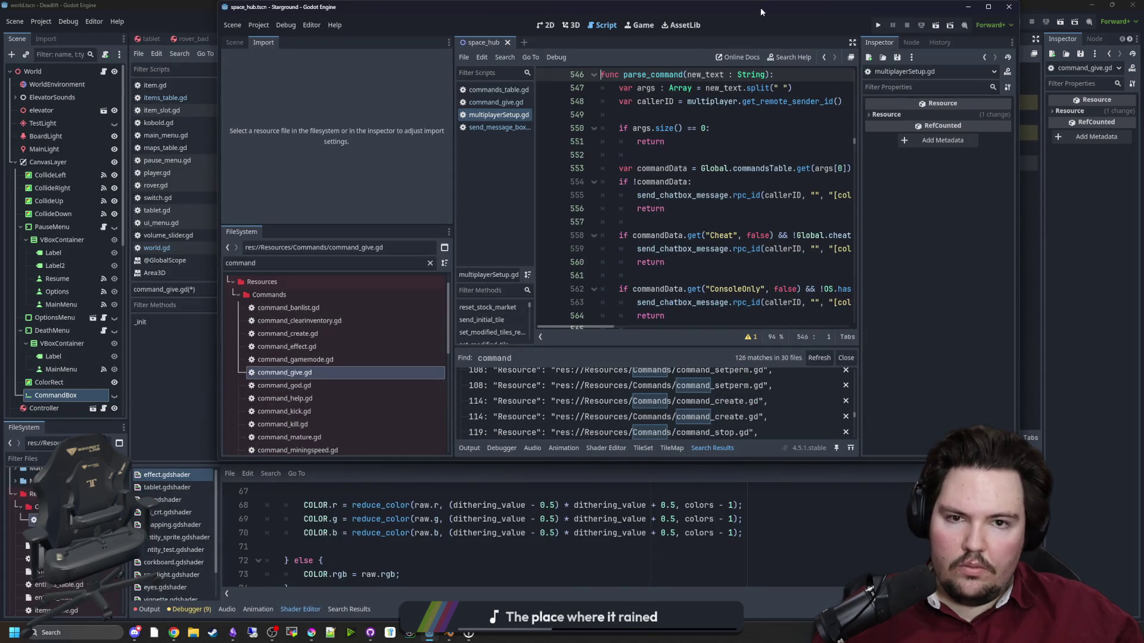
left_click_drag(760, 7, 987, 166)
left_click(436, 263)
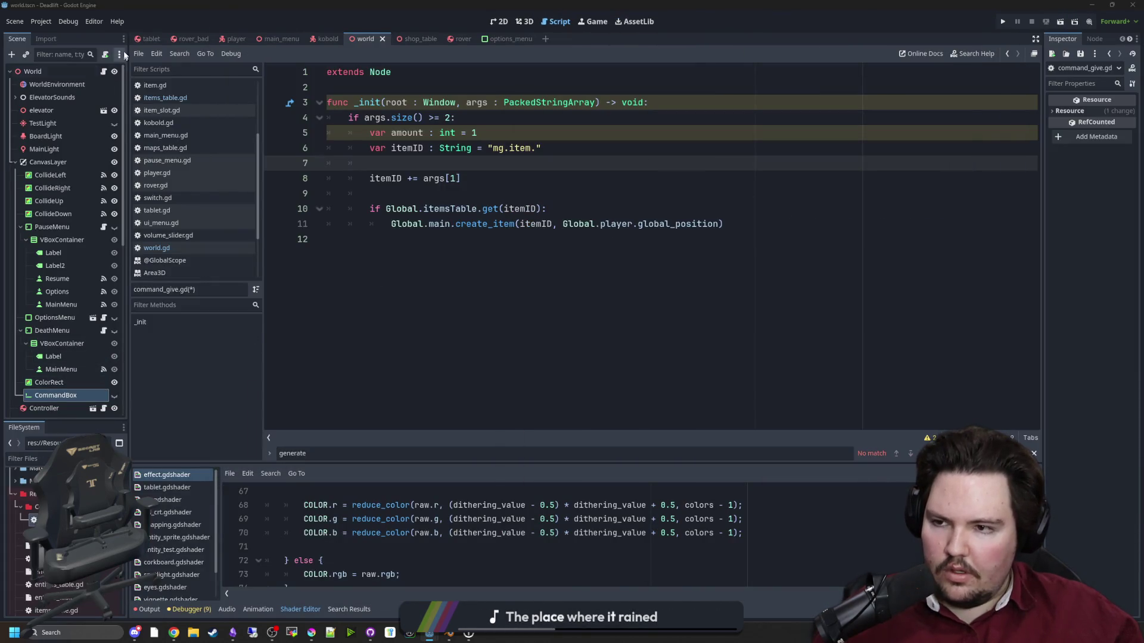
Attach a new command_box.gd script to CommandBox and paste in the slash-command check code.
left_click(105, 54)
left_click(536, 393)
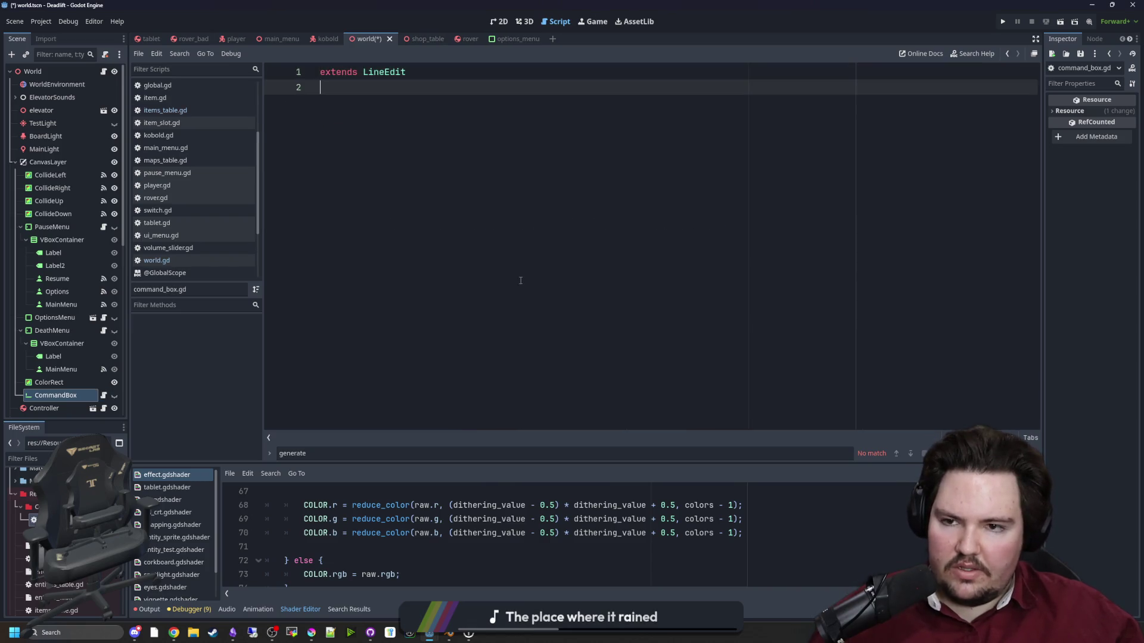
type("if new_text.replace(\" \", \"\").length() > 0: \t\tif new_text.begins_with(\"/\"): \t\t\tGlobal.main.parse_command.rpc_id(1, new_text) \t\telse:")
left_click(59, 394)
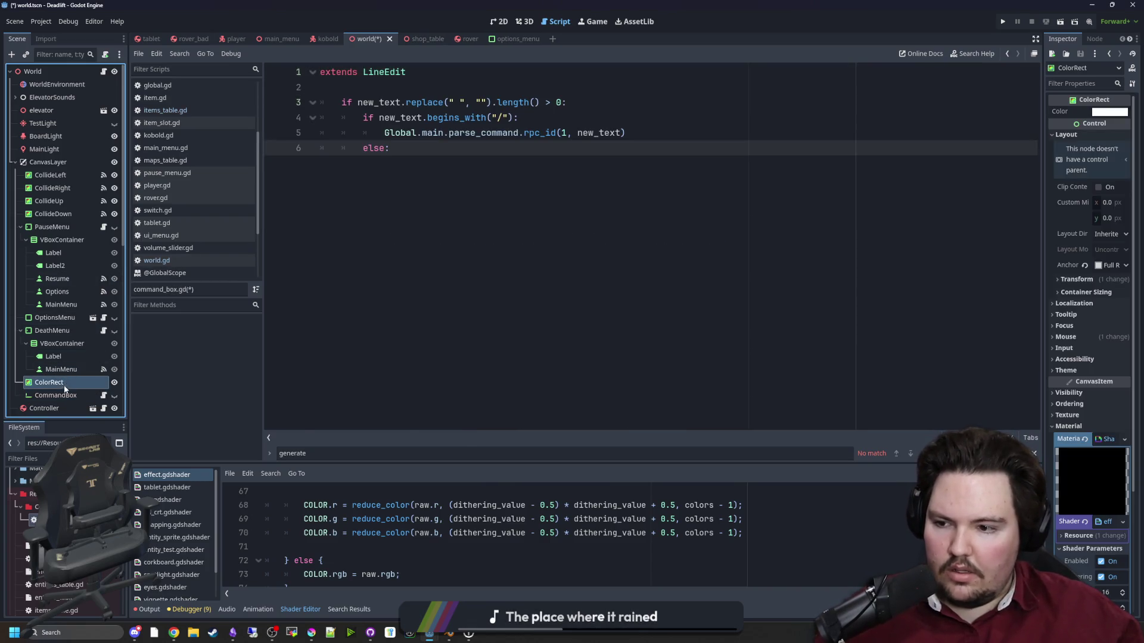
left_click(1093, 38)
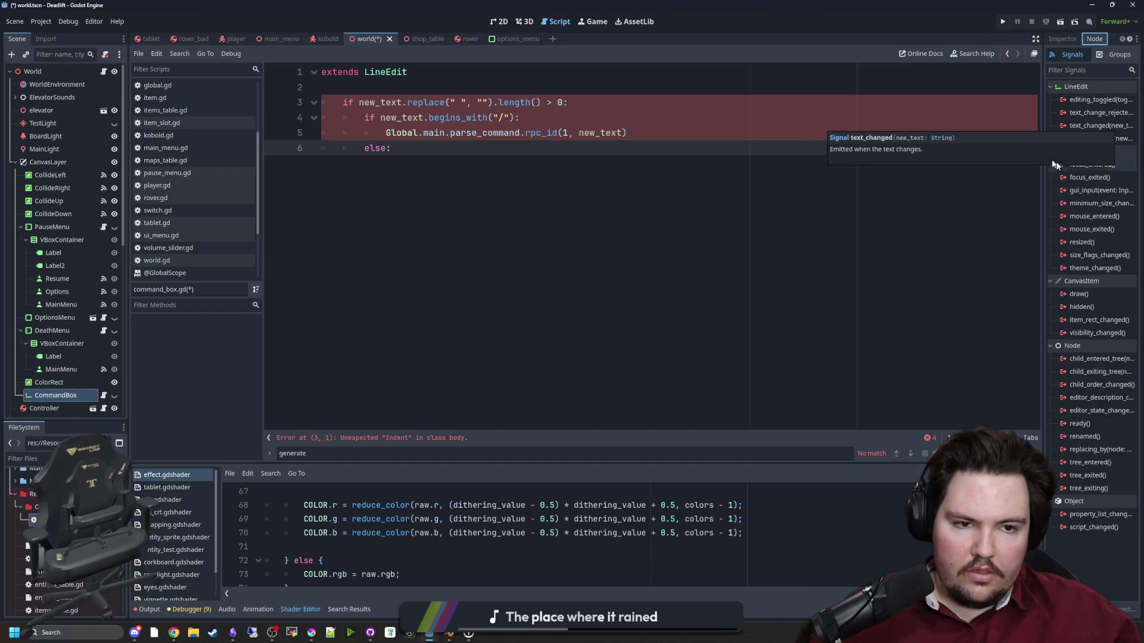
Add a _ready function that connects text_submitted to check_command.
left_click(423, 88)
key("Return")
key("Return")
key("Up")
type("func _")
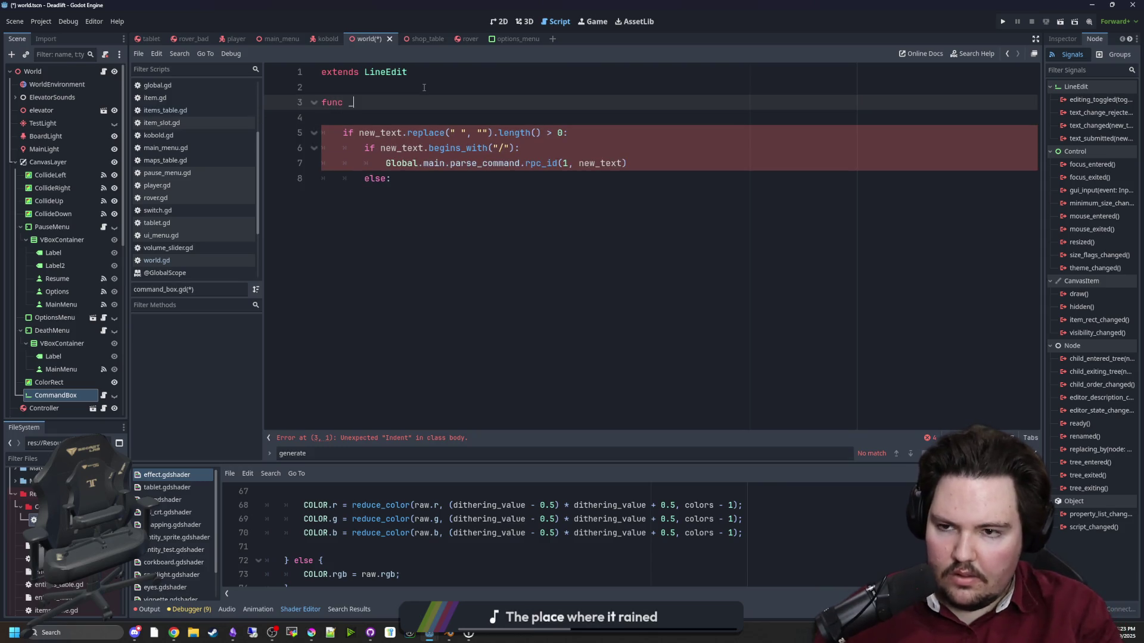
type("rea")
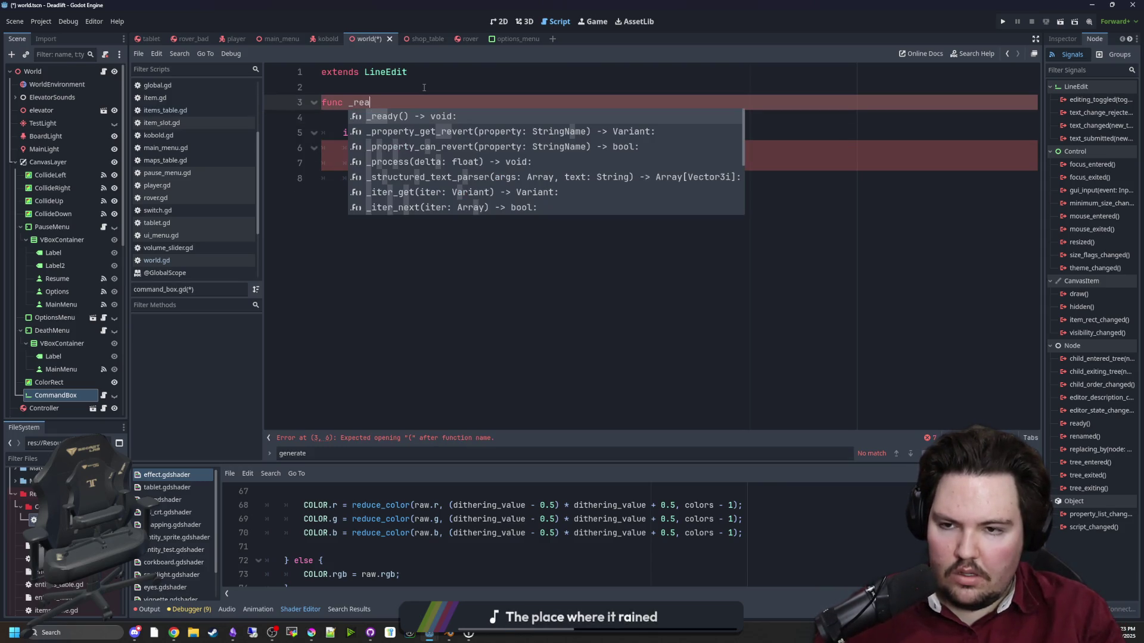
key("Return")
key("Return")
type("text_s")
key("Return")
type("conne")
key("Return")
type("check_command")
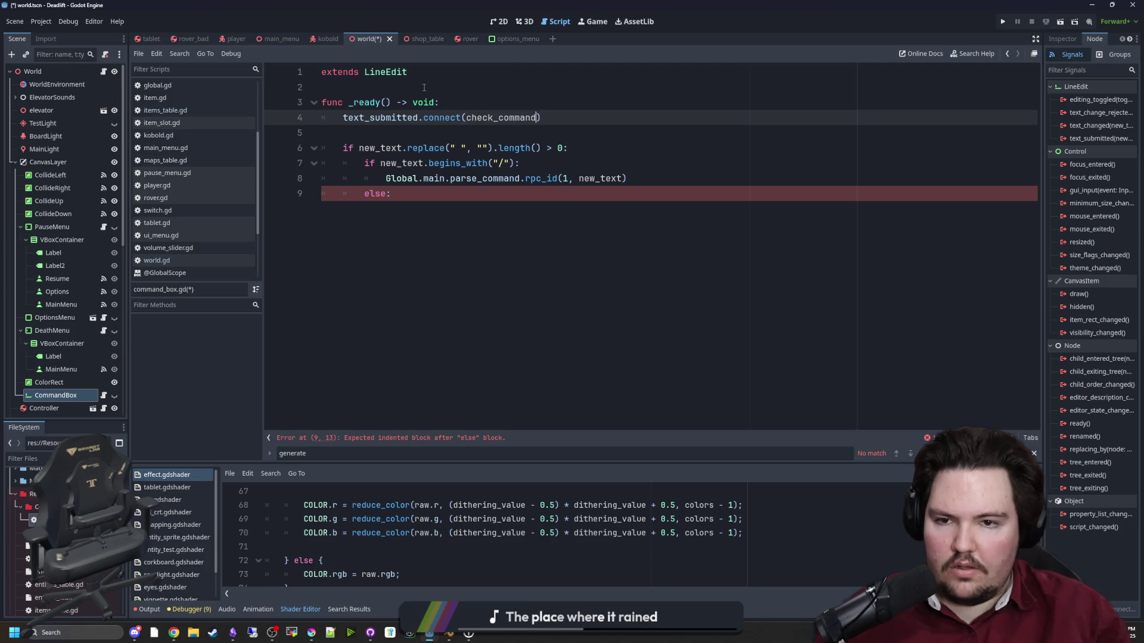
key("End")
Define func check_command(new_text) around the pasted check, removing its stray blank line.
key("Return")
key("Return")
key("BackSpace")
key("Return")
type("func check_command():")
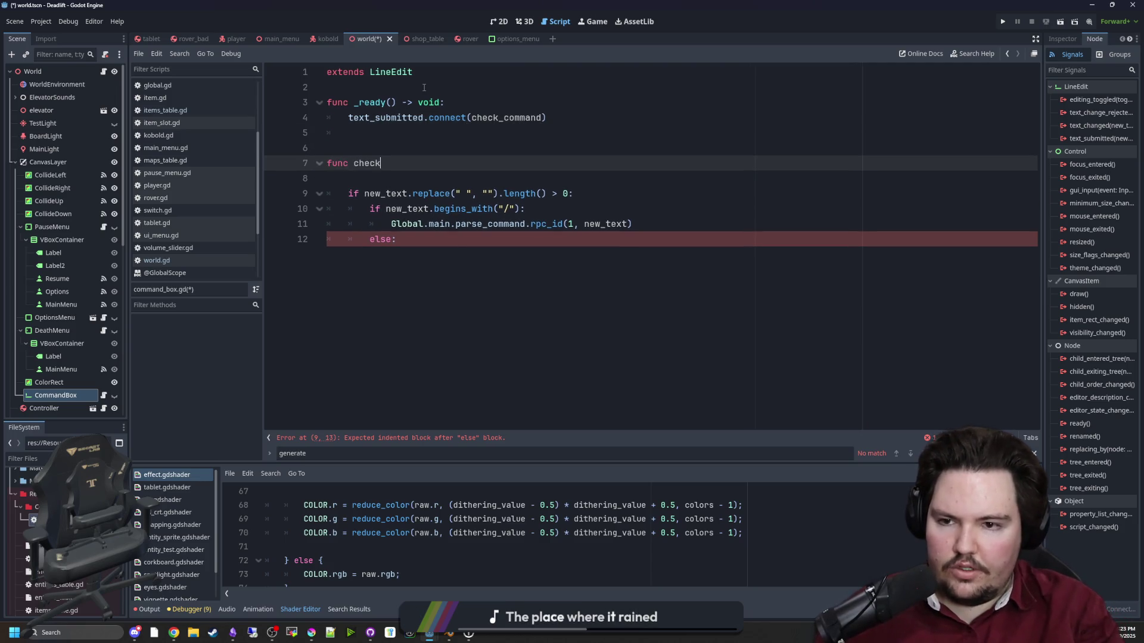
left_click_drag(447, 245, 357, 194)
left_click(358, 179)
key("BackSpace")
left_click(405, 132)
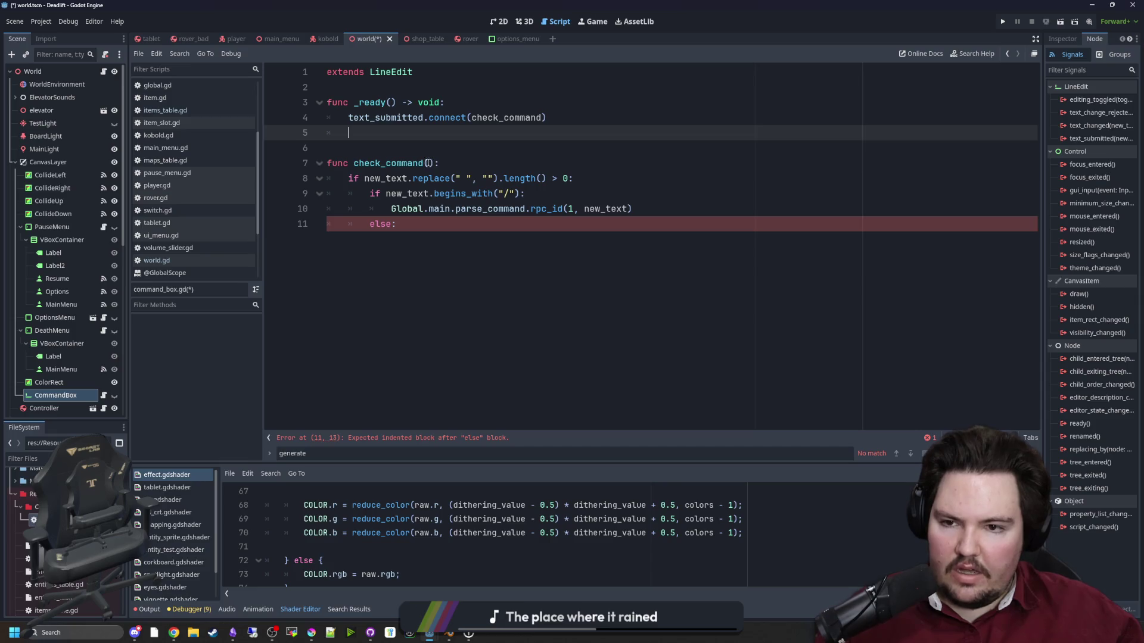
left_click(507, 118, "ctrl")
type("new_text")
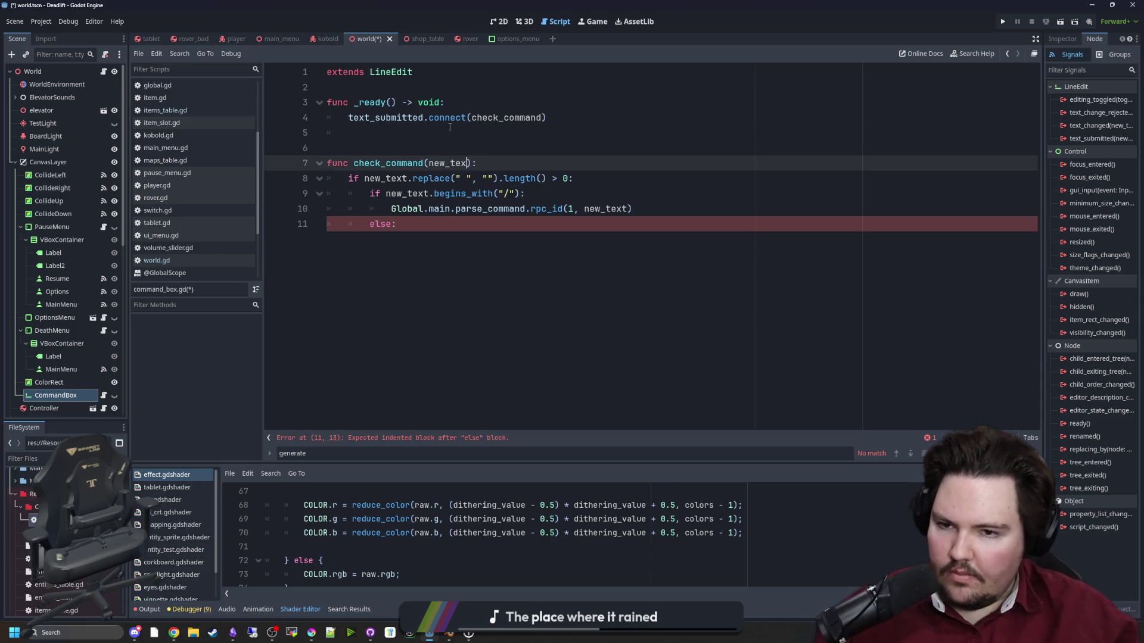
Delete the dangling else line and review the slash check condition.
left_click(509, 224)
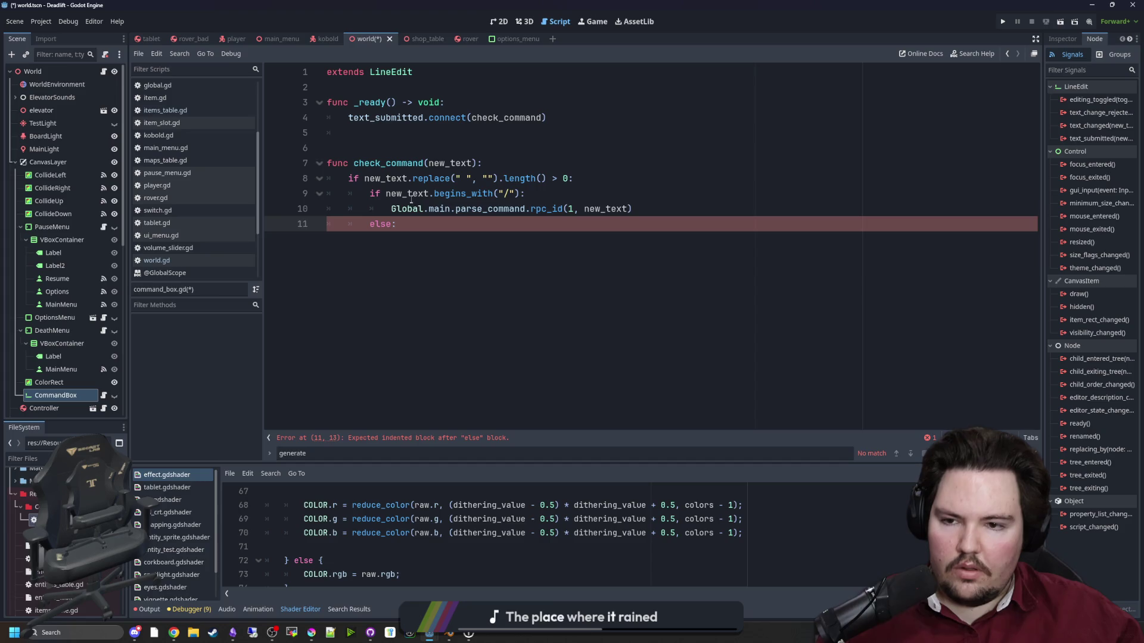
key("BackSpace")
key("BackSpace")
key("BackSpace")
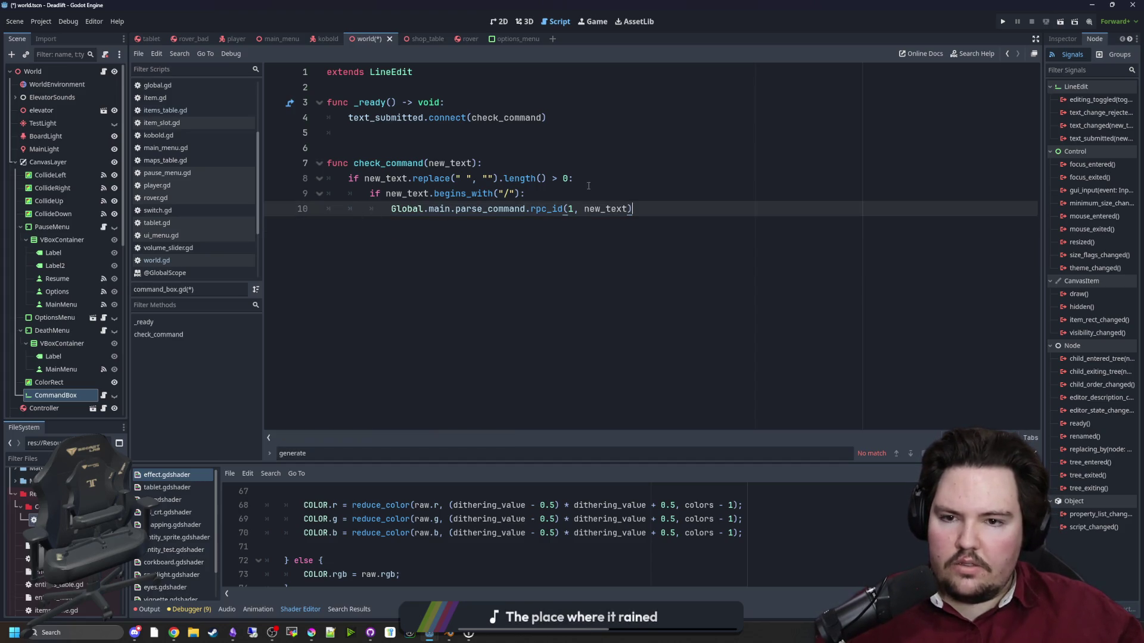
left_click_drag(588, 182, 361, 179)
key("Up")
key("Up")
left_click_drag(526, 194, 374, 196)
key("Down")
key("End")
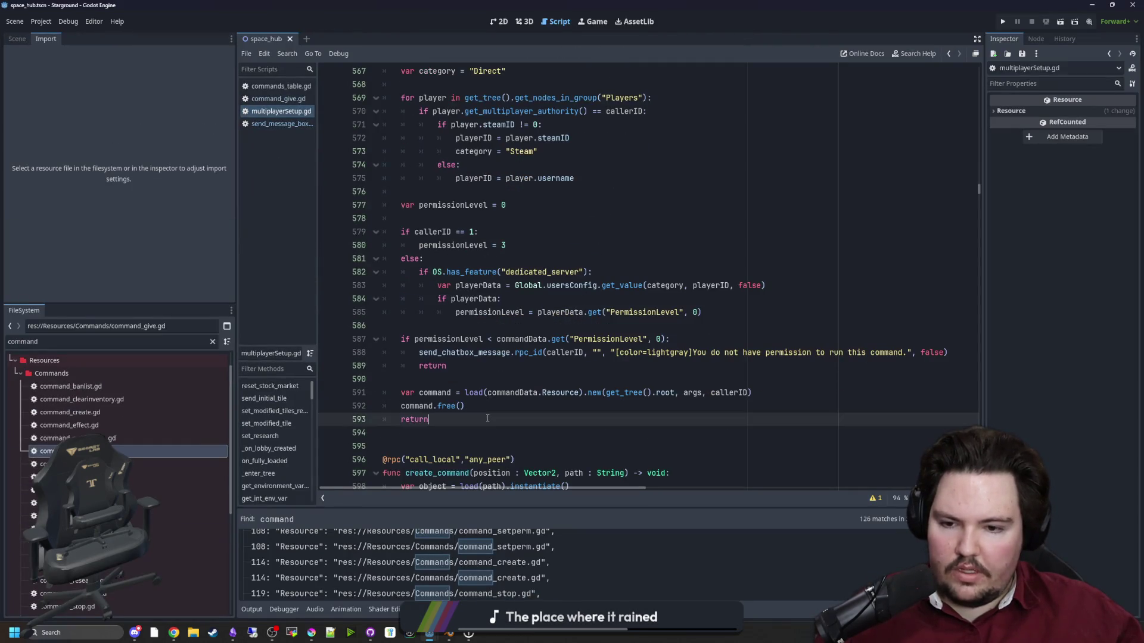
left_click_drag(465, 406, 262, 394)
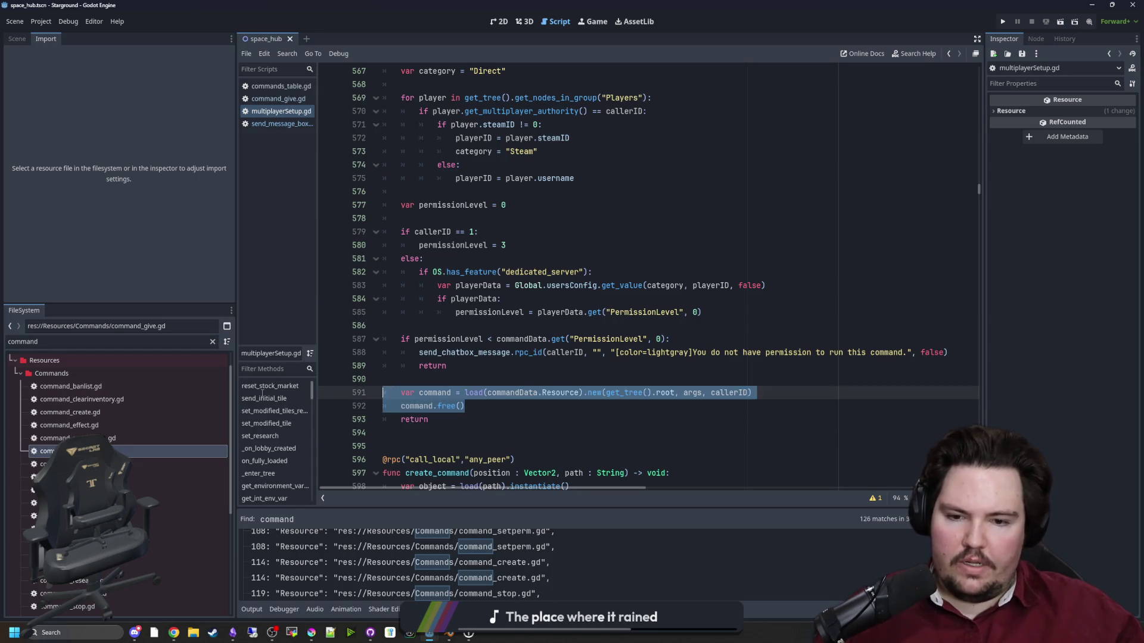
scroll(482, 414, "up", 8)
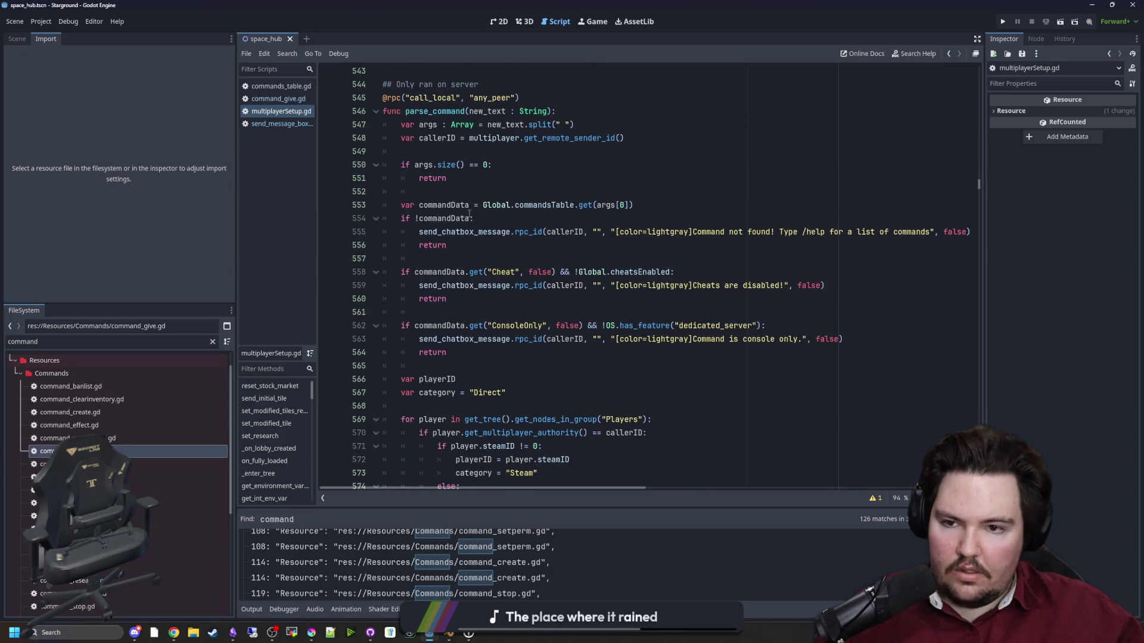
scroll(469, 213, "down", 10)
left_click(520, 312)
mouse_move(493, 323)
left_mouse_down()
mouse_move(480, 223)
mouse_move(476, 237)
mouse_move(349, 128)
left_mouse_up()
mouse_move(493, 277)
left_mouse_down()
mouse_move(476, 482)
mouse_move(464, 253)
mouse_move(393, 327)
mouse_move(383, 128)
left_mouse_up()
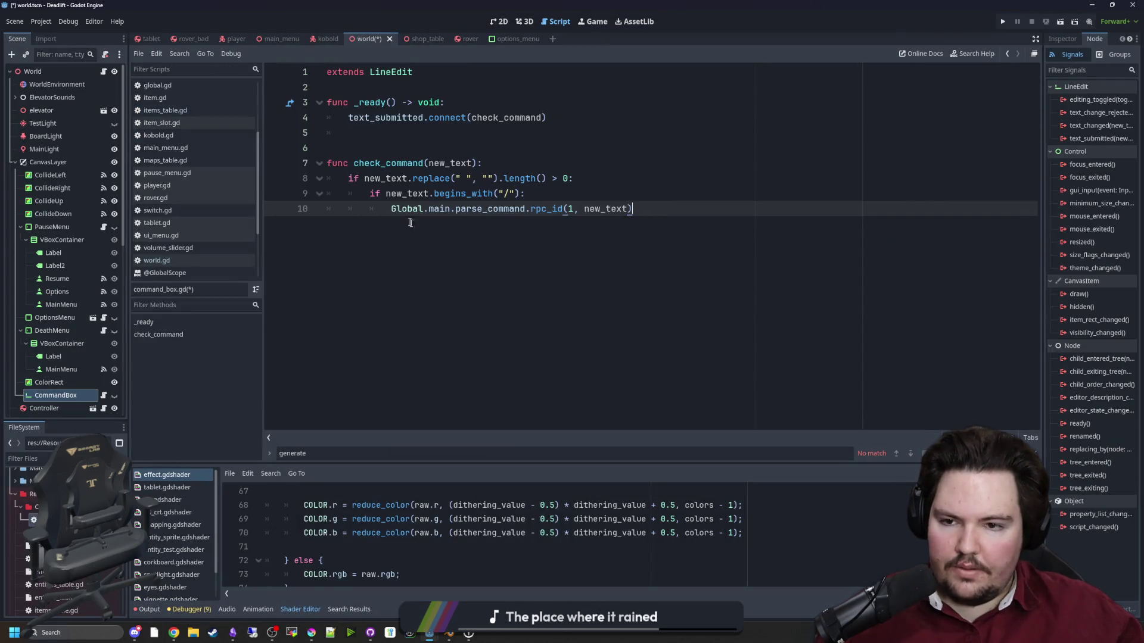
Replace the forwarding call with the copied command-parsing code, indented, without the callerID line.
left_click(389, 210, "shift")
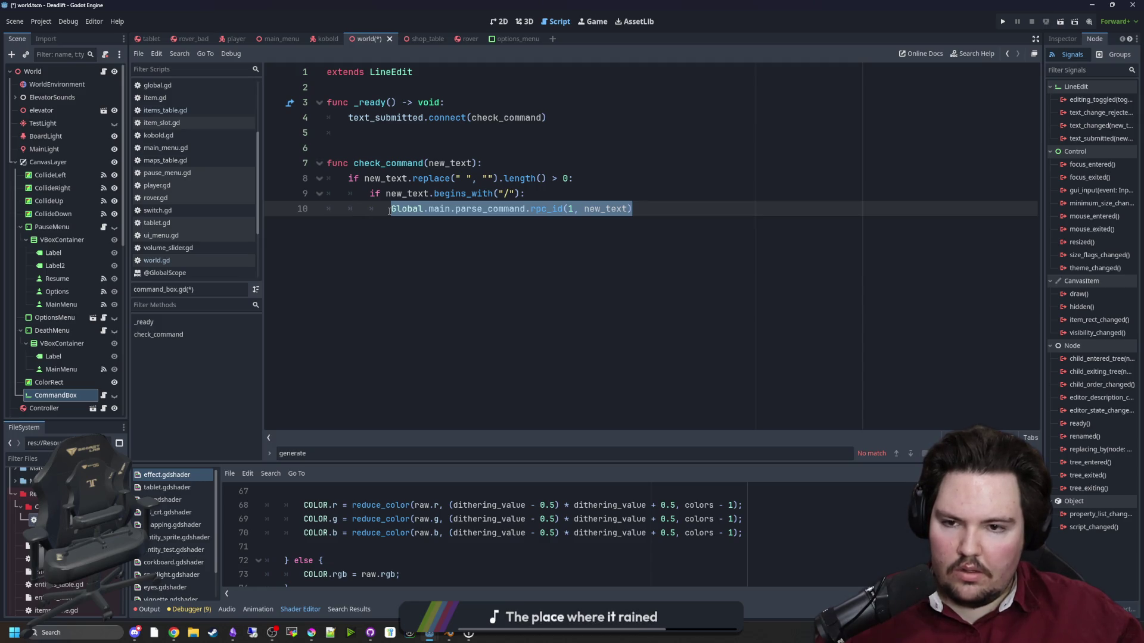
key("ctrl+v")
scroll(372, 397, "up", 5)
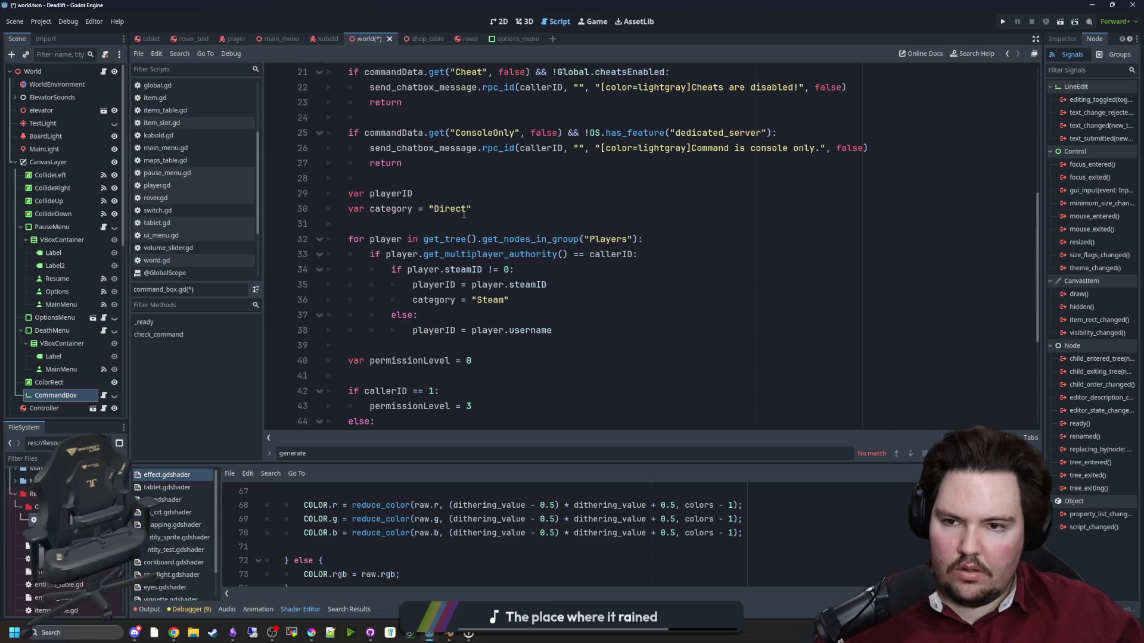
scroll(372, 398, "down", 5)
mouse_move(372, 398)
left_mouse_down()
mouse_move(388, 323)
mouse_move(370, 224)
mouse_move(327, 239)
mouse_move(264, 229)
left_mouse_up()
scroll(384, 358, "up", 10)
key("Tab")
key("Tab")
key("BackSpace")
key("BackSpace")
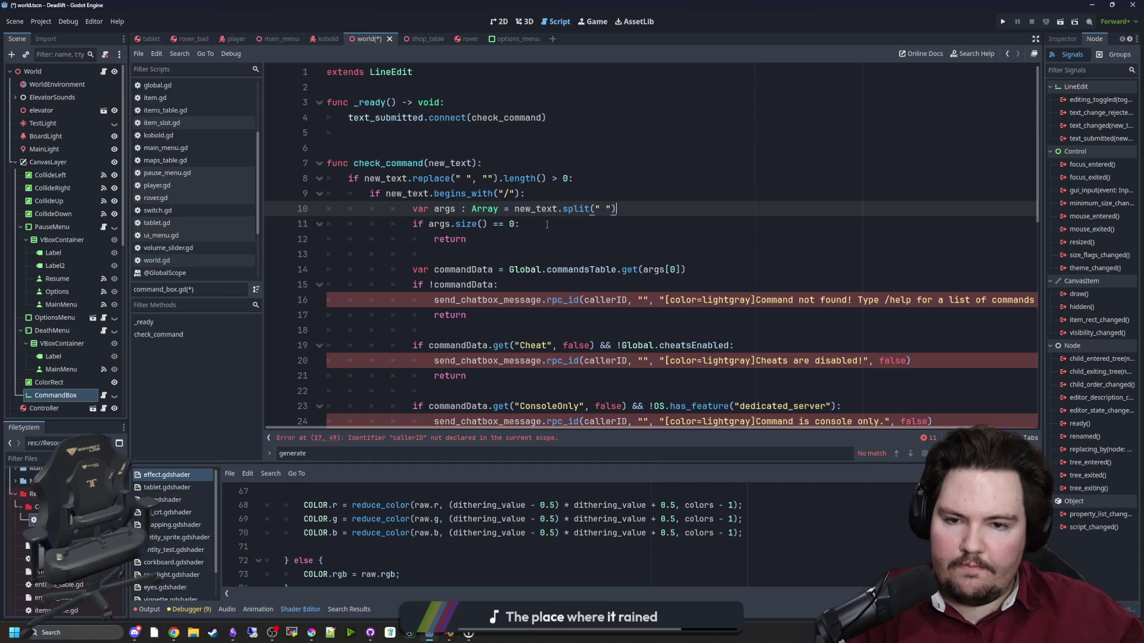
left_click(542, 225)
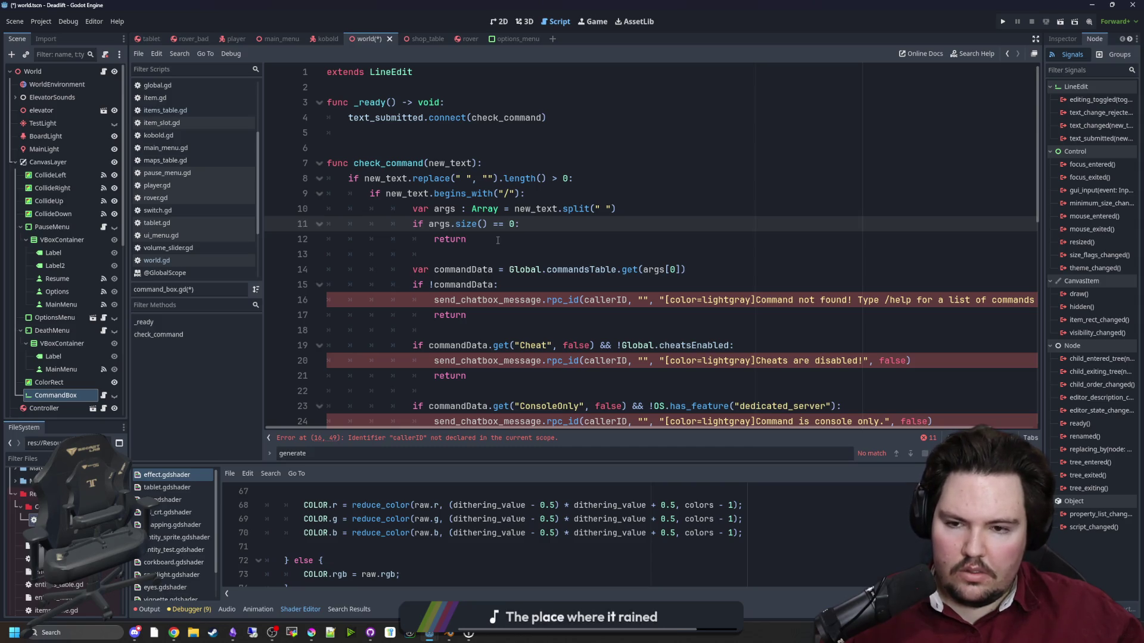
Replace the not-found chat message with a plain return.
scroll(498, 240, "down", 1)
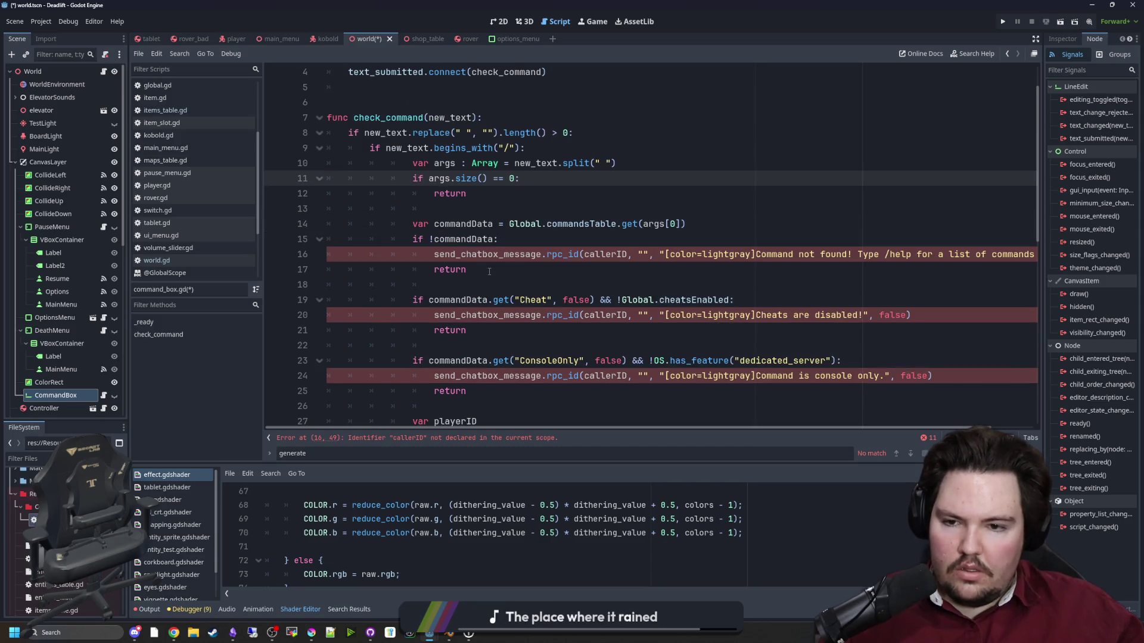
left_click_drag(469, 270, 267, 227)
key("shift+Down")
key("shift+Down")
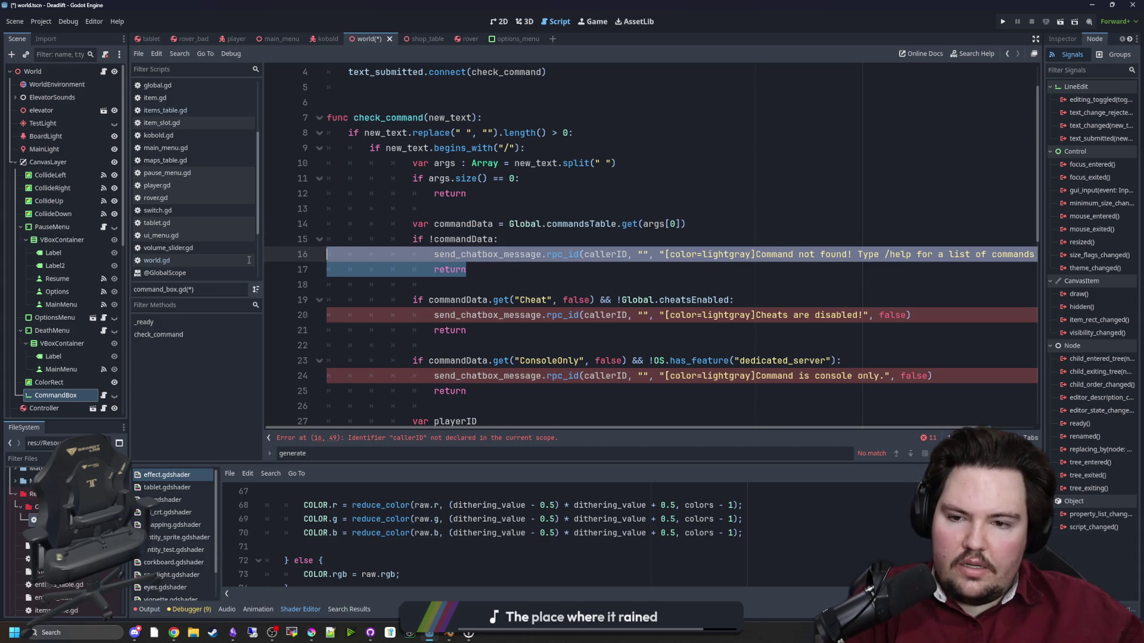
key("BackSpace")
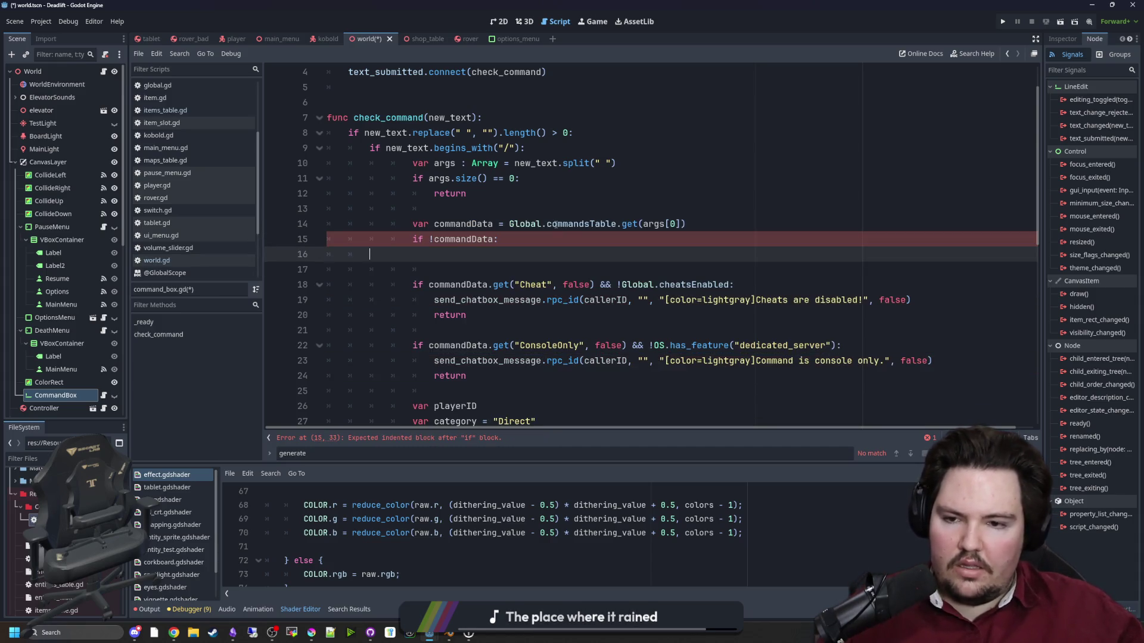
type("return")
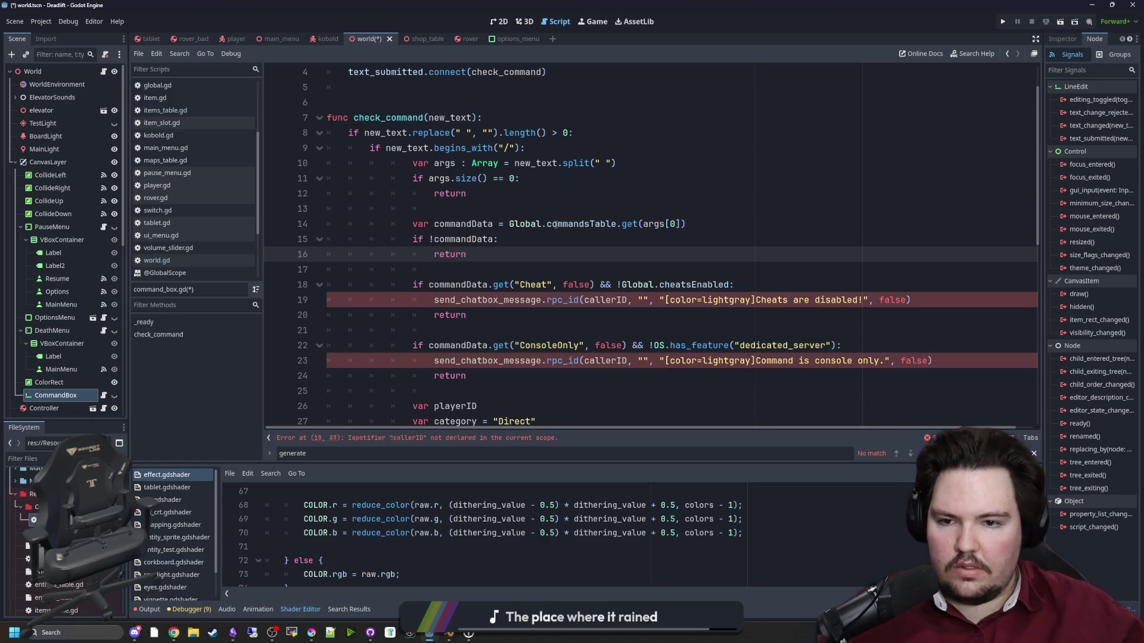
Delete the Cheat and ConsoleOnly check blocks.
scroll(493, 304, "down", 2)
mouse_move(496, 293)
left_mouse_down()
mouse_move(333, 212)
mouse_move(326, 178)
left_mouse_up()
key("BackSpace")
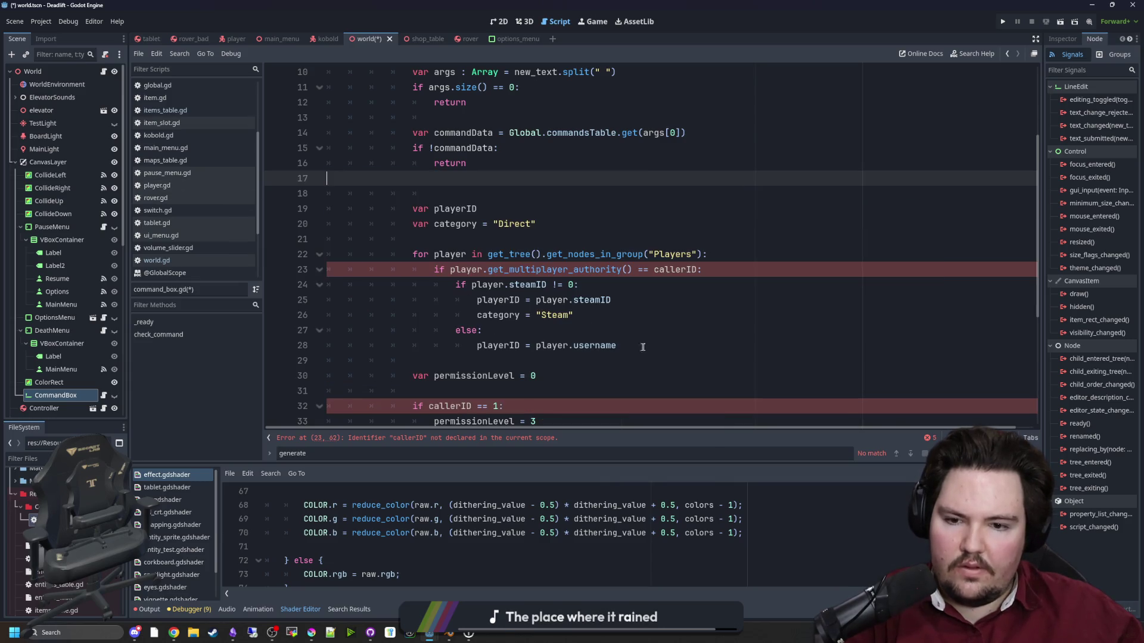
Delete the player-lookup and permission-level blocks from check_command.
left_click(570, 373, "shift")
key("BackSpace")
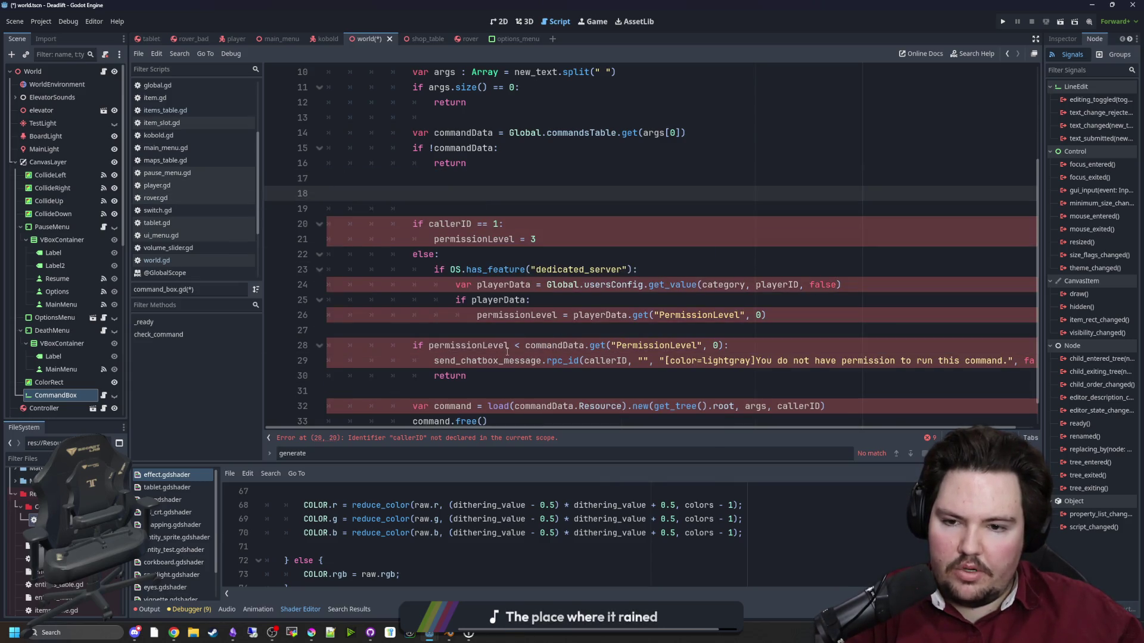
left_click(488, 376)
left_click_drag(488, 376, 327, 209)
key("BackSpace")
key("BackSpace")
key("BackSpace")
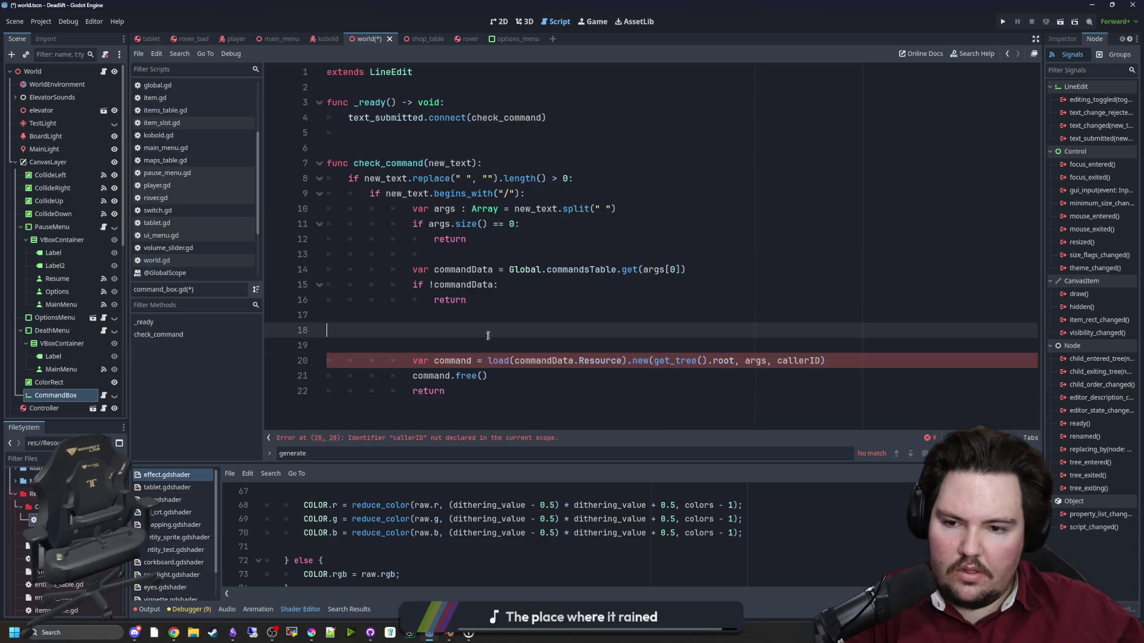
Remove the callerID argument from the command's .new() call.
left_click(451, 320)
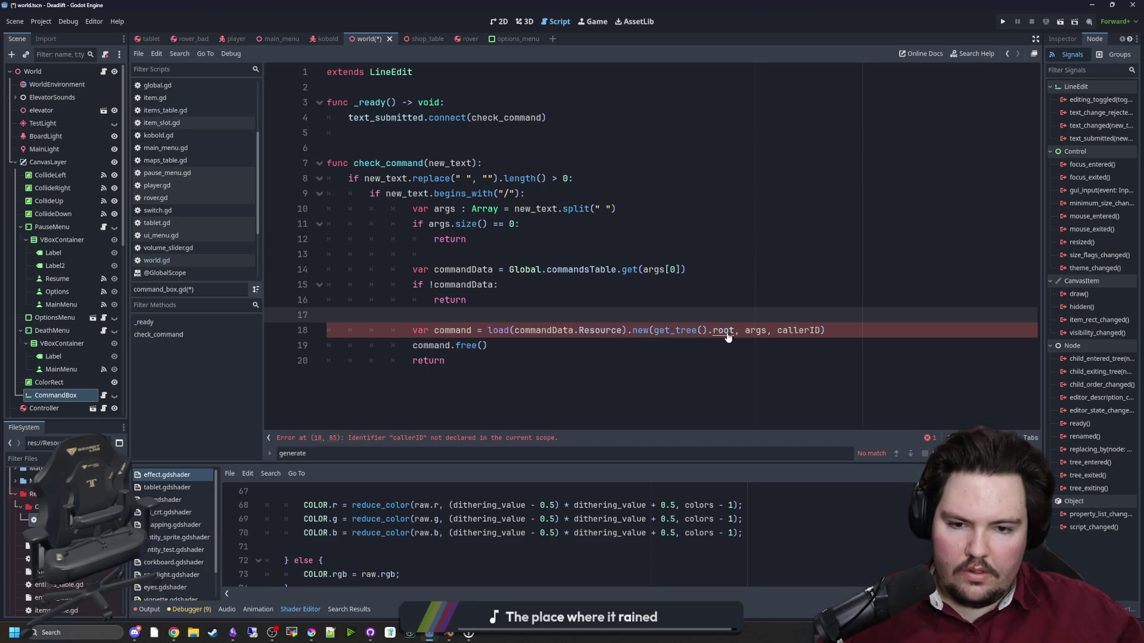
left_click_drag(822, 332, 767, 331)
key("BackSpace")
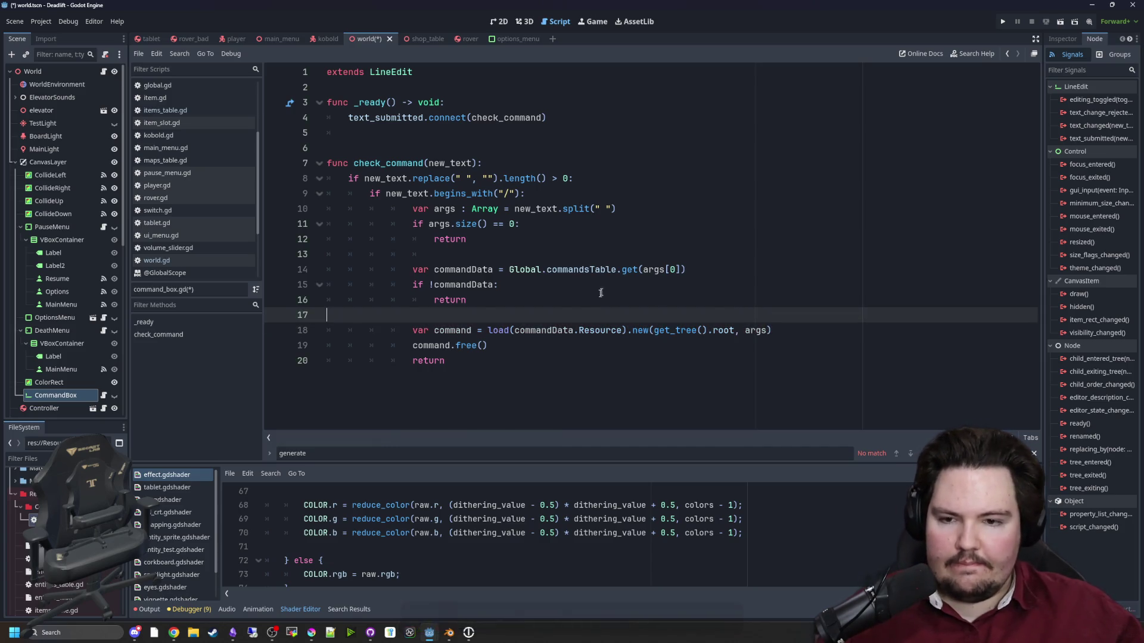
Unindent check_command's body (lines 10–20) one level and review the empty-args check.
left_click(427, 254)
mouse_move(447, 361)
left_mouse_down()
mouse_move(429, 348)
mouse_move(357, 194)
mouse_move(357, 209)
left_mouse_up()
key("shift+Tab")
left_click(402, 147)
left_click(434, 137)
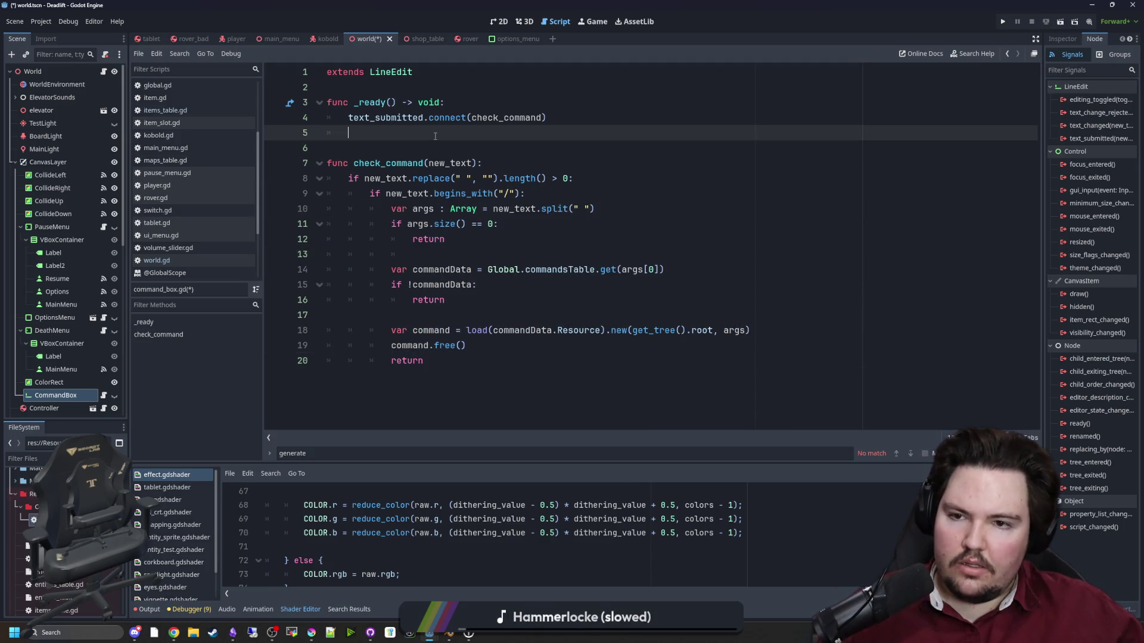
left_click(442, 151)
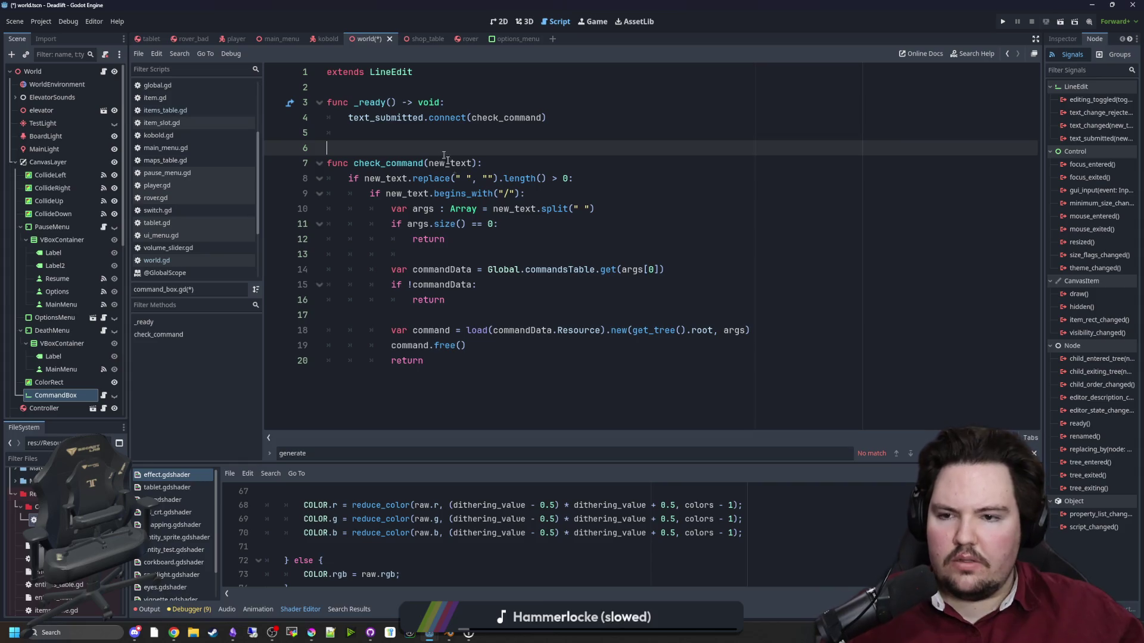
left_click(429, 256)
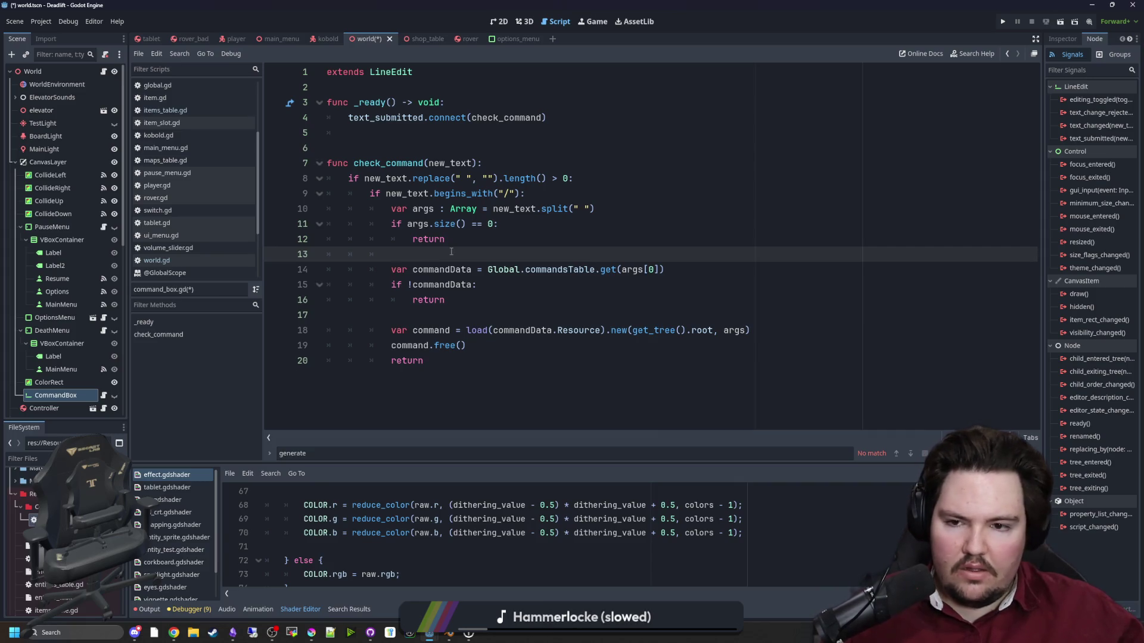
left_click(483, 237)
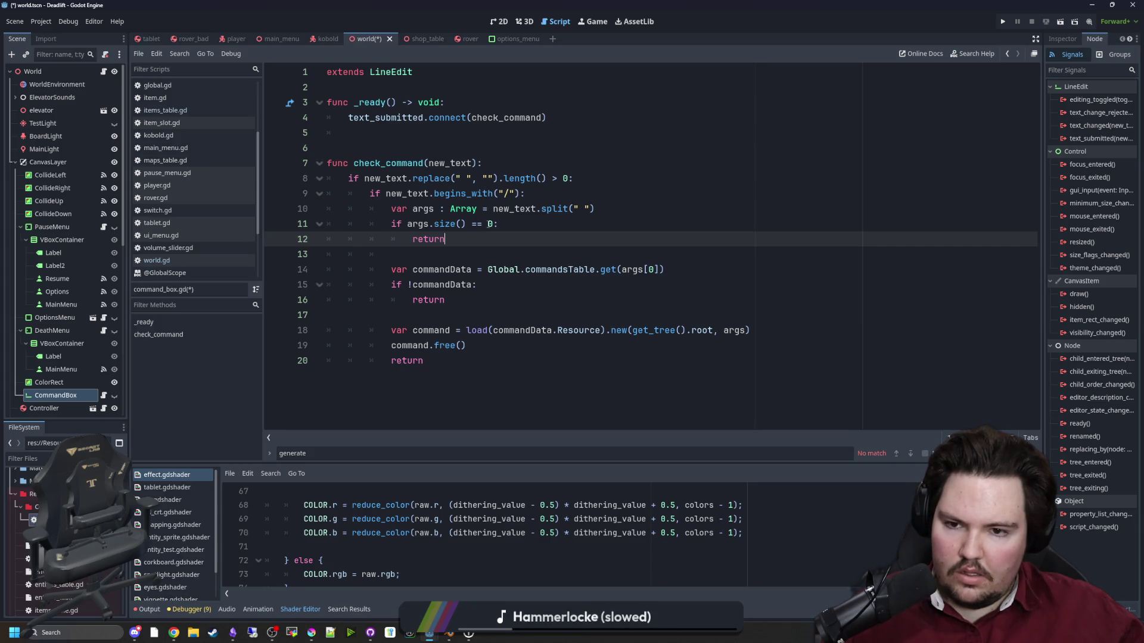
mouse_move(449, 239)
left_mouse_down()
mouse_move(298, 210)
mouse_move(274, 225)
left_mouse_up()
Insert args.remove_at(0) below the empty-args check.
left_click(476, 246)
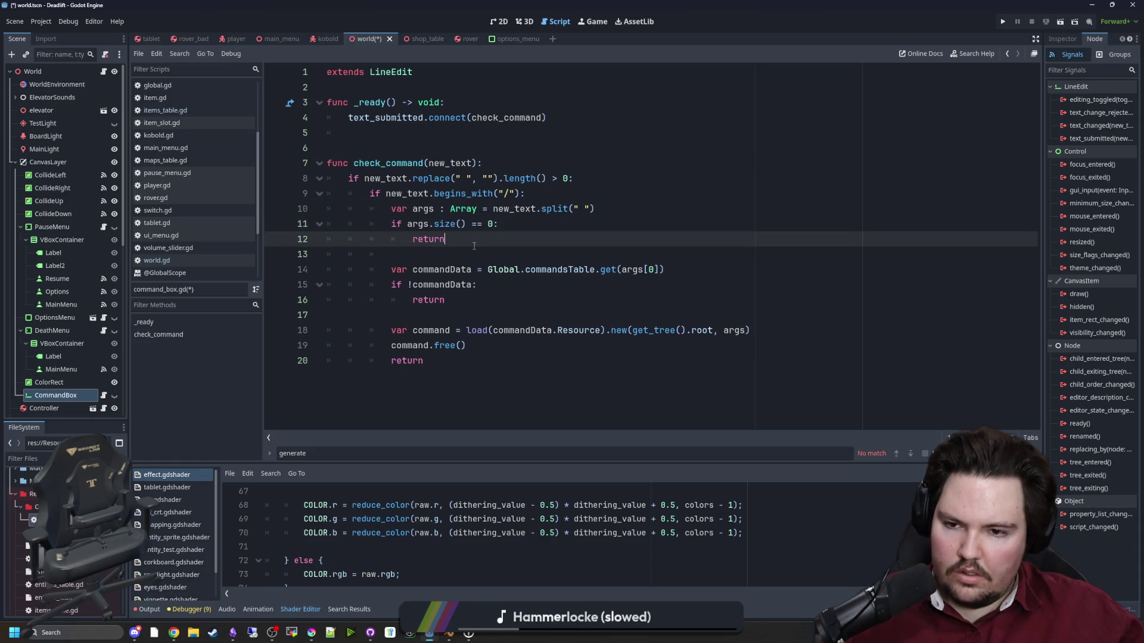
key("Return")
key("Return")
type("args.")
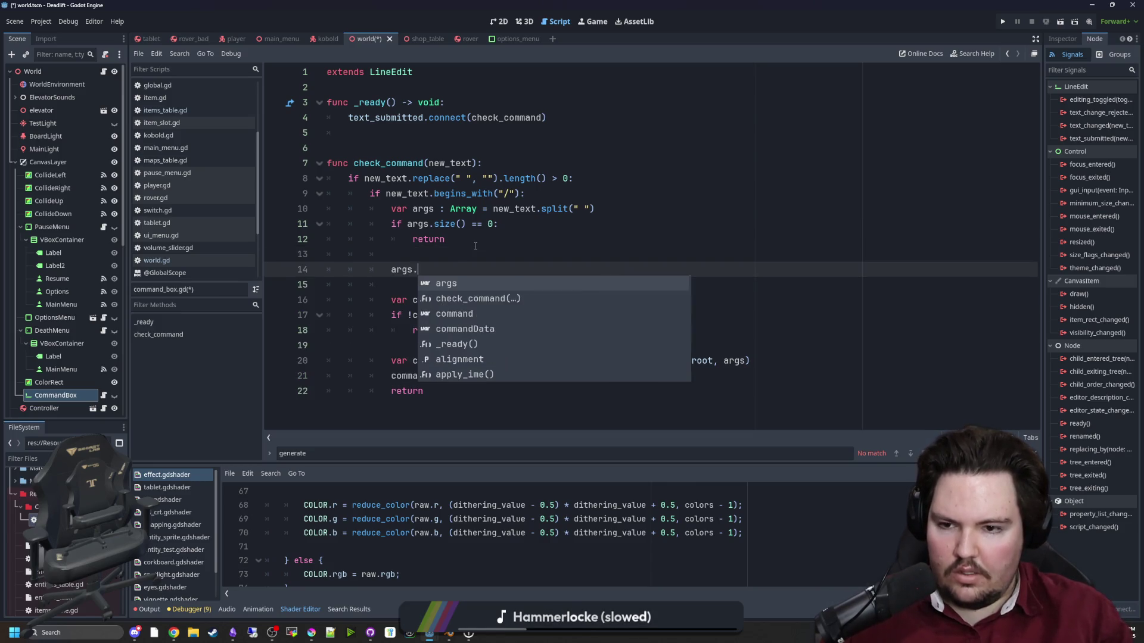
type("remove_at(0")
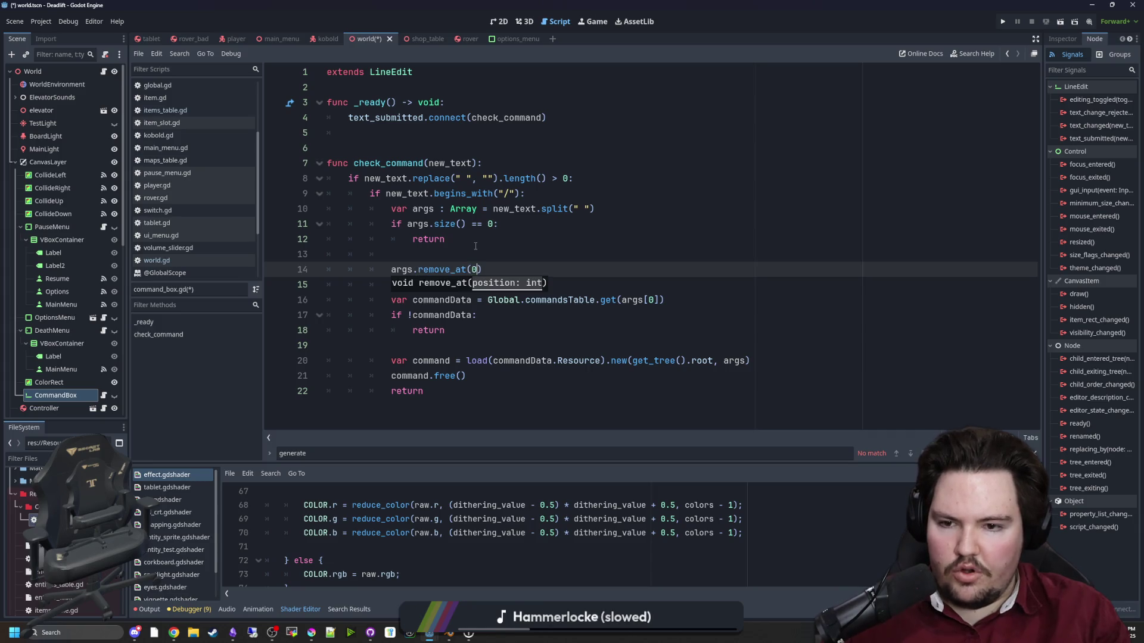
left_click(424, 284)
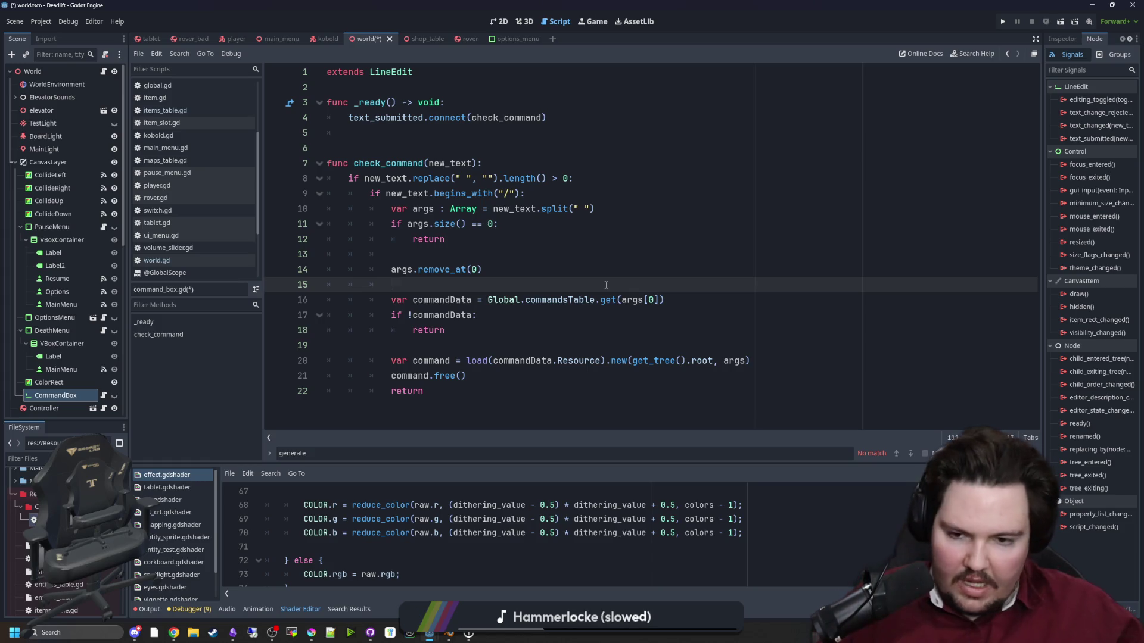
Delete the get_tree().root argument so the command is created with only args.
left_click(624, 323)
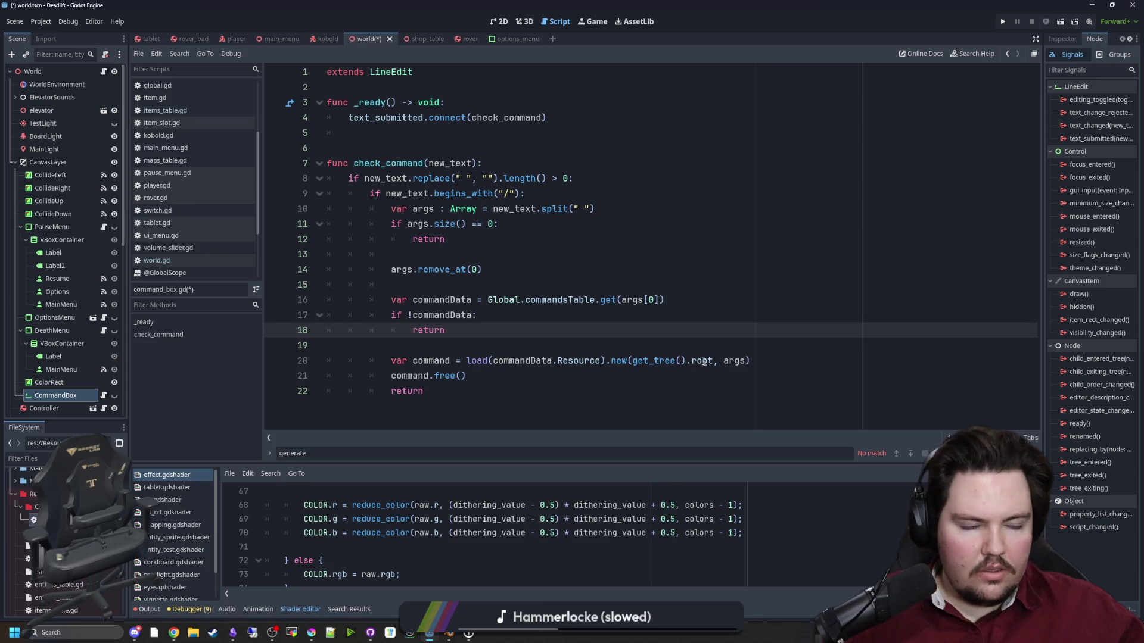
left_click_drag(722, 361, 633, 362)
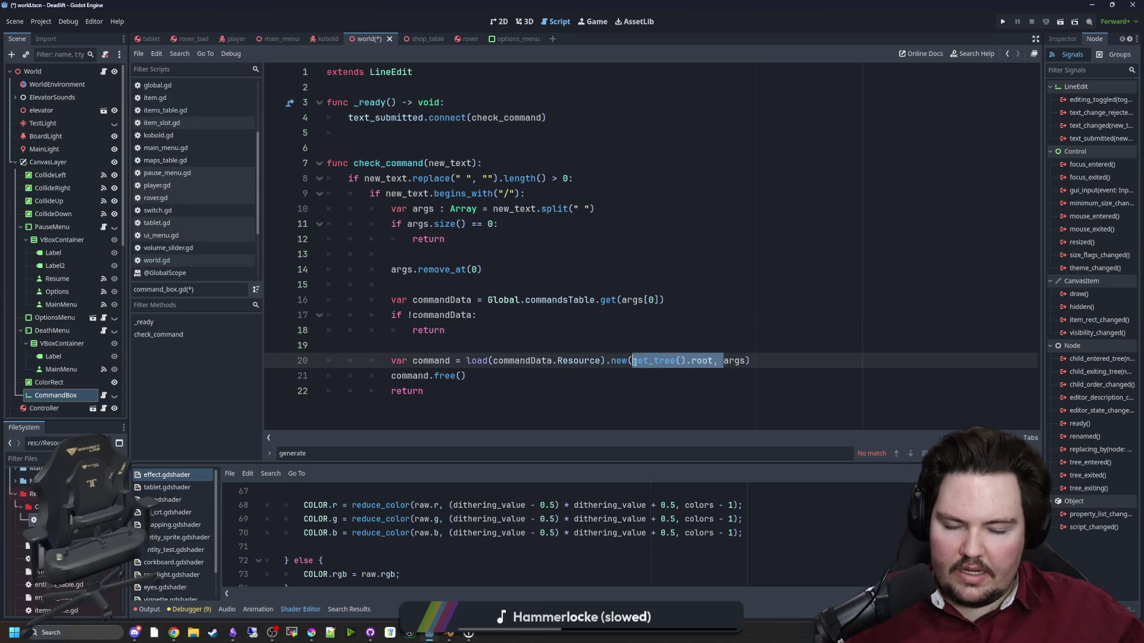
left_click(620, 342)
type("Global.")
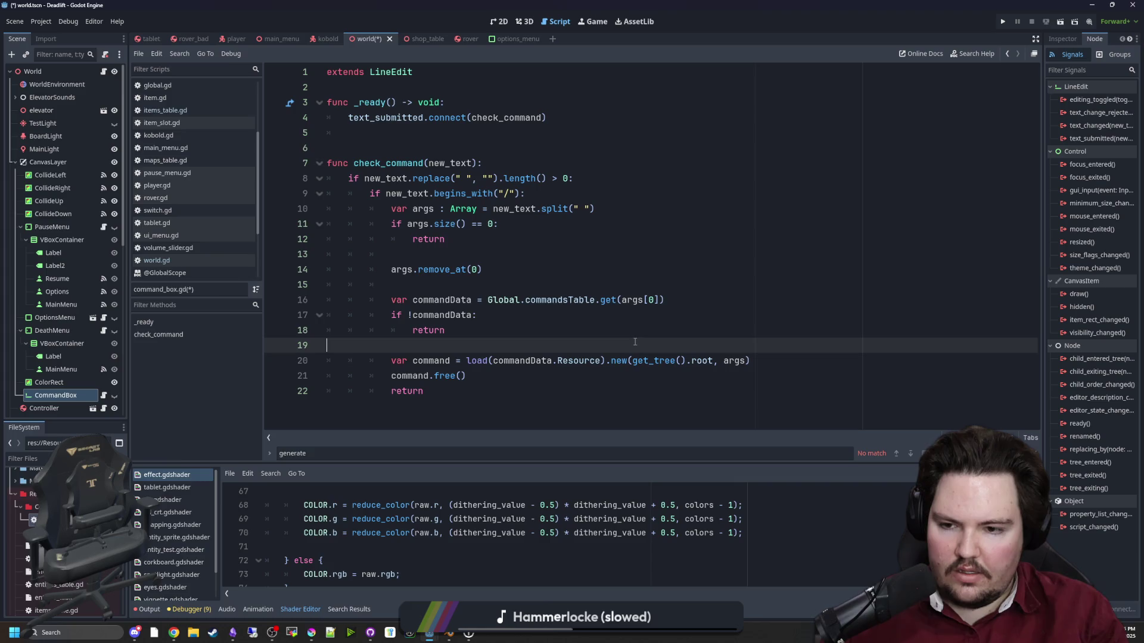
left_click_drag(723, 360, 633, 360)
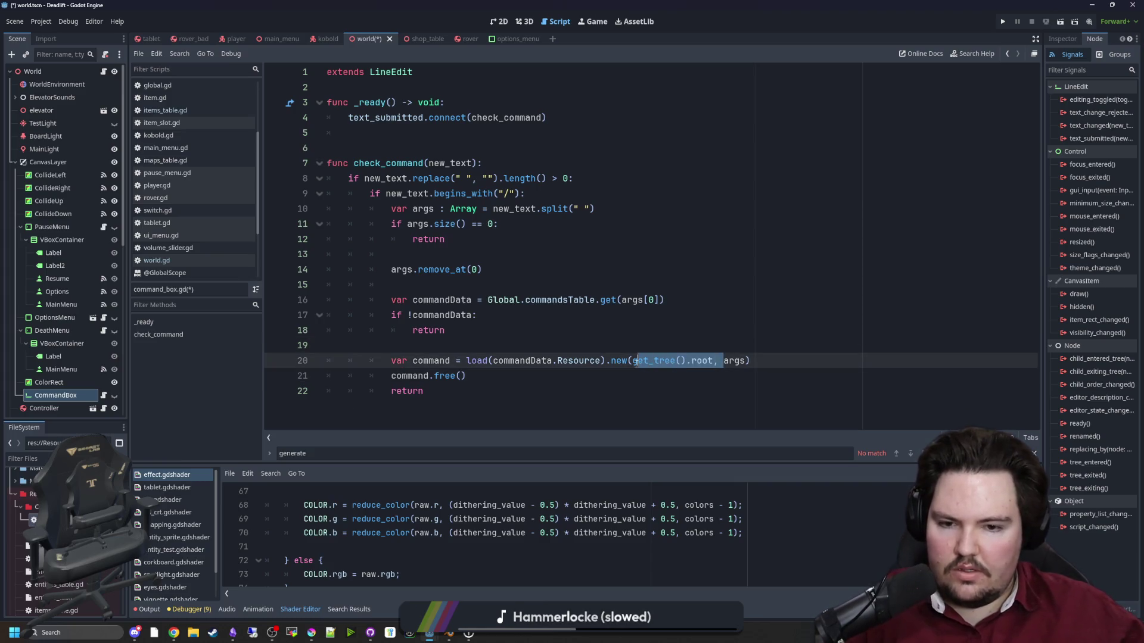
key("BackSpace")
left_click(638, 354)
left_click(619, 338)
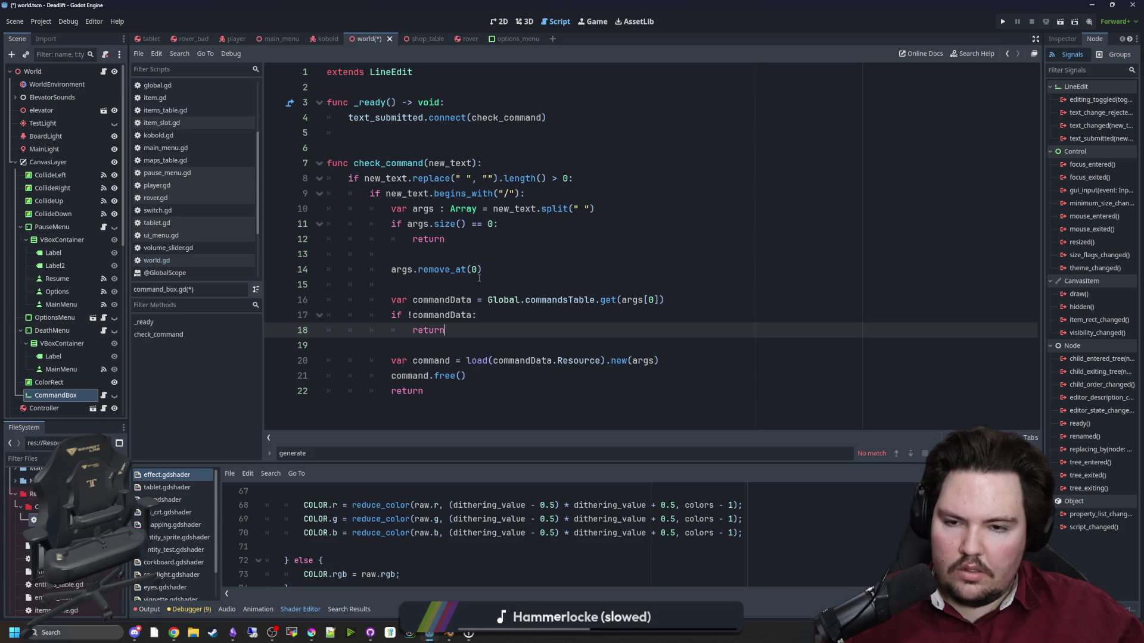
Move args.remove_at(0) to just after the commandData lookup check.
left_click(468, 285)
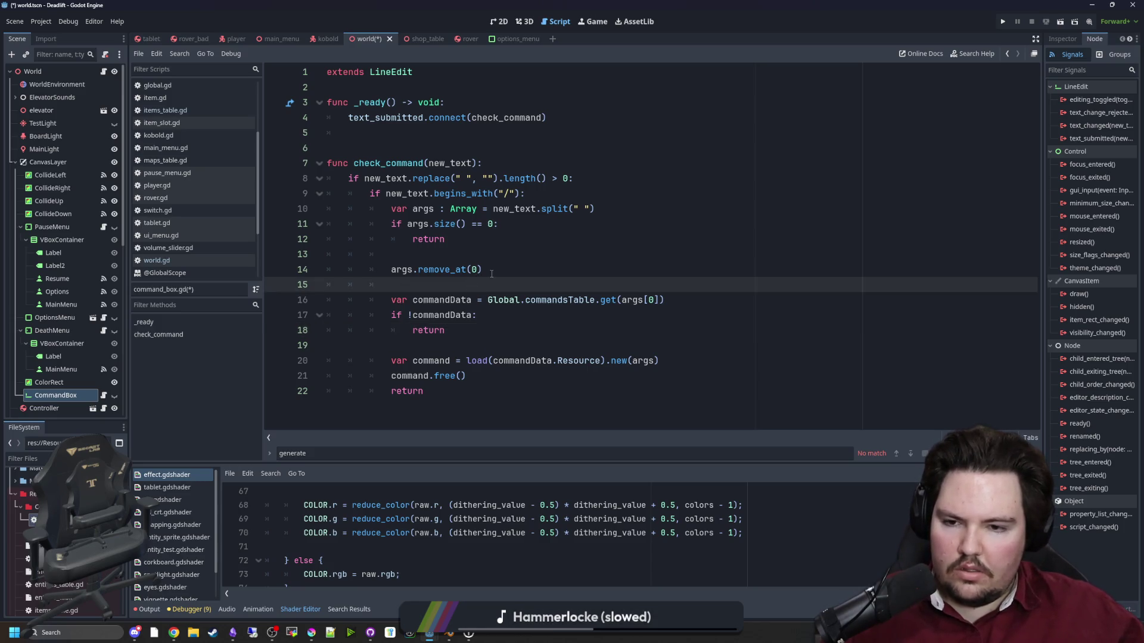
left_click_drag(487, 269, 390, 269)
key("BackSpace")
key("BackSpace")
key("BackSpace")
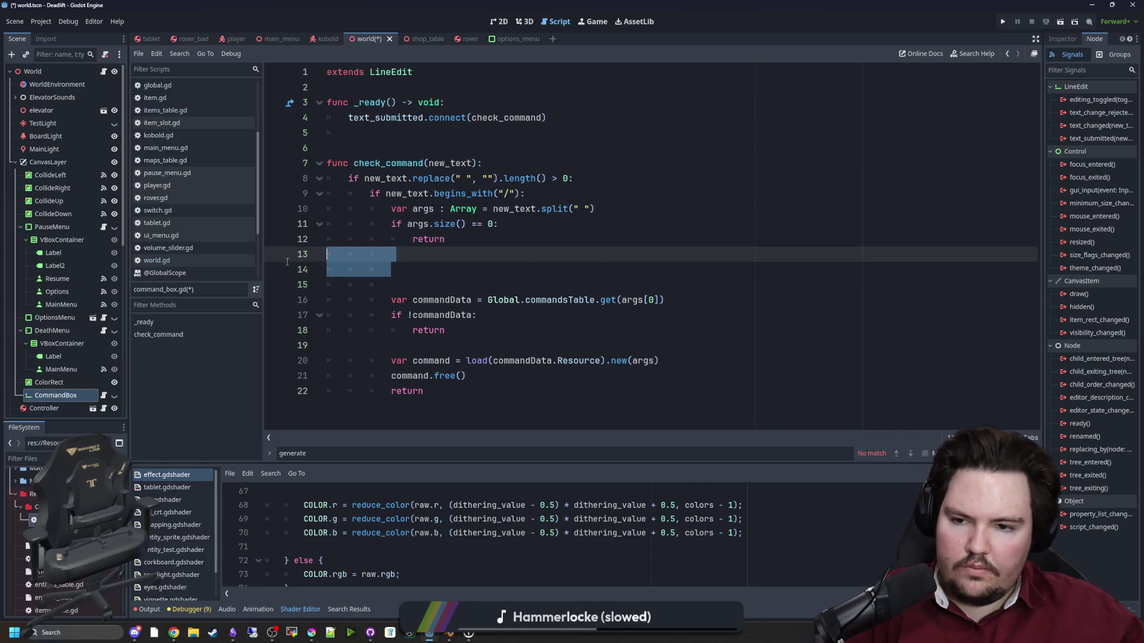
left_click(428, 313)
key("Return")
type("args.remove_at(0)")
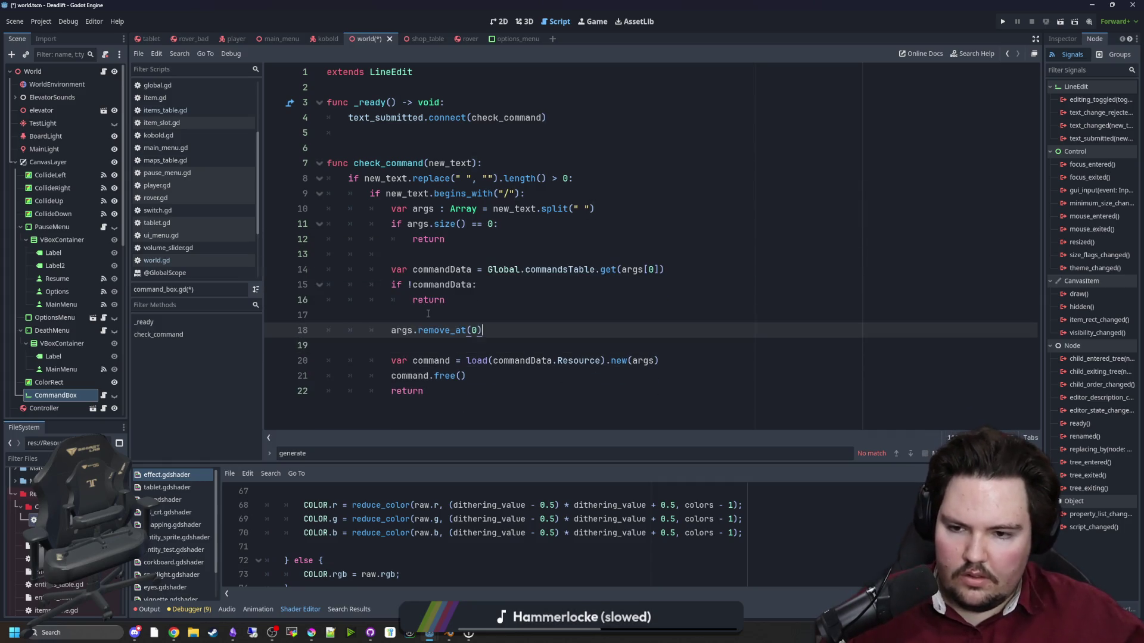
left_click(428, 313)
left_click(479, 258)
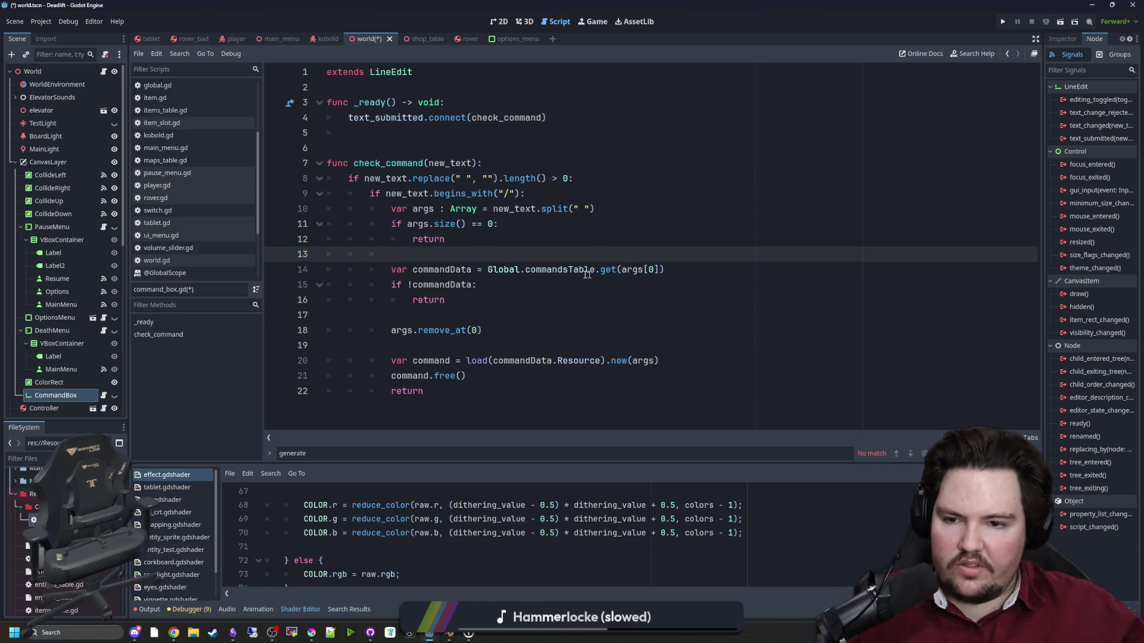
Delete the trailing return line and save command_box.gd.
left_click_drag(395, 330, 482, 330)
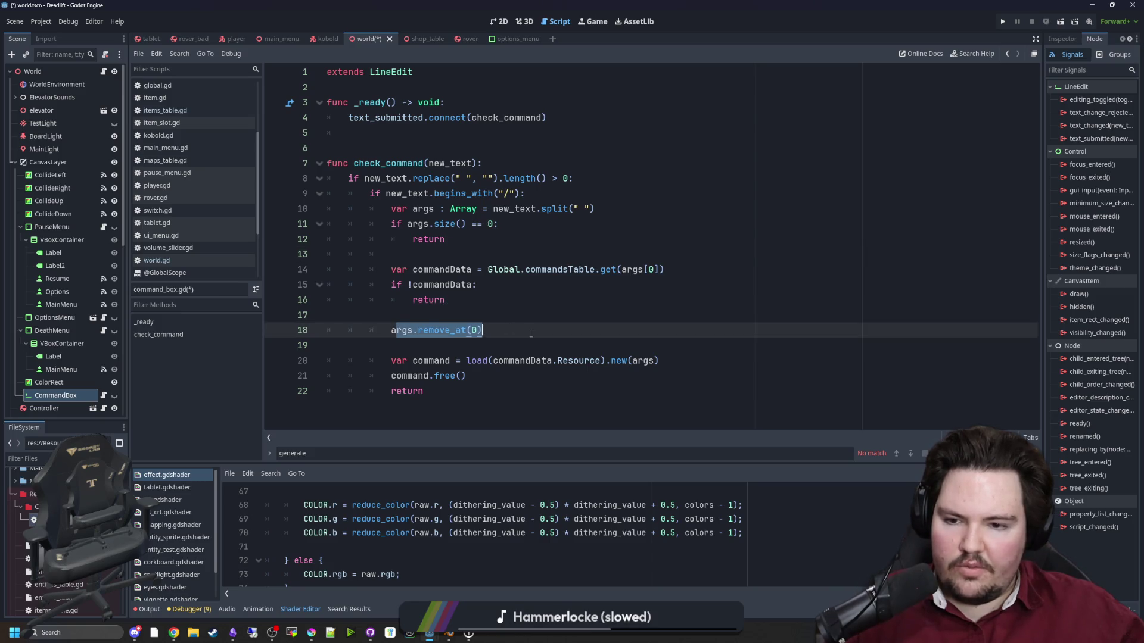
left_click(437, 392)
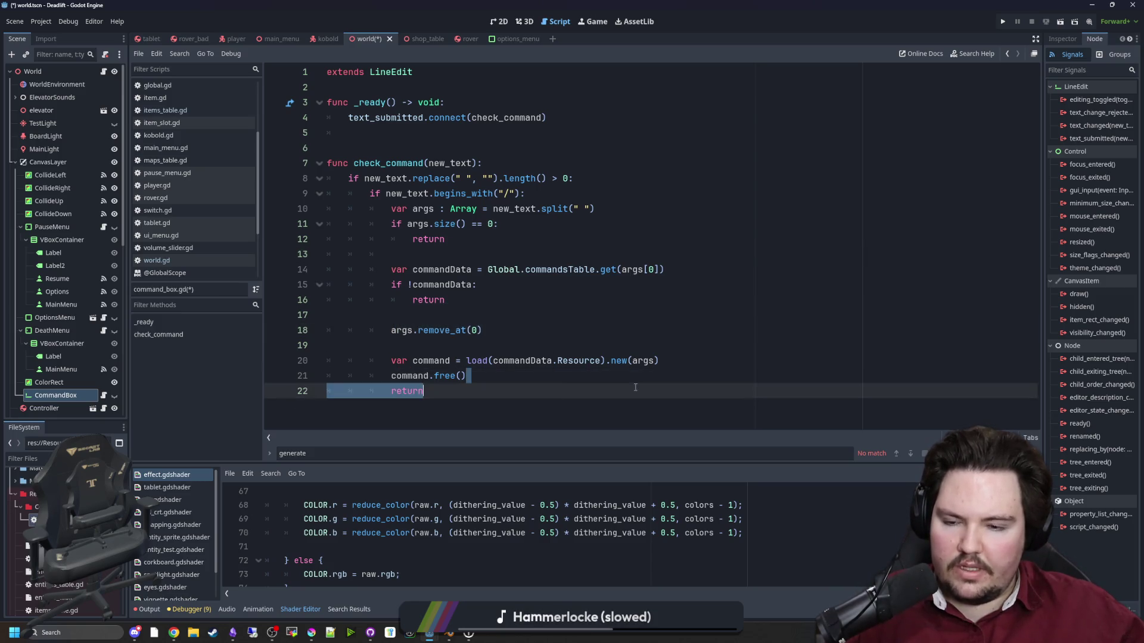
triple_click(385, 392)
key("BackSpace")
key("BackSpace")
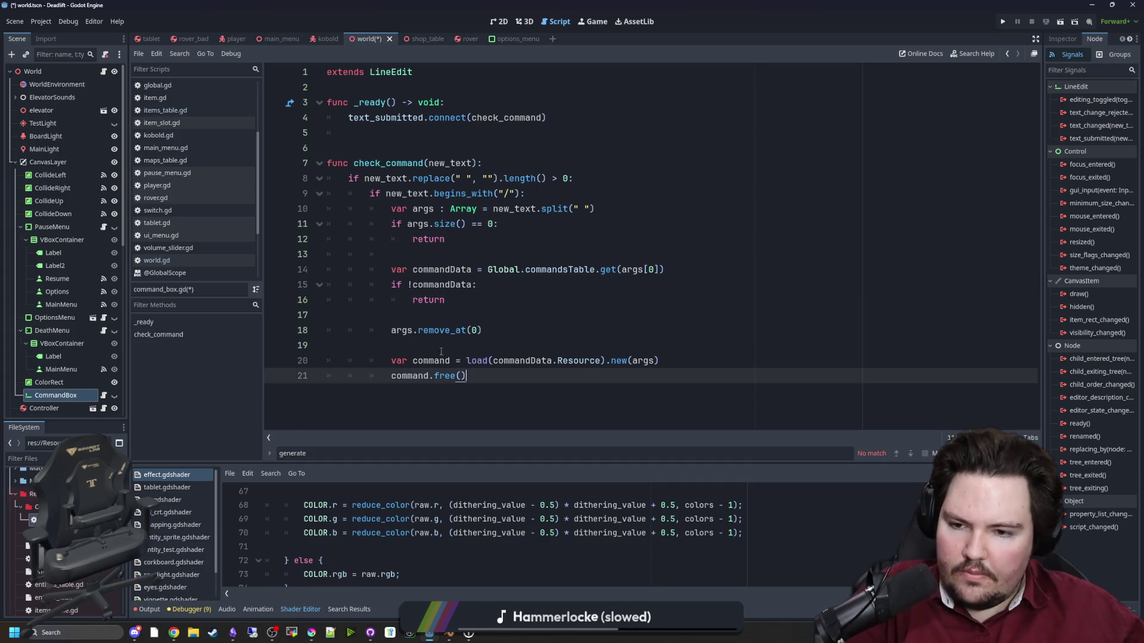
left_click(439, 351)
key("ctrl+s")
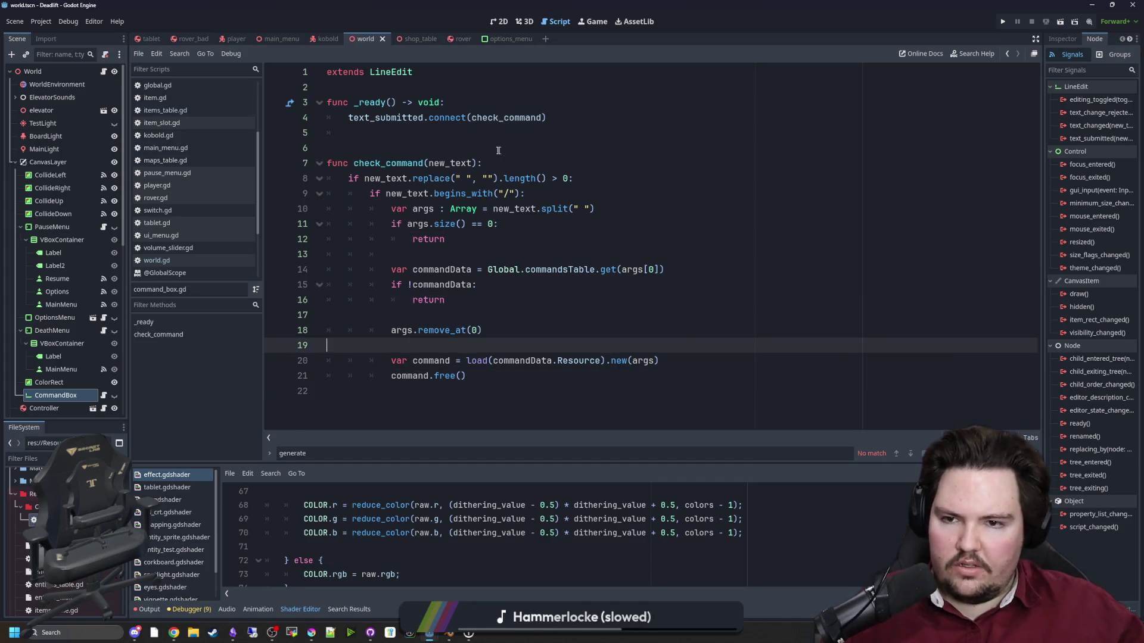
Switch to command_give.gd and begin selecting the root parameter of _init.
left_click(503, 151)
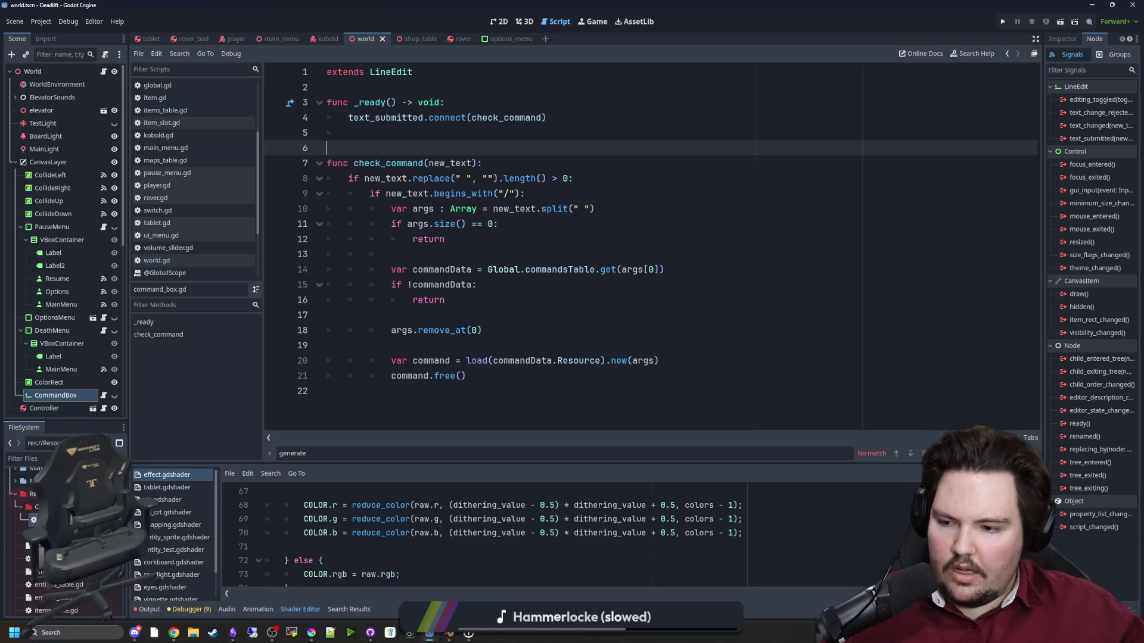
key("alt+Left")
left_click(557, 153)
Remove the root : Window parameter from _init in command_give.gd.
left_click_drag(471, 102, 385, 102)
key("BackSpace")
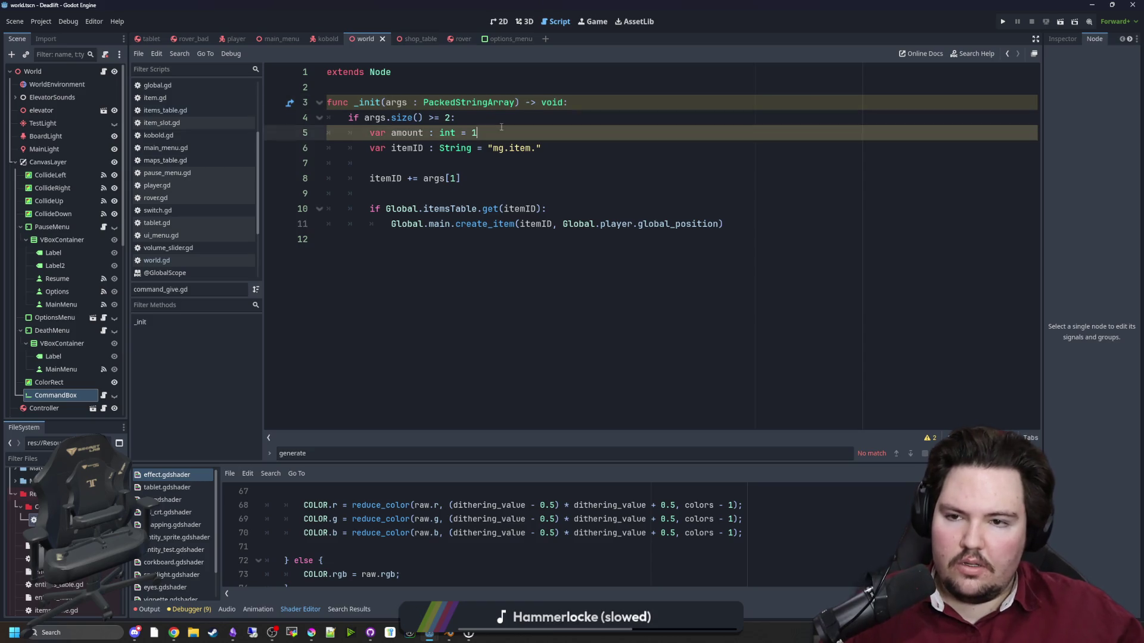
left_click(380, 85)
left_click(327, 76)
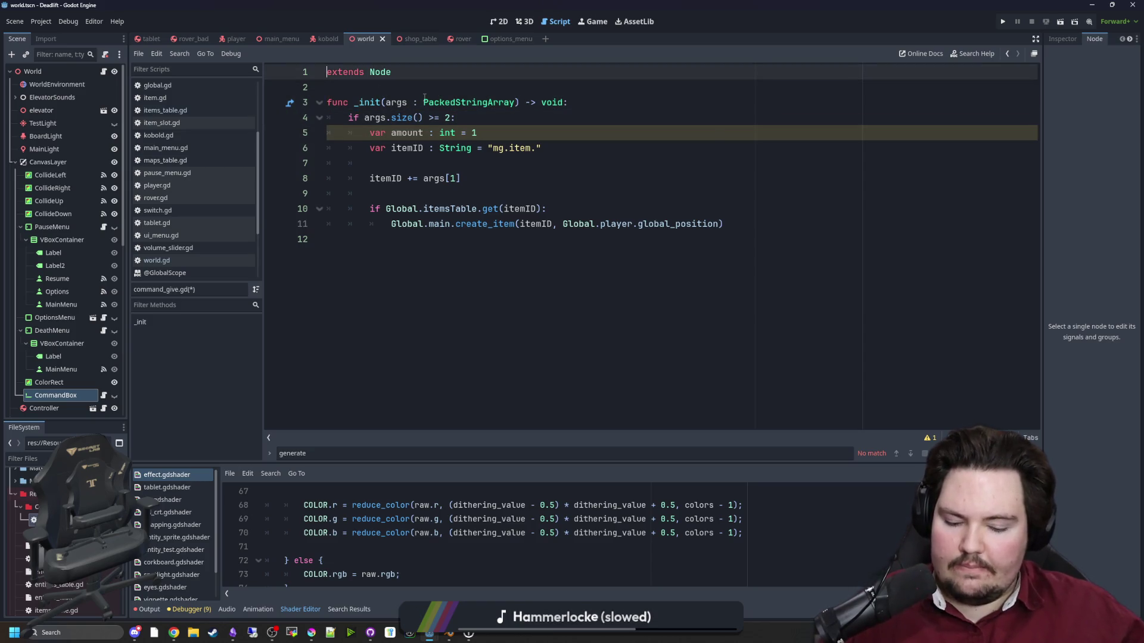
mouse_move(425, 98)
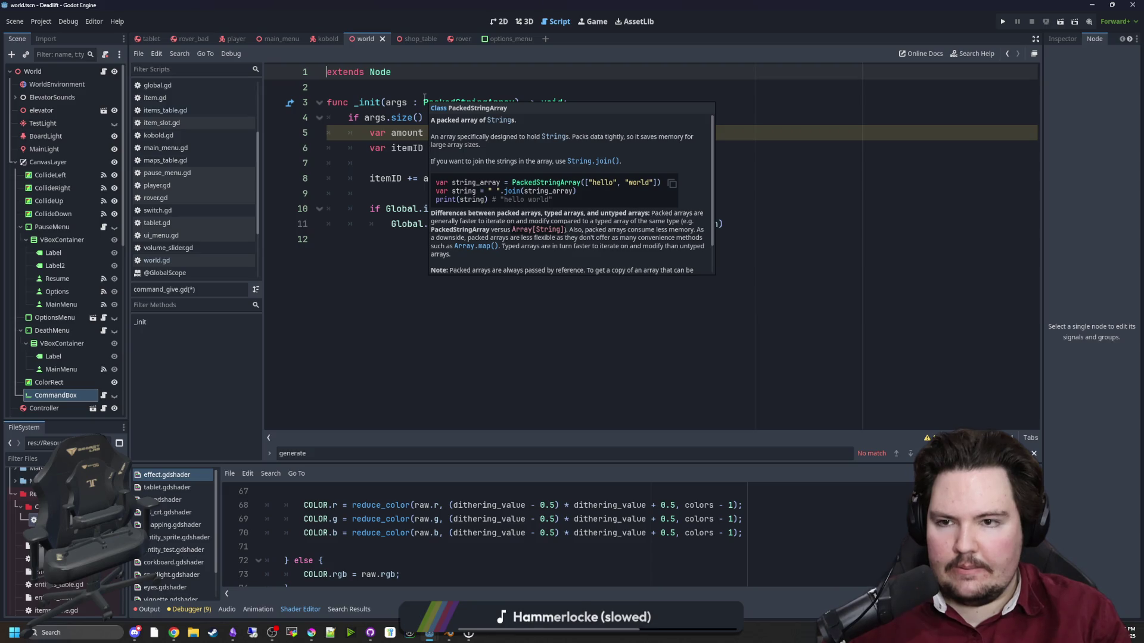
key("Down")
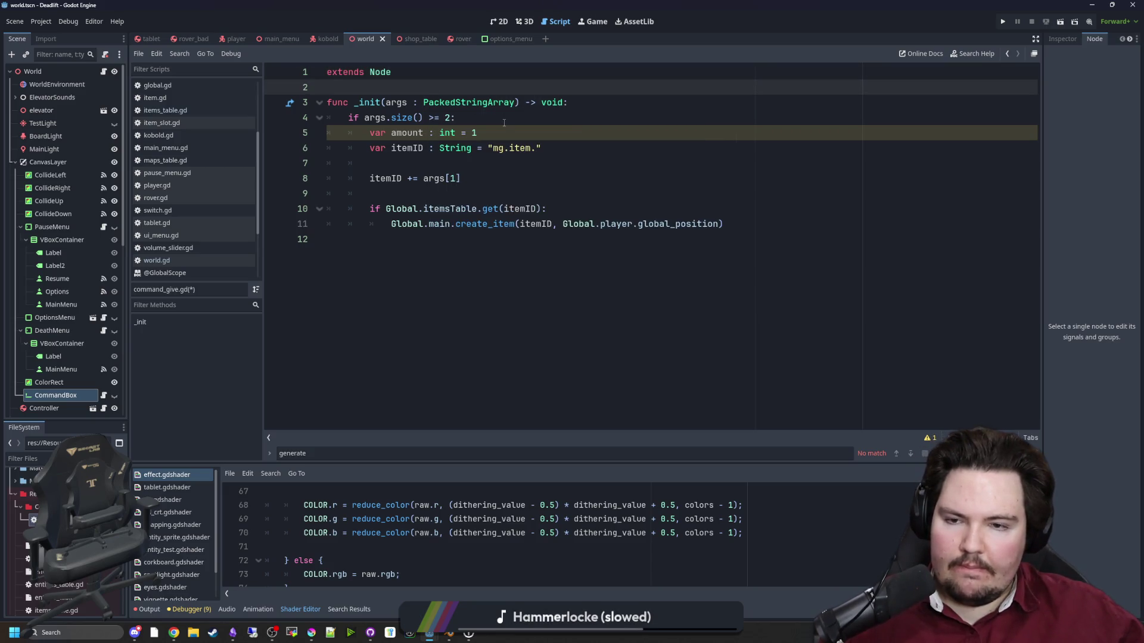
Comment out the unused amount variable on line 5, save the script, and run the project.
left_click(395, 164)
key("Up")
key("Up")
key("ctrl+k")
key("Down")
key("Down")
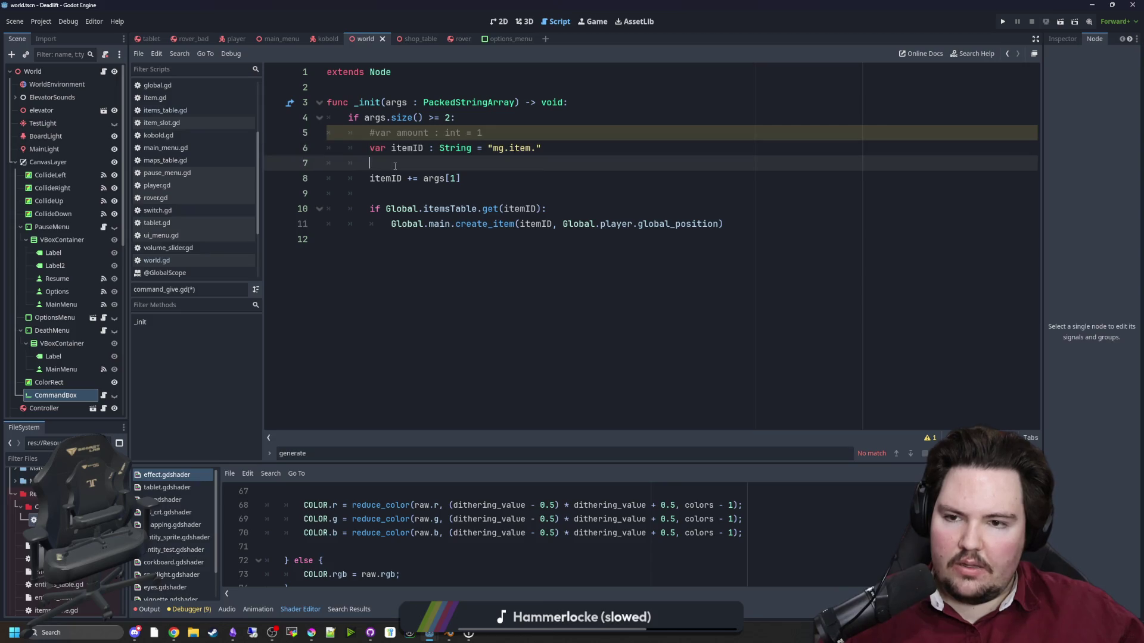
key("ctrl+s")
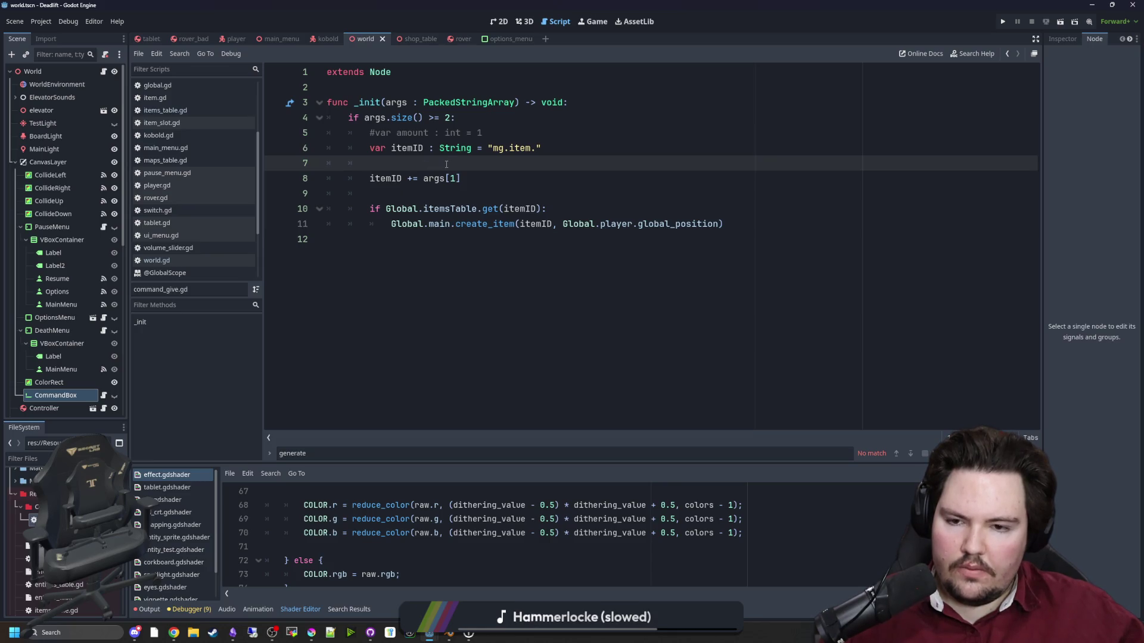
left_click(1002, 22)
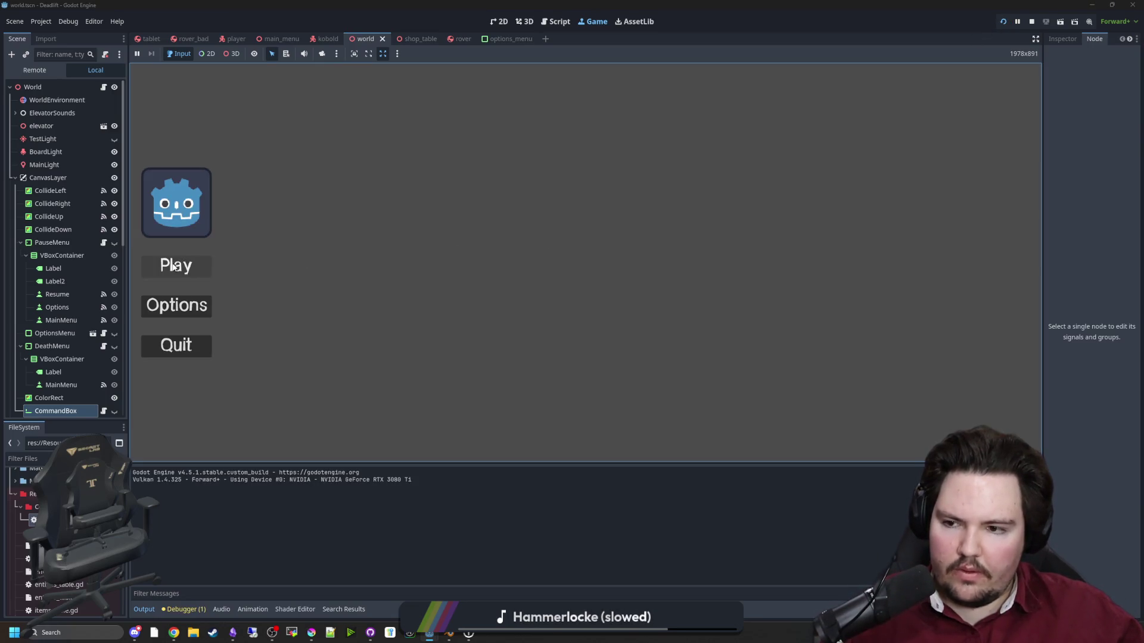
Start playing and submit /give wood_scrap in the in-game command box, triggering the commandsTable error.
left_click(177, 266)
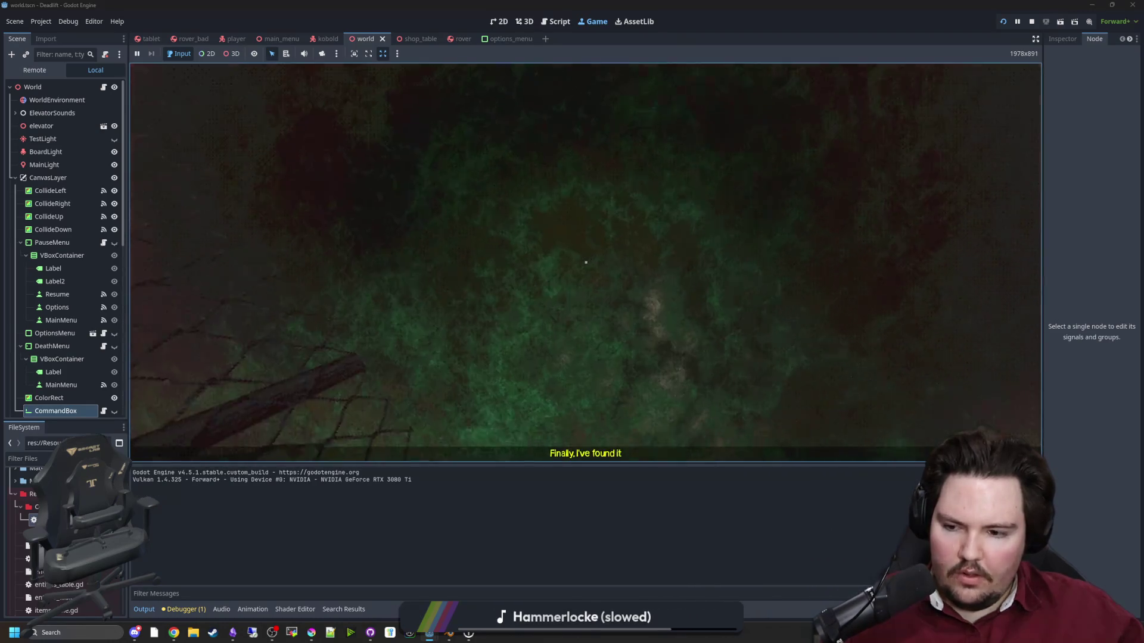
key("grave")
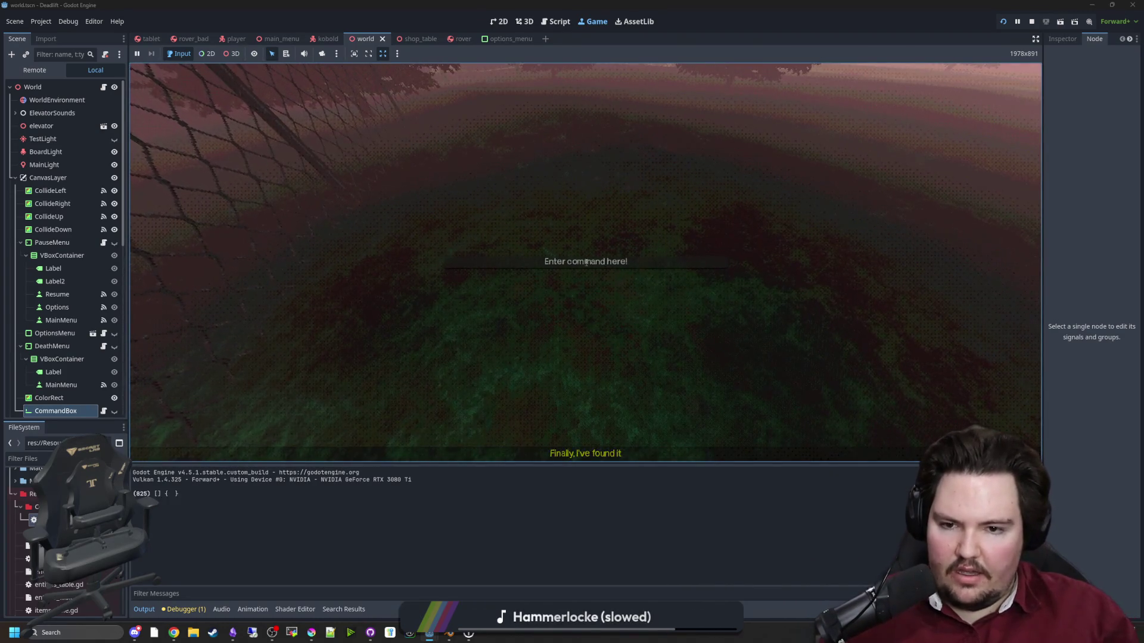
left_click(586, 262)
type("/give")
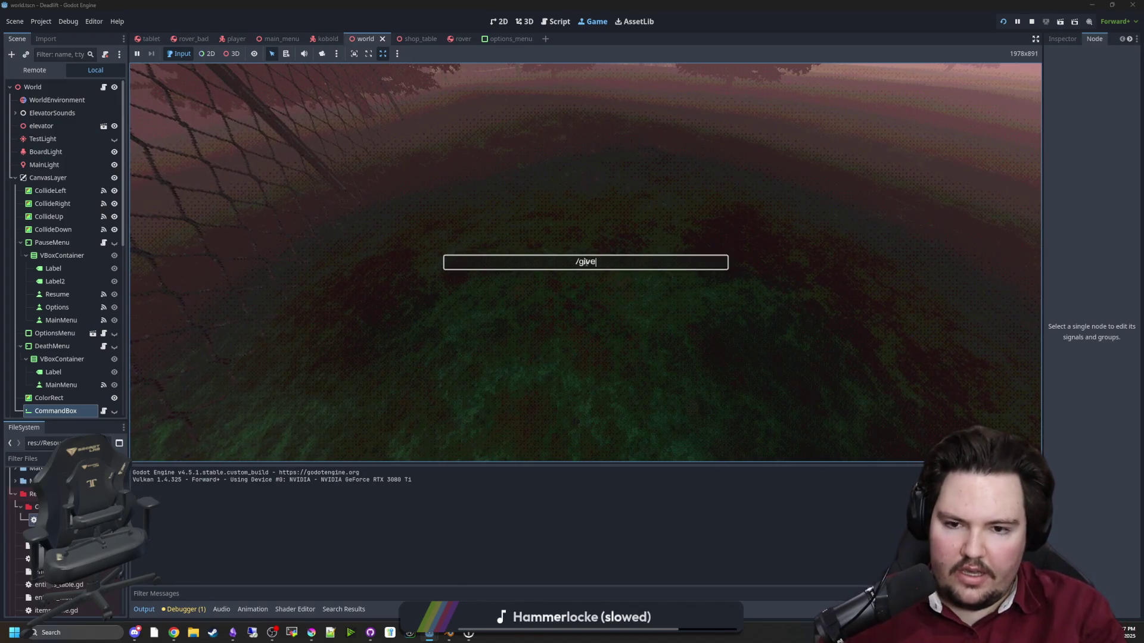
type(" wood")
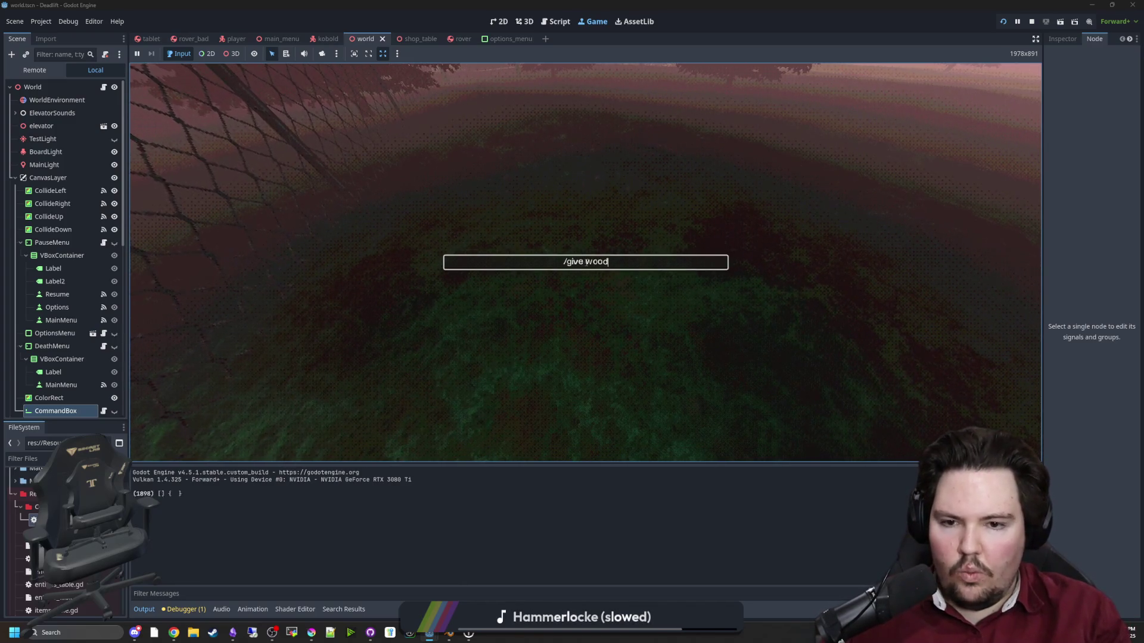
type("_scrap")
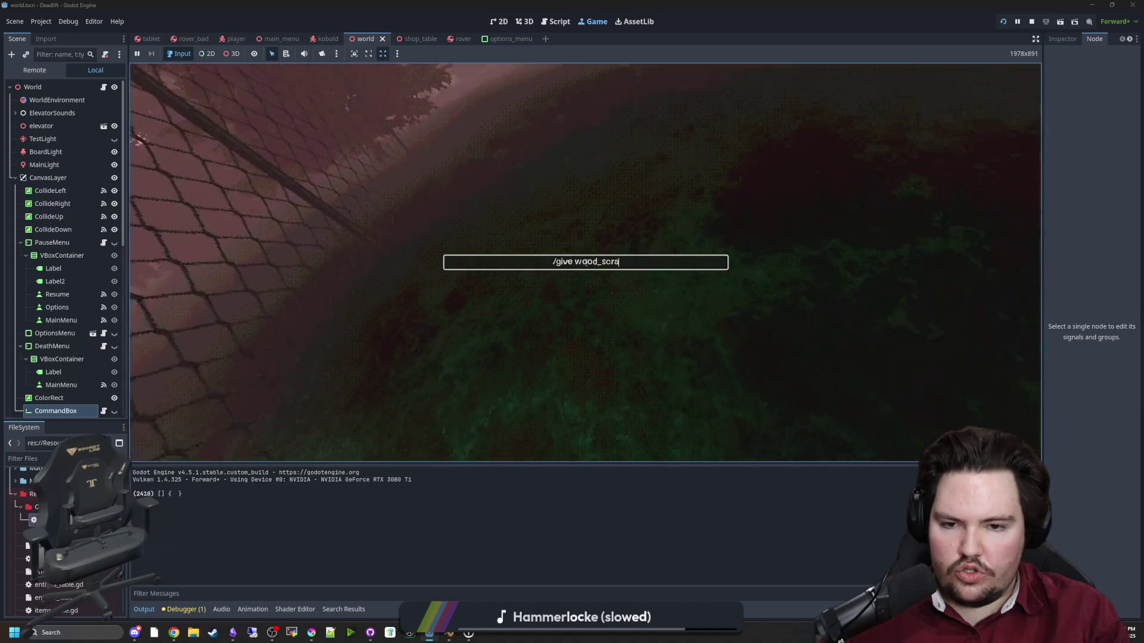
key("Return")
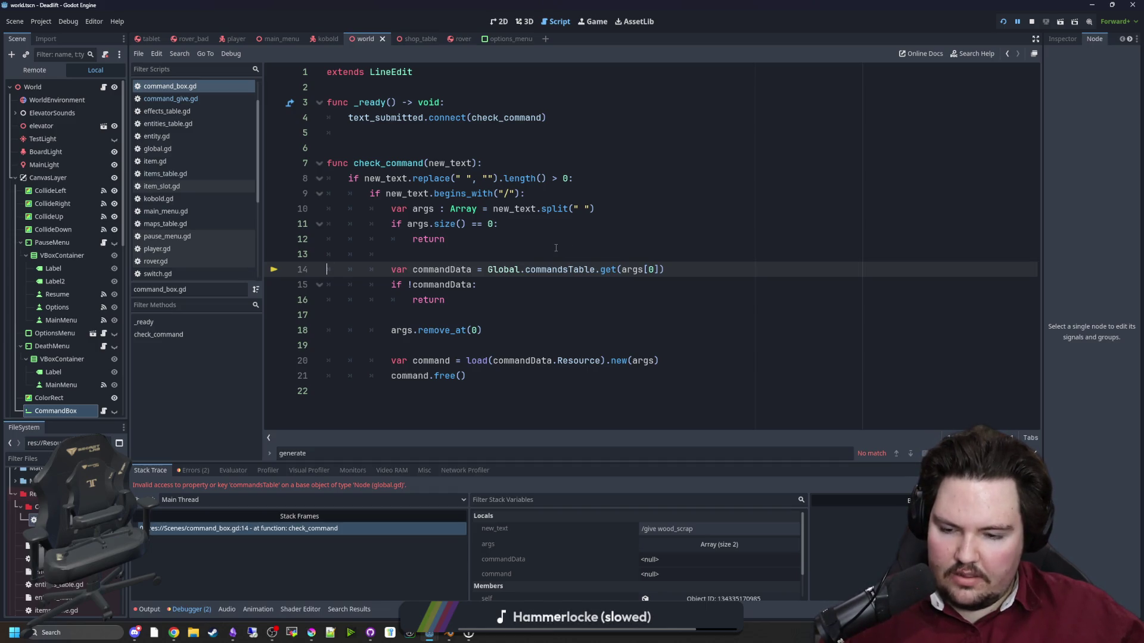
In global.gd, declare var commandsTable : Dictionary[String, Dictionary] below effectsTable.
left_click(555, 248)
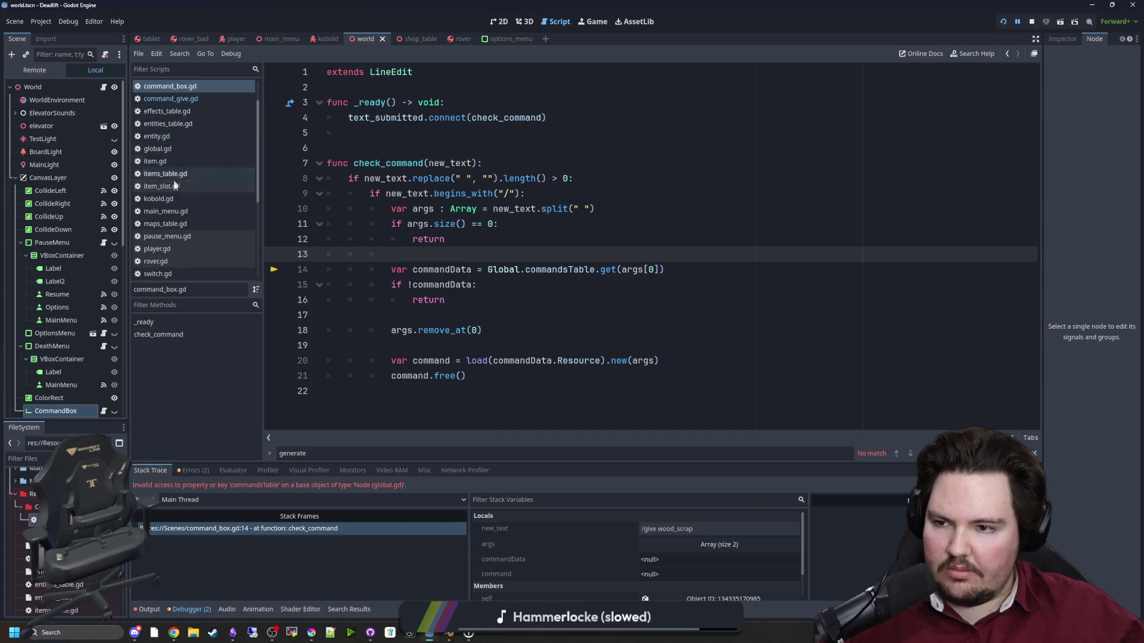
left_click(179, 149)
left_click(491, 269)
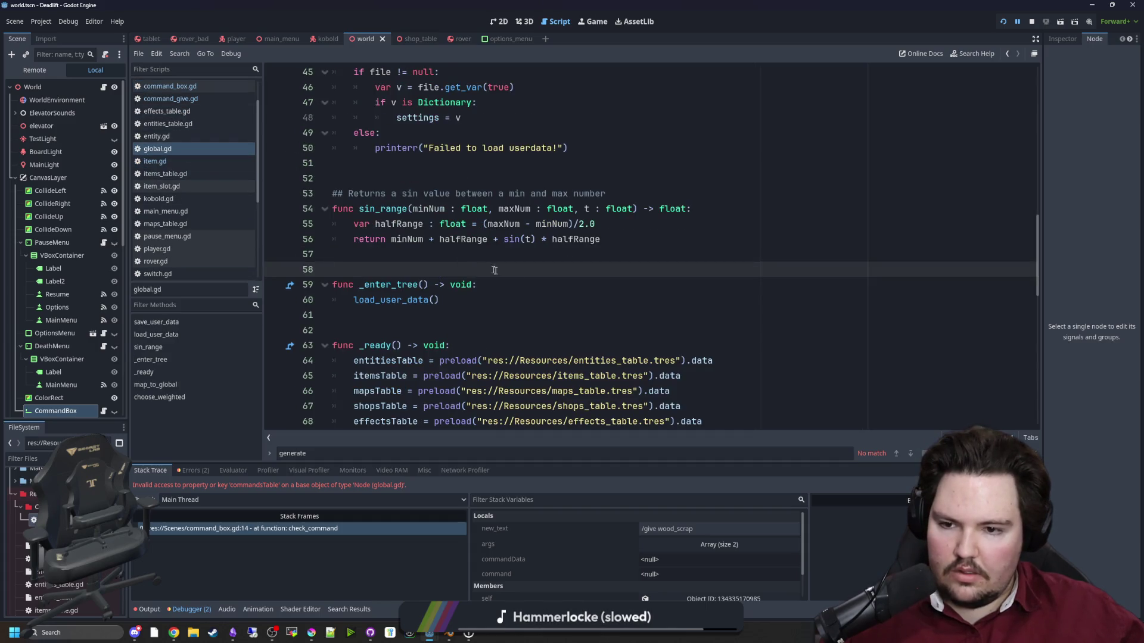
scroll(491, 269, "up", 15)
left_click(618, 352)
key("shift+Home")
key("End")
key("Return")
type("var com")
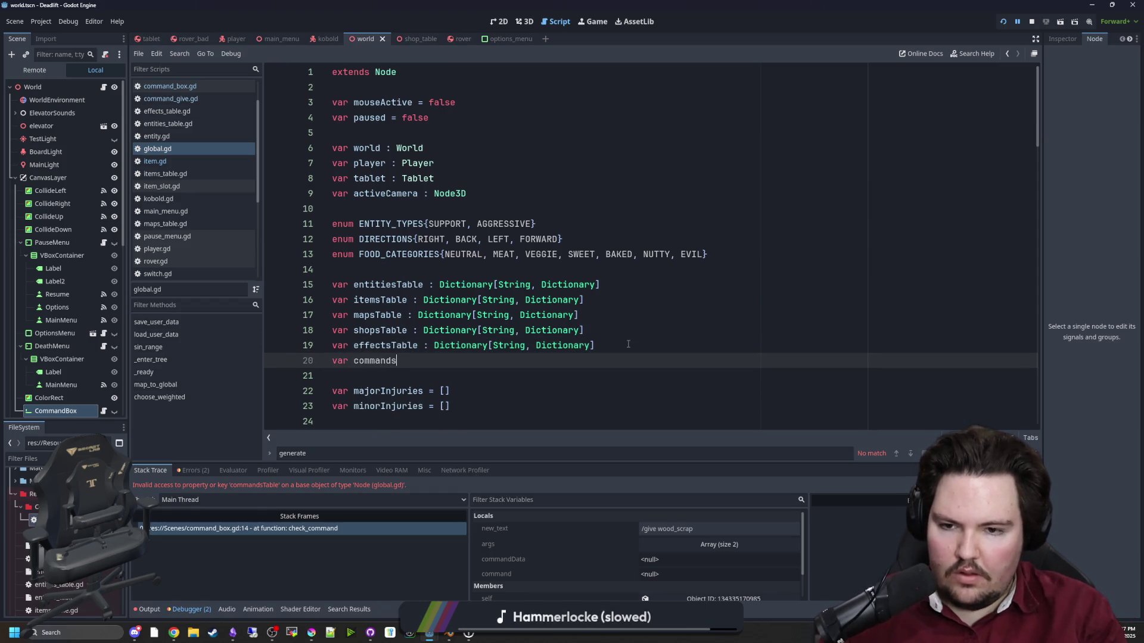
type("ionqary")
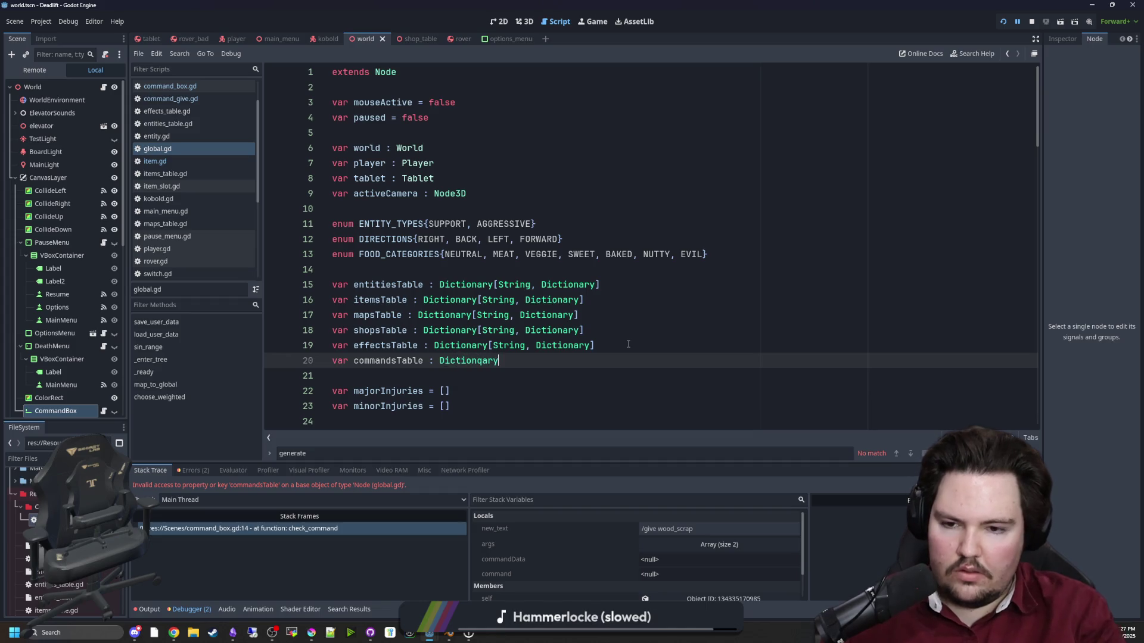
type("p")
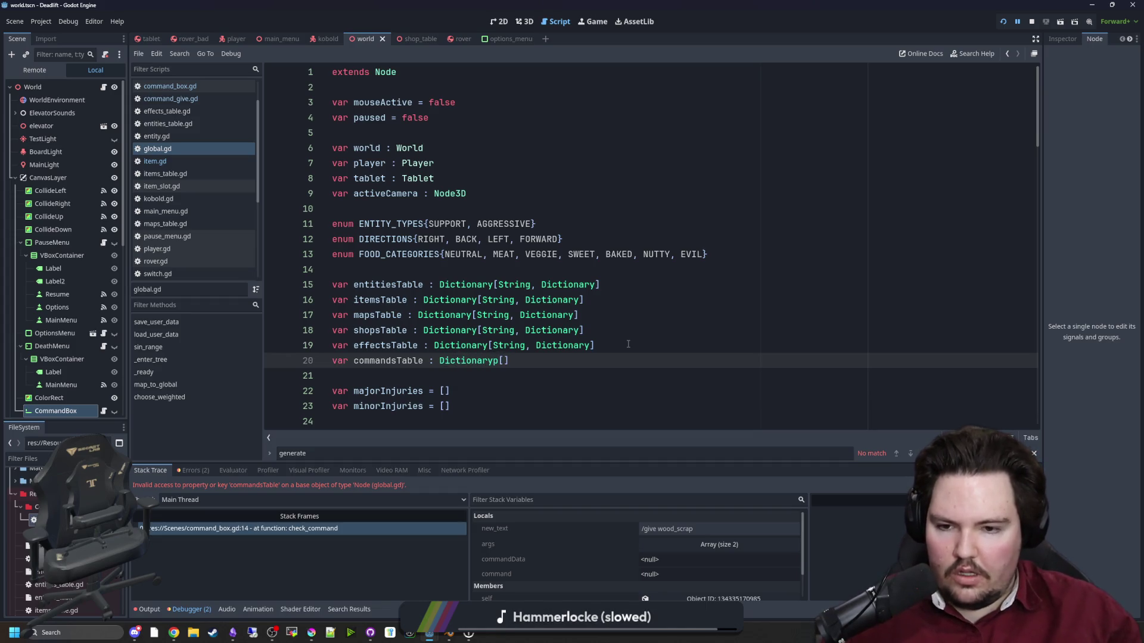
type("[String, Dictionary")
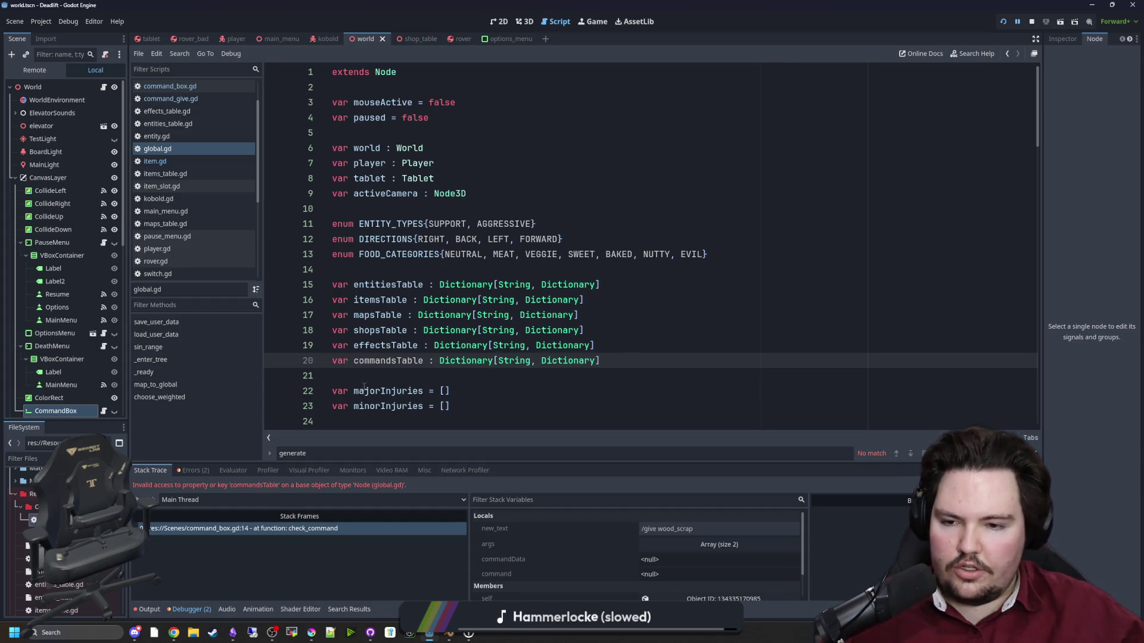
In _ready, set commandsTable to preload of res://Resources/commands_table.tres with .data.
scroll(627, 328, "down", 15)
scroll(626, 313, "up", 5)
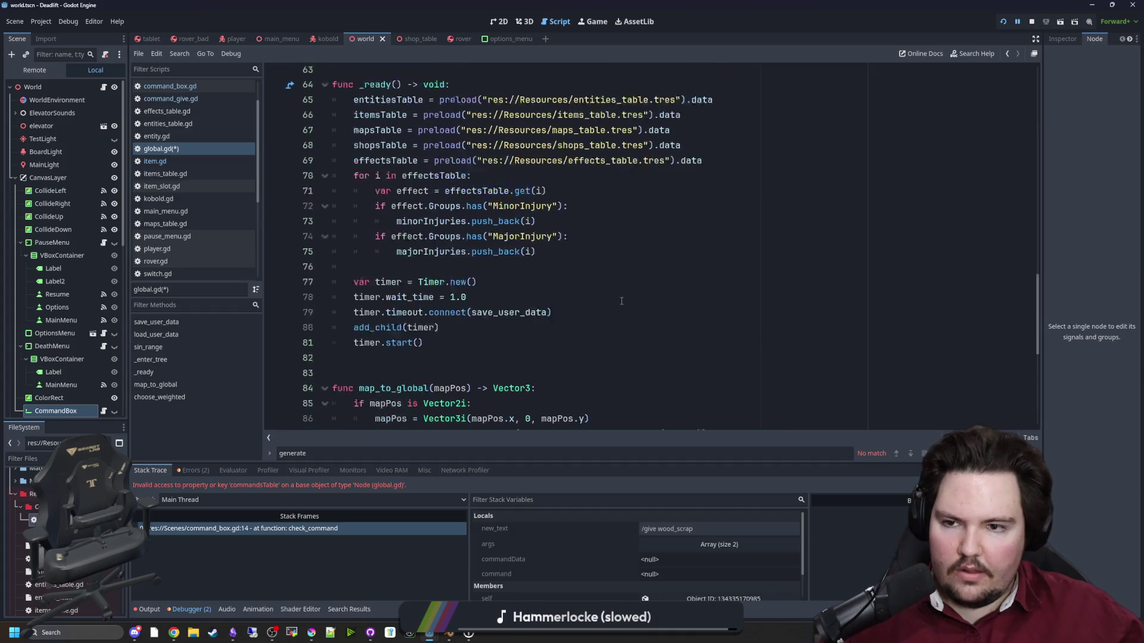
left_click(703, 275)
key("Return")
type("commands")
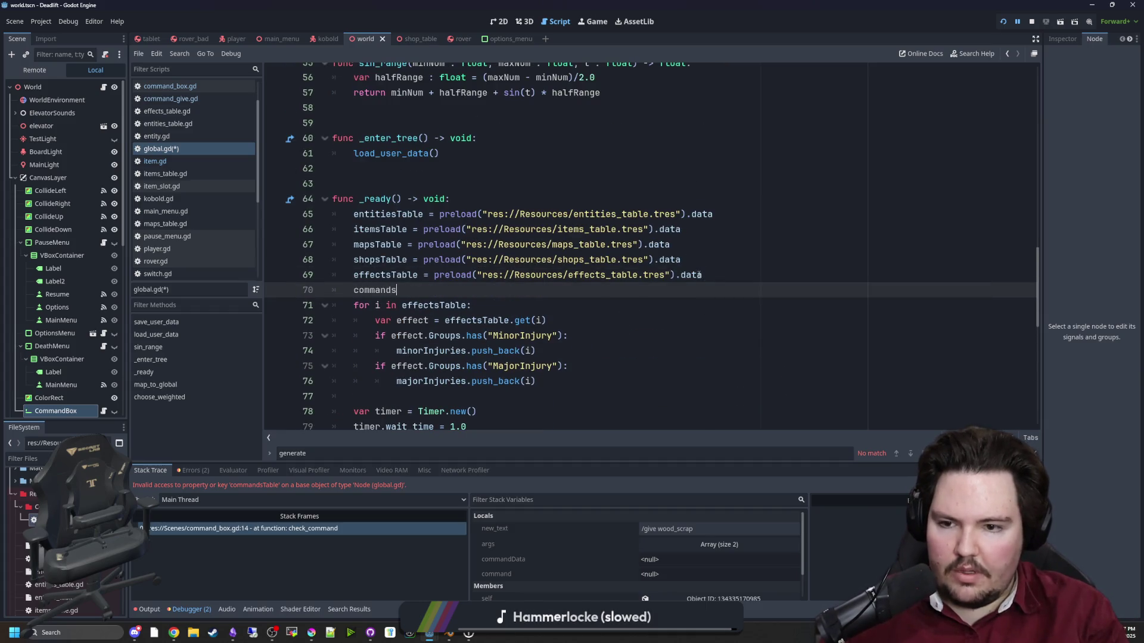
type("Table = preload(\"commands")
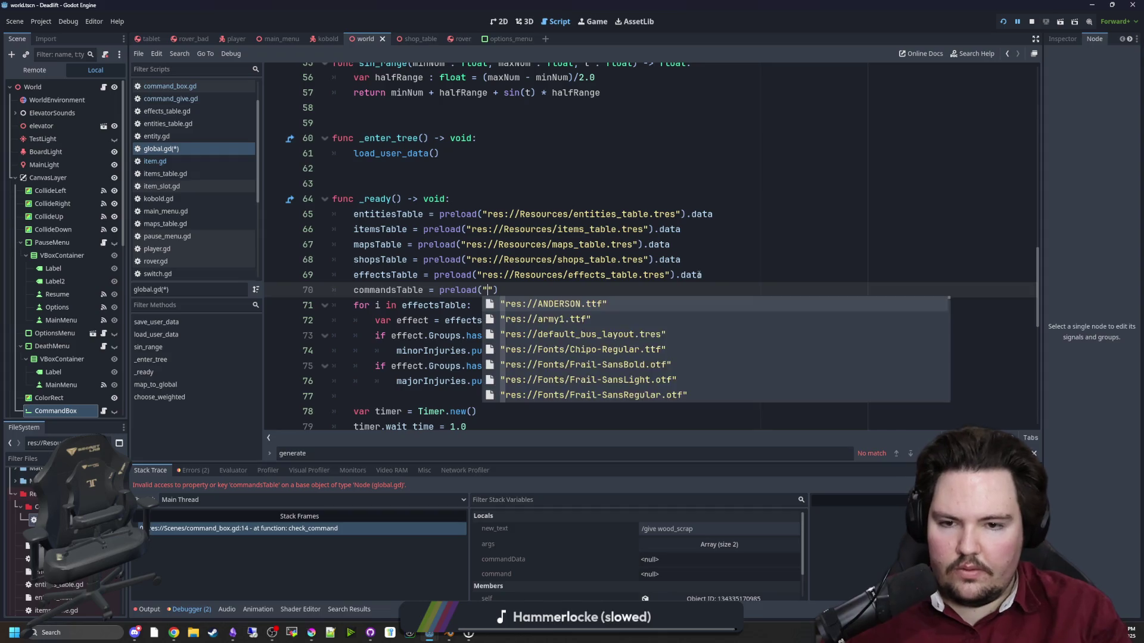
key("Down")
key("Return")
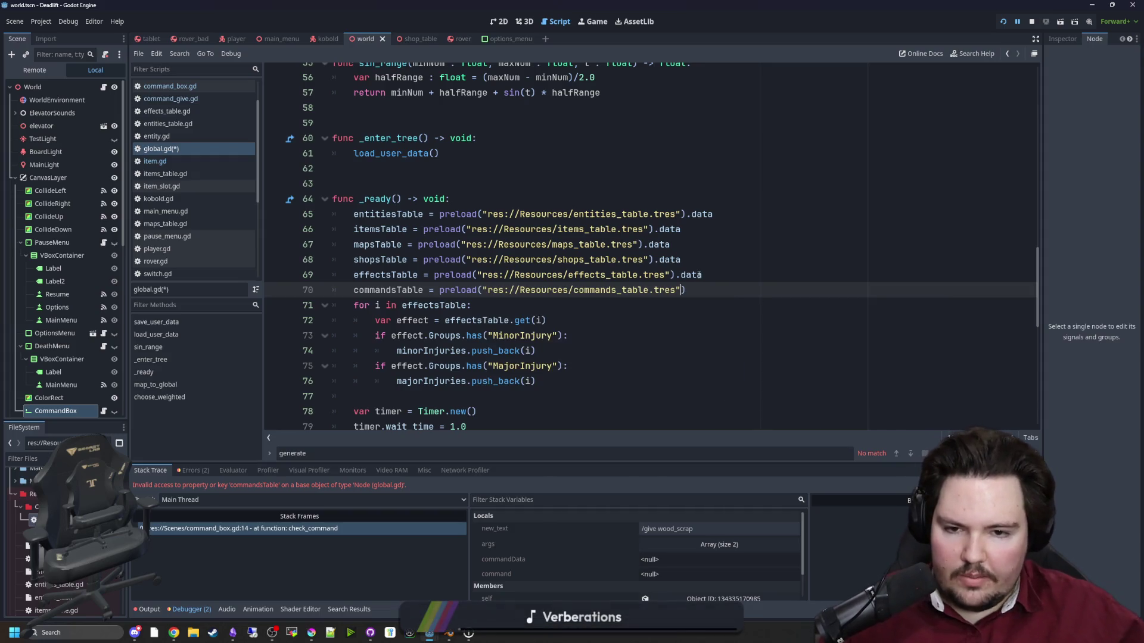
type(".data")
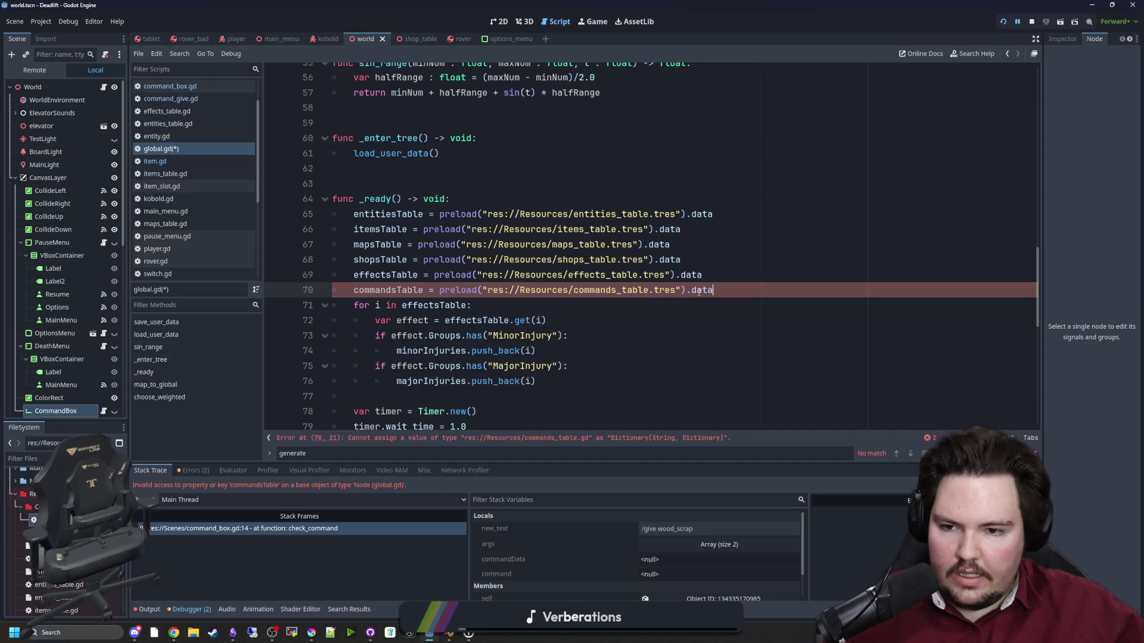
key("Return")
key("Return")
Save the edited global.gd.
scroll(413, 326, "down", 4)
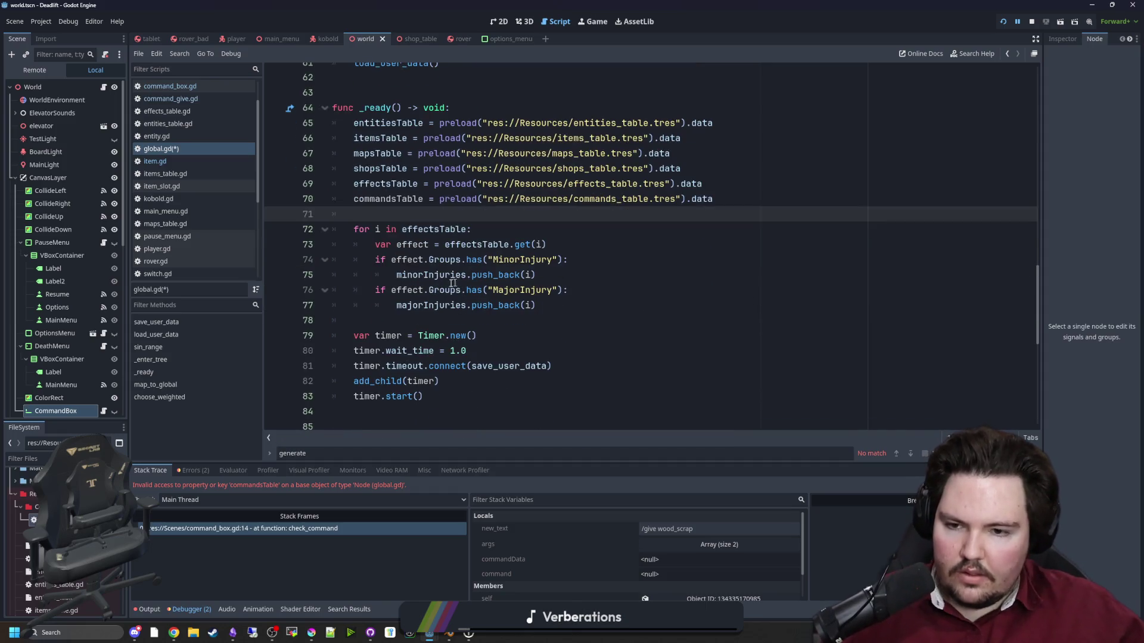
left_click(413, 326)
key("Up")
key("Up")
key("Up")
scroll(417, 322, "down", 6)
left_click(438, 302)
key("ctrl+s")
left_click(437, 132)
scroll(438, 132, "up", 4)
key("ctrl+s")
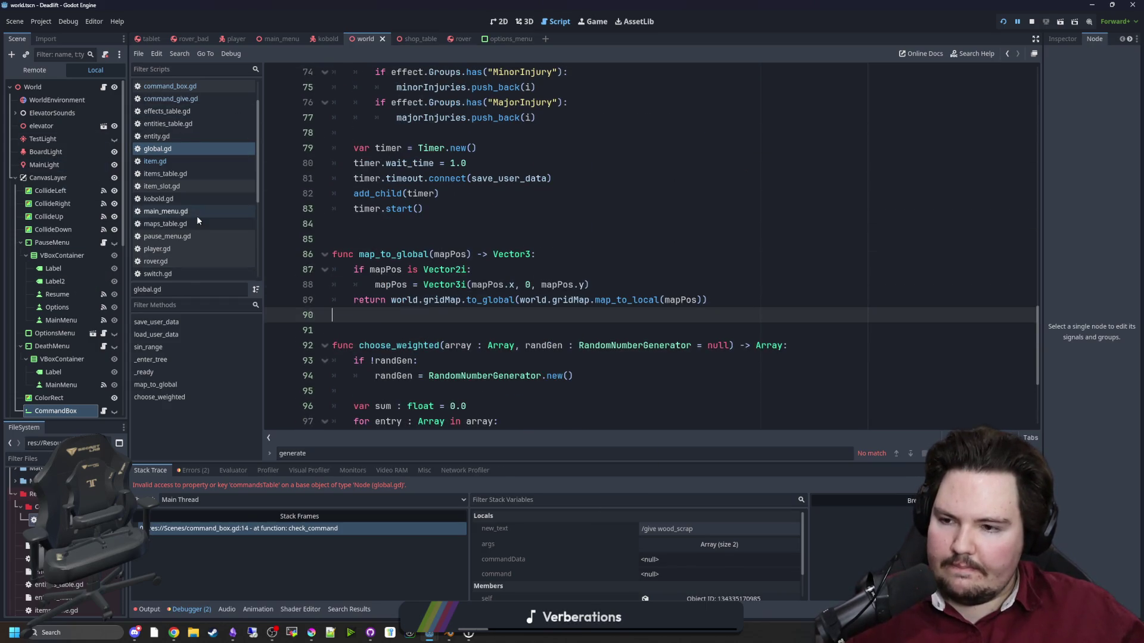
Save player.gd as well and relaunch the game to retest the command.
left_click(162, 249)
left_click(438, 269)
key("ctrl+s")
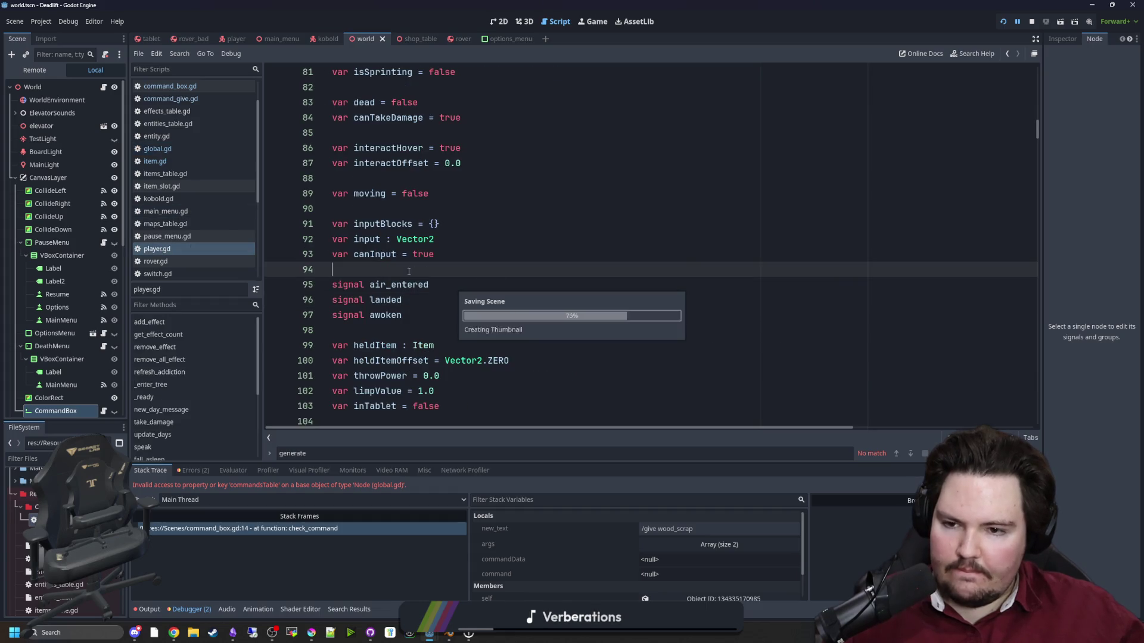
left_click(1003, 22)
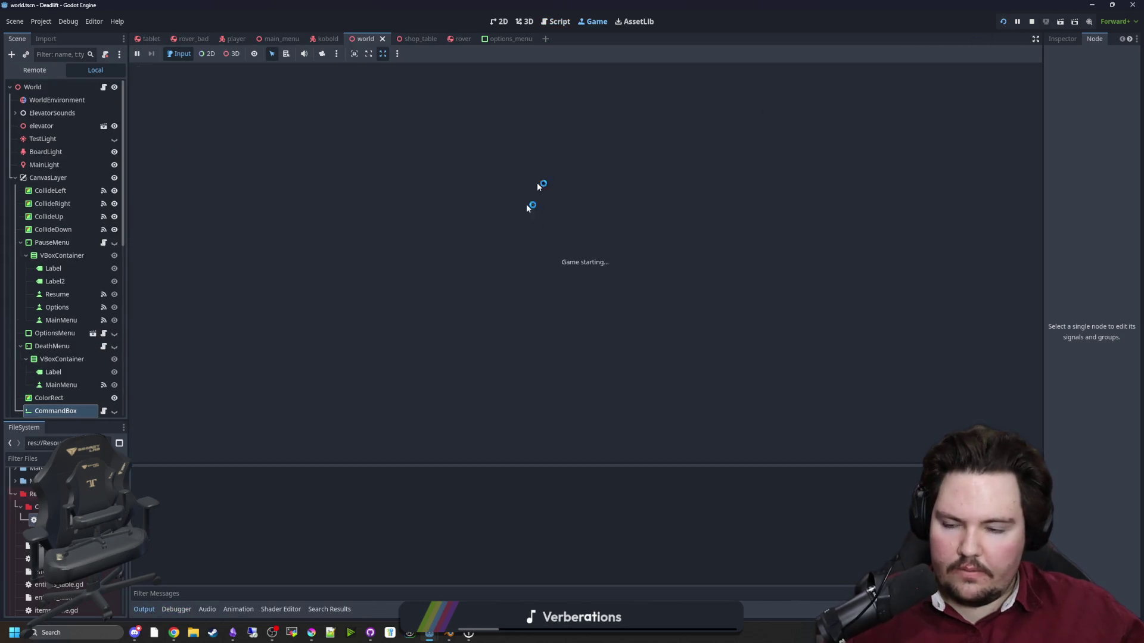
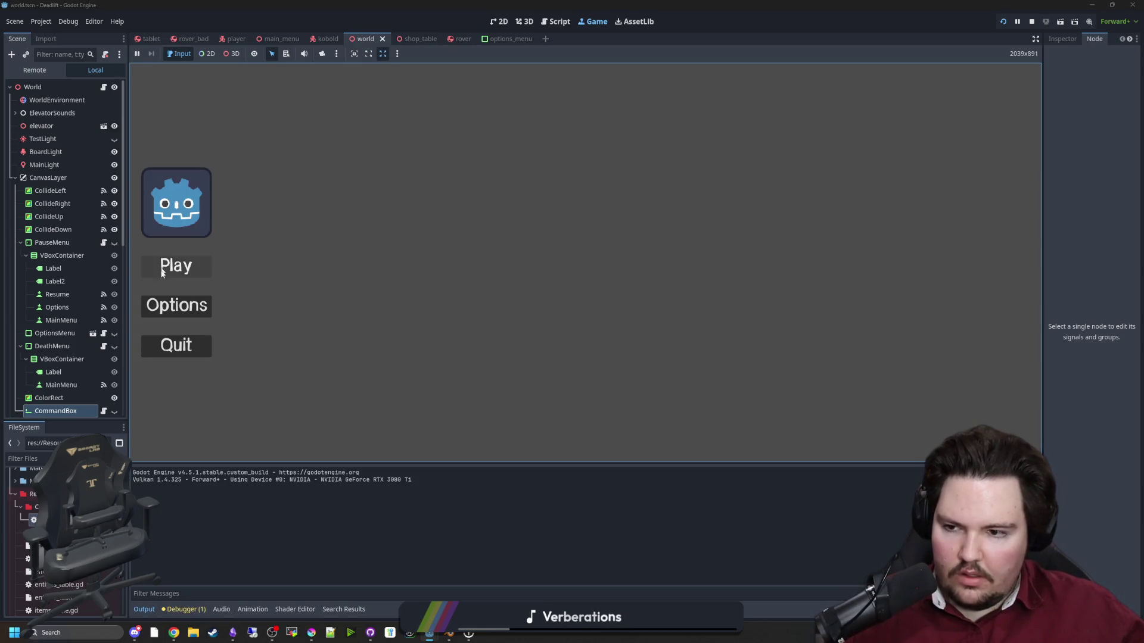
Start playing and type /give wood_scrap into the in-game command box.
key("Return")
key("grave")
left_click(586, 262)
type("/")
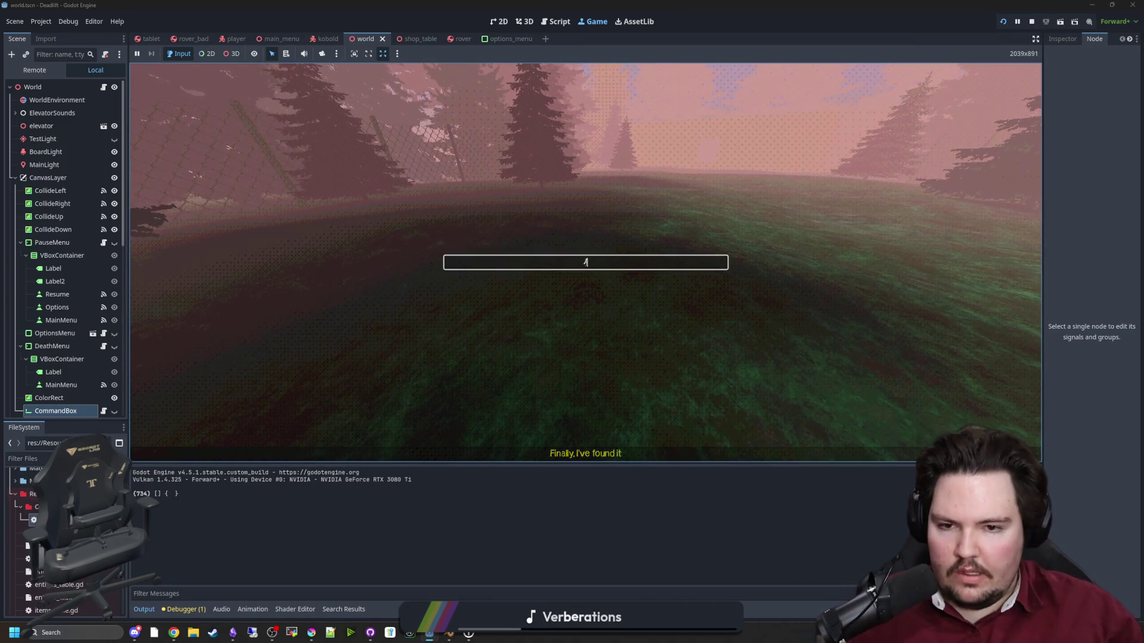
type("give wood_scr")
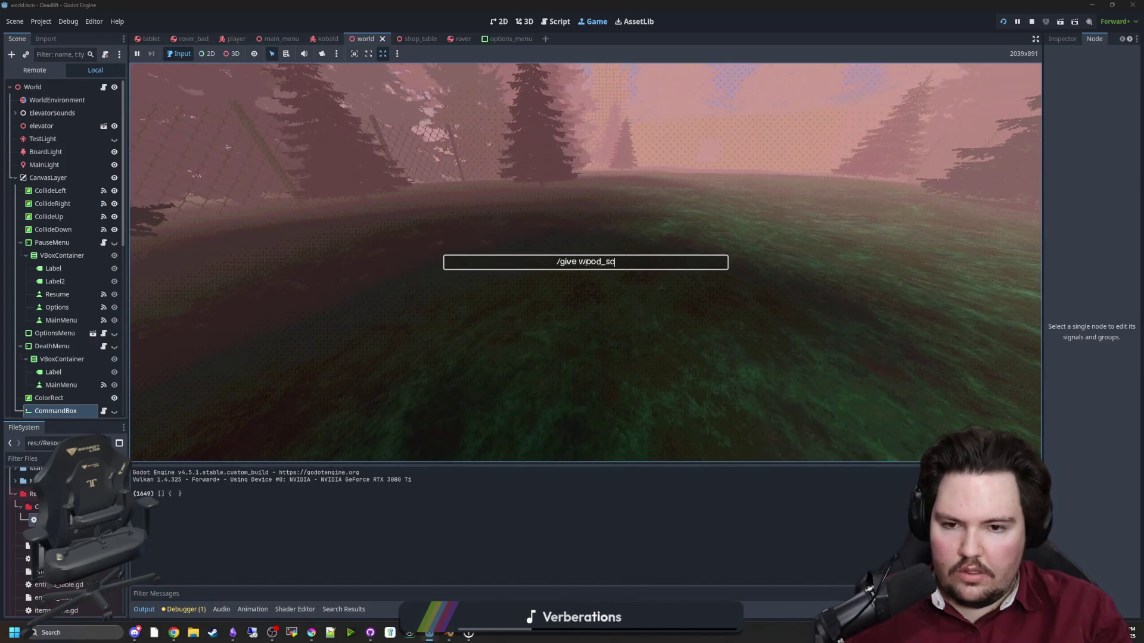
type("ap")
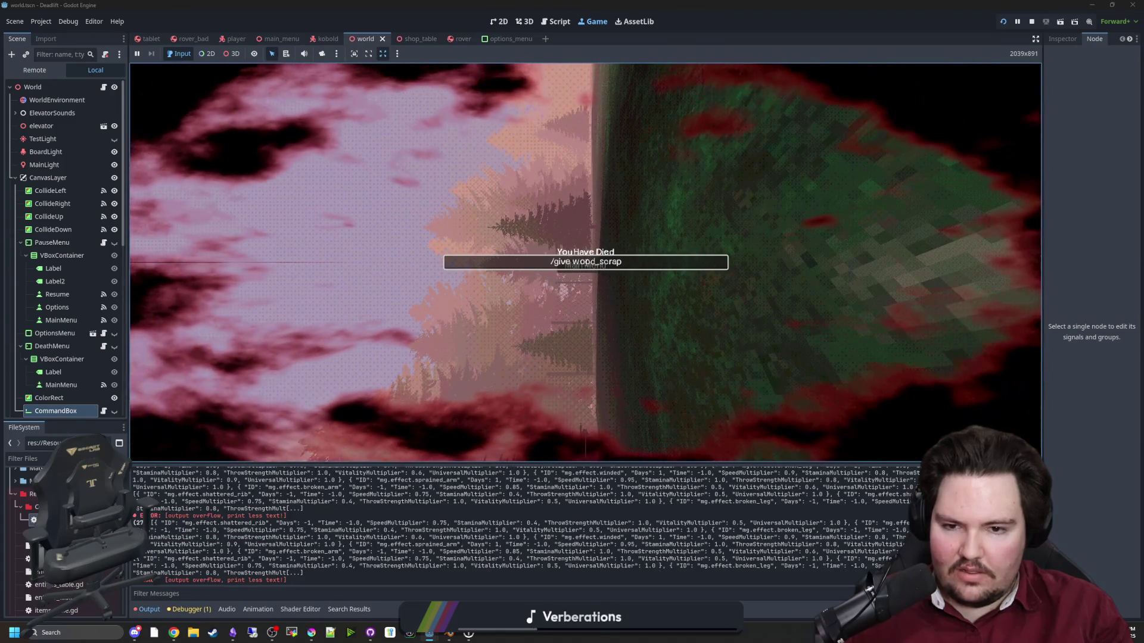
Submit /give wood_scrap, return to the main menu after dying, and stop the game.
double_click(638, 265)
left_click(639, 266)
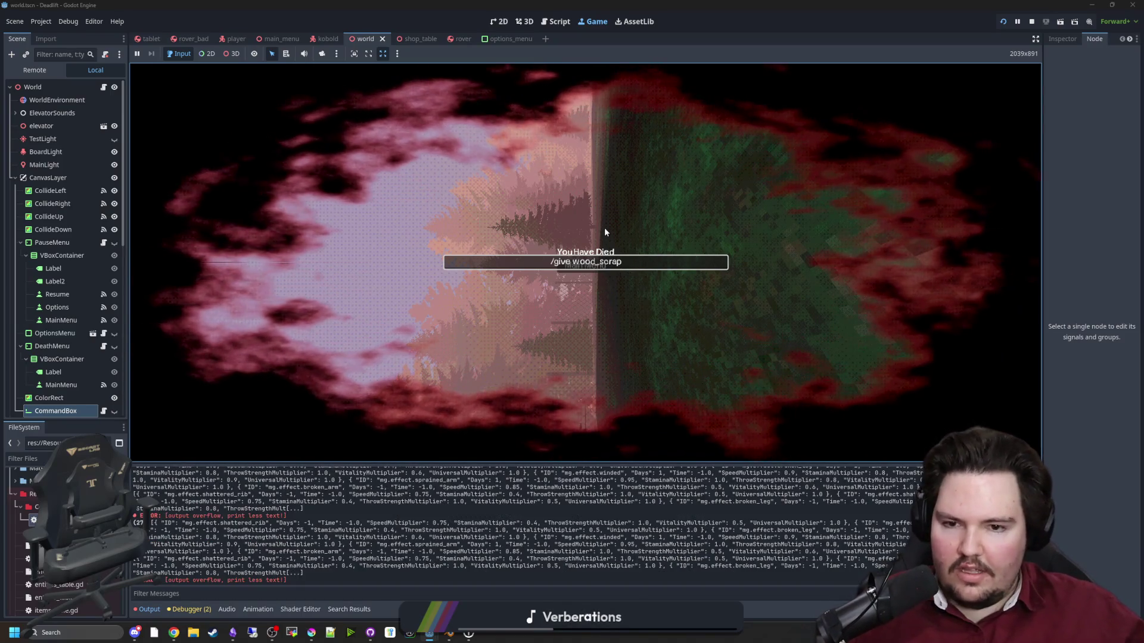
key("Return")
left_click(596, 268)
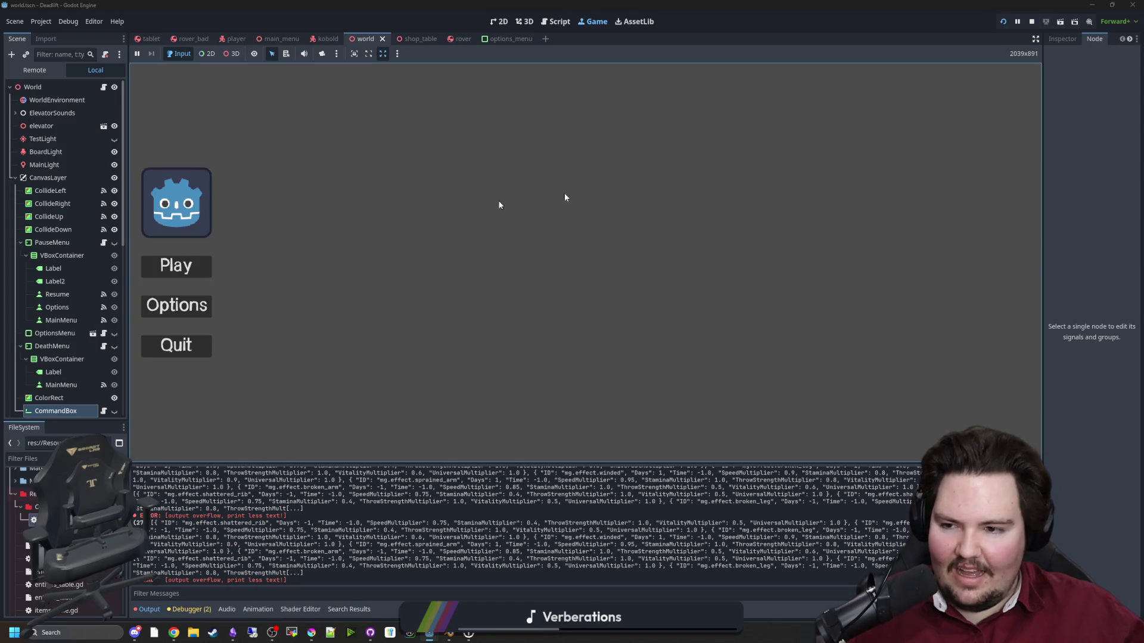
left_click(1038, 22)
Open world.gd and search it for 'test'.
left_click(50, 24)
key("Escape")
key("shift+Up")
key("shift+Up")
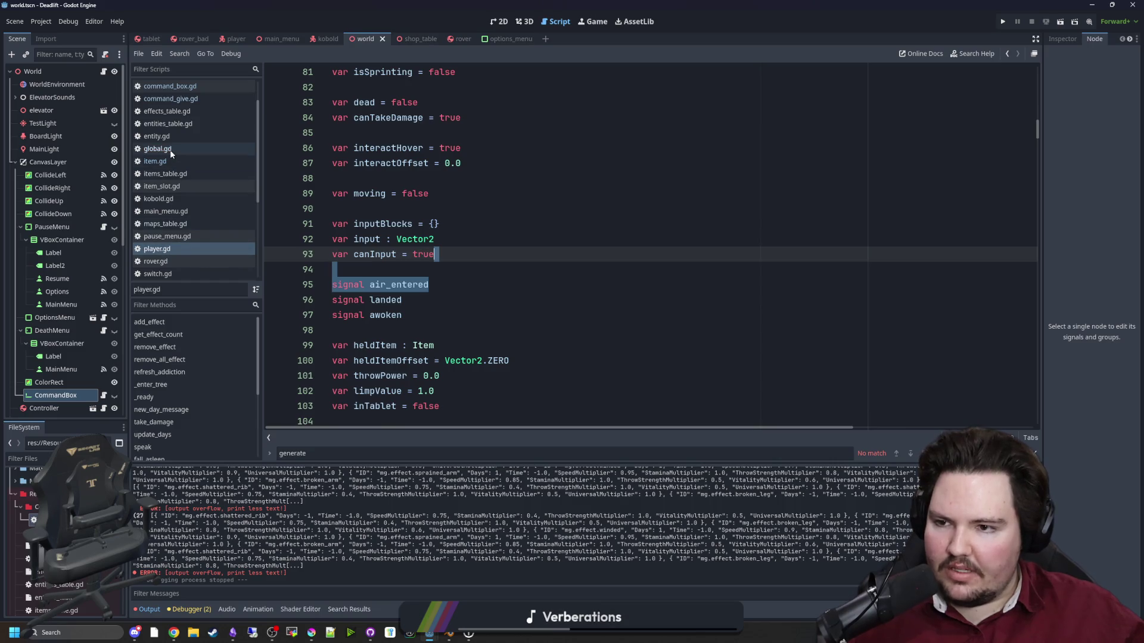
scroll(170, 149, "down", 3)
left_click(157, 224)
left_click(636, 264)
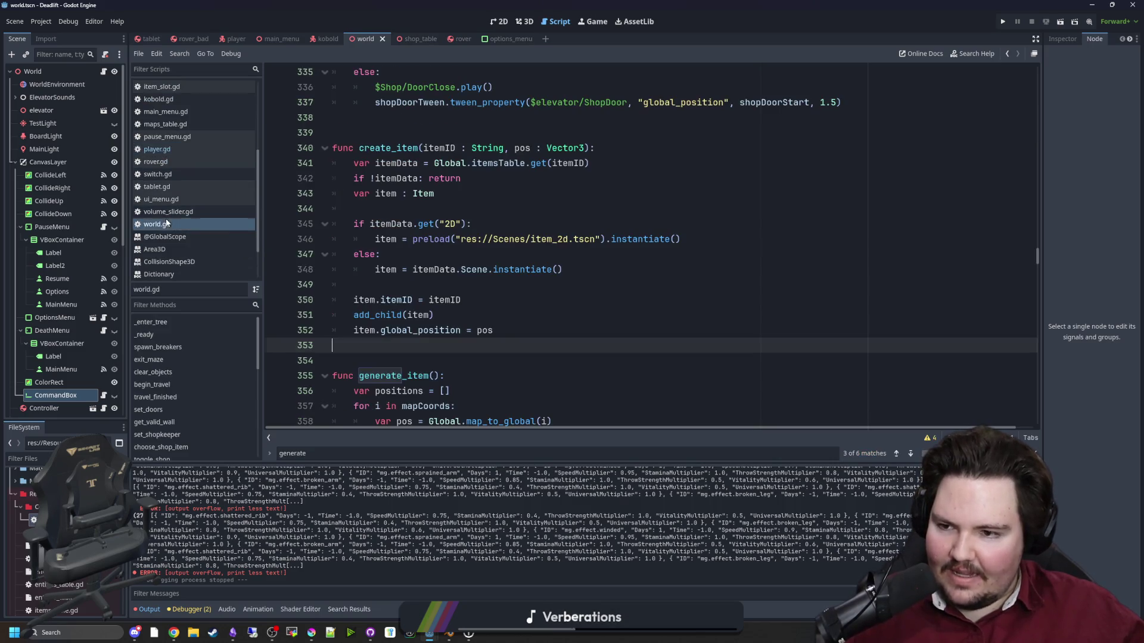
key("ctrl+f")
type("test")
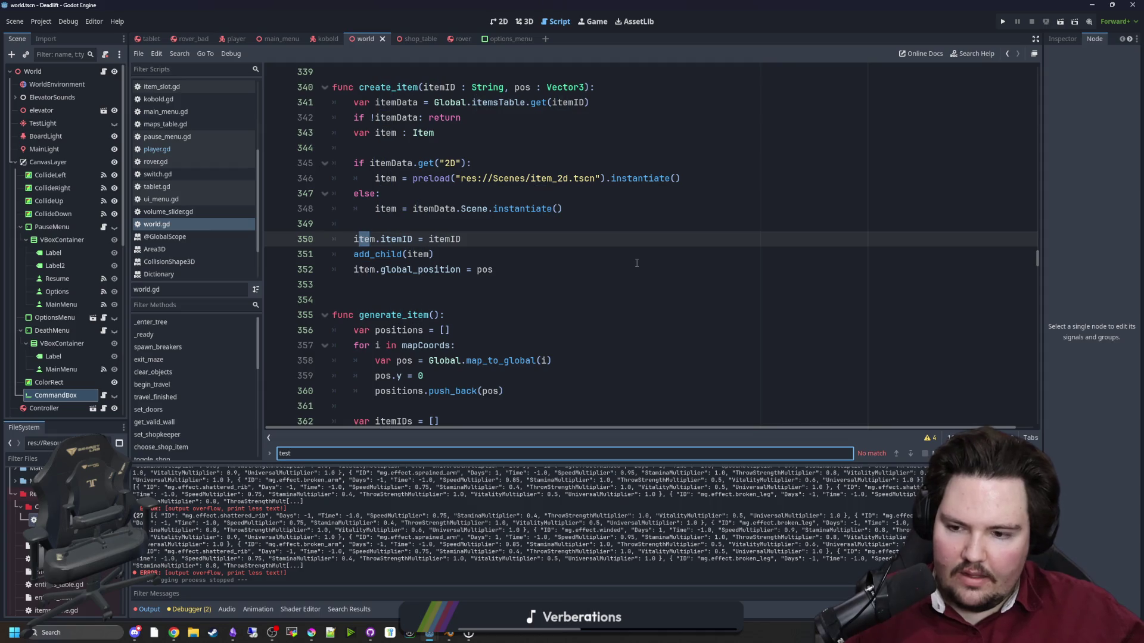
left_click(636, 263)
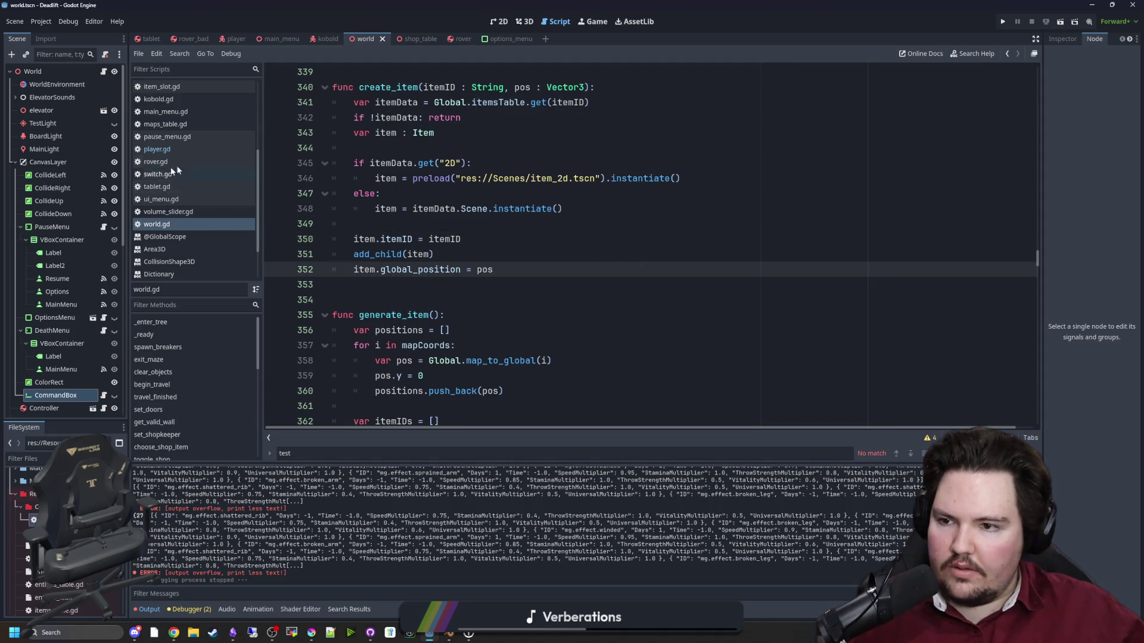
Comment out the test-key damage block, lines 241–247, in player.gd and save.
left_click(157, 148)
key("ctrl+f")
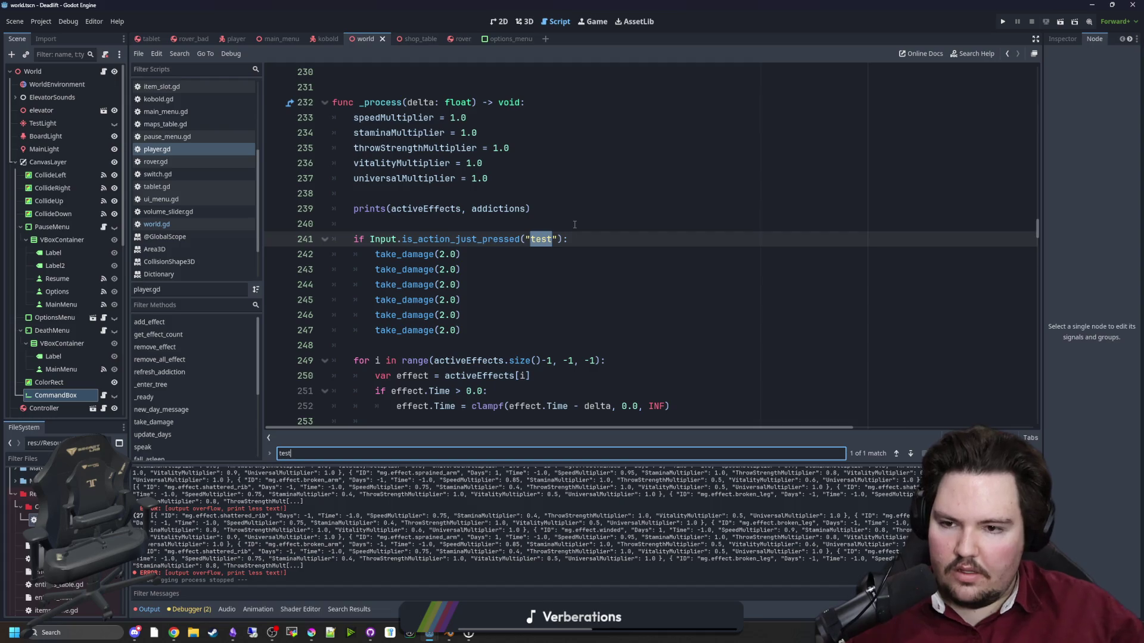
left_click_drag(476, 331, 313, 236)
key("ctrl+k")
left_click(446, 239)
key("ctrl+s")
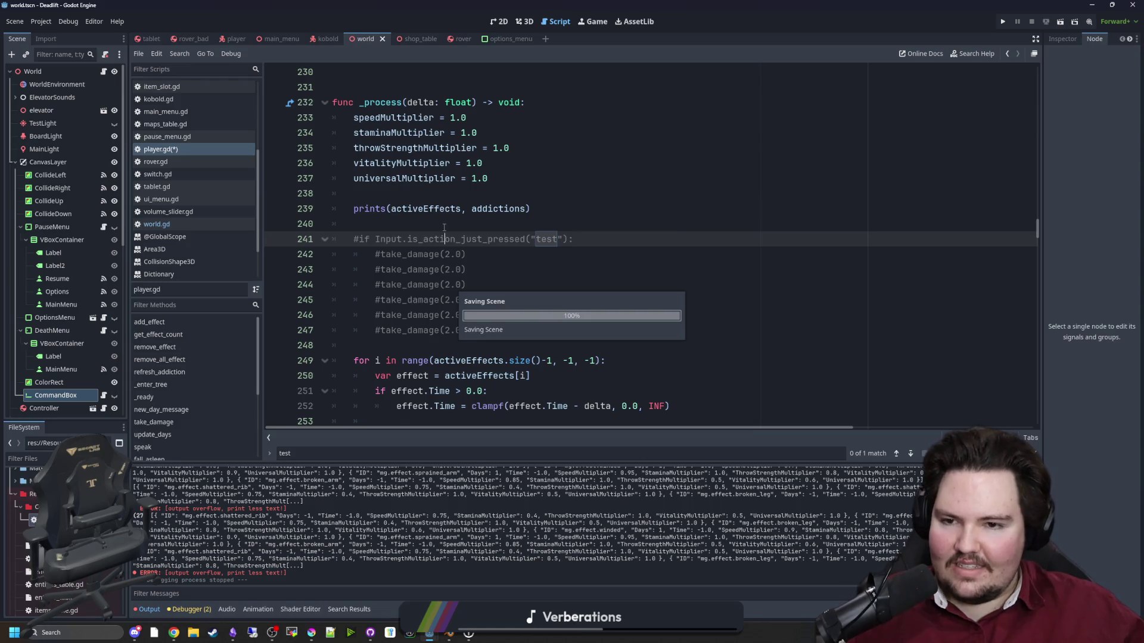
left_click(443, 226)
key("ctrl+s")
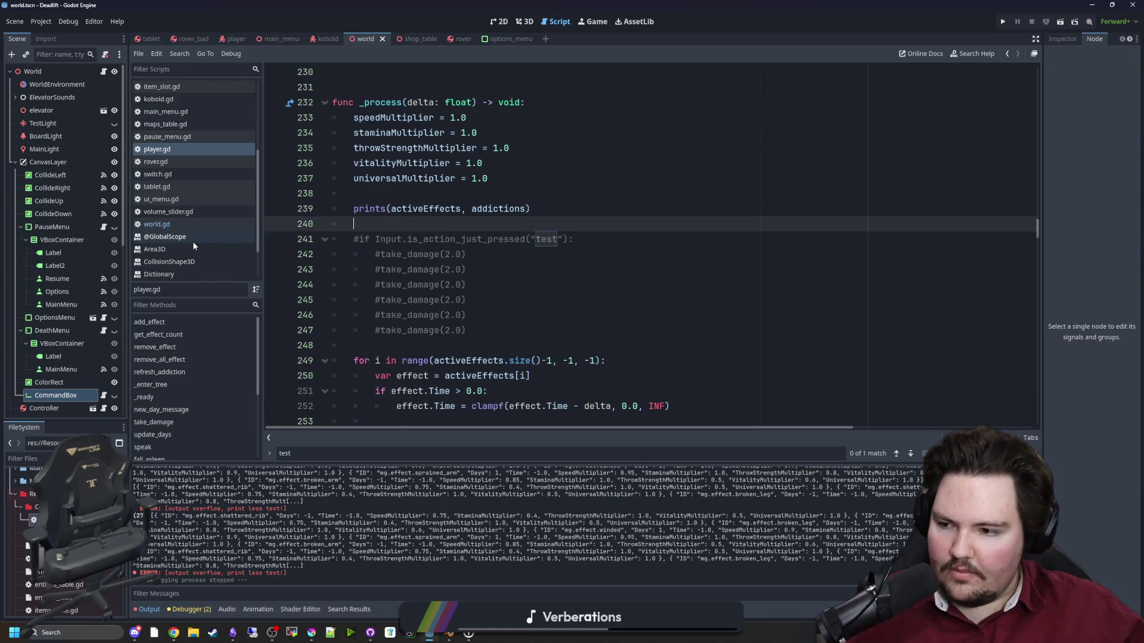
Save world.gd and open command_box.gd from the CommandBox node.
left_click(157, 224)
key("Up")
key("Up")
key("ctrl+s")
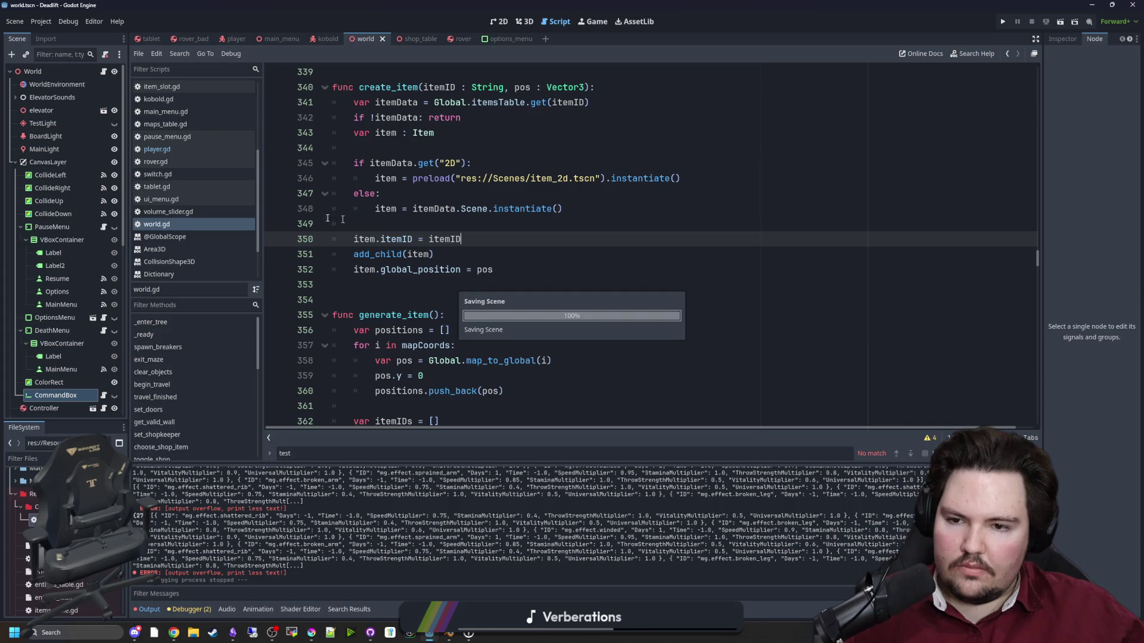
left_click(105, 396)
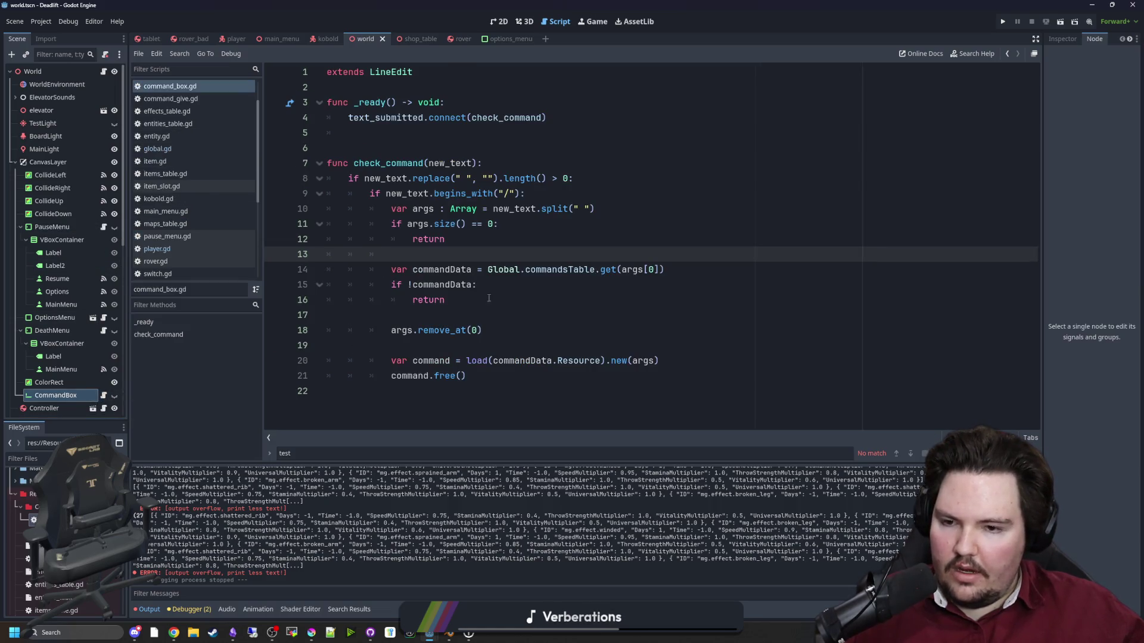
Add a clear() call after command.free() in check_command, with a blank line between.
left_click(444, 138)
left_click(502, 168)
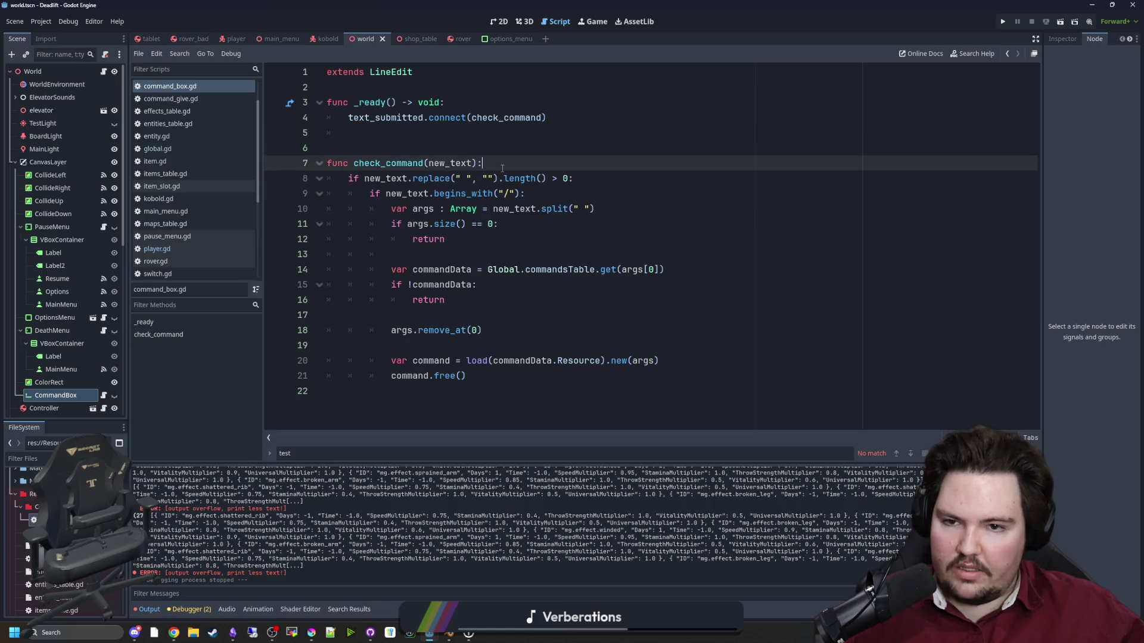
left_click(480, 376)
key("Return")
type("xt =")
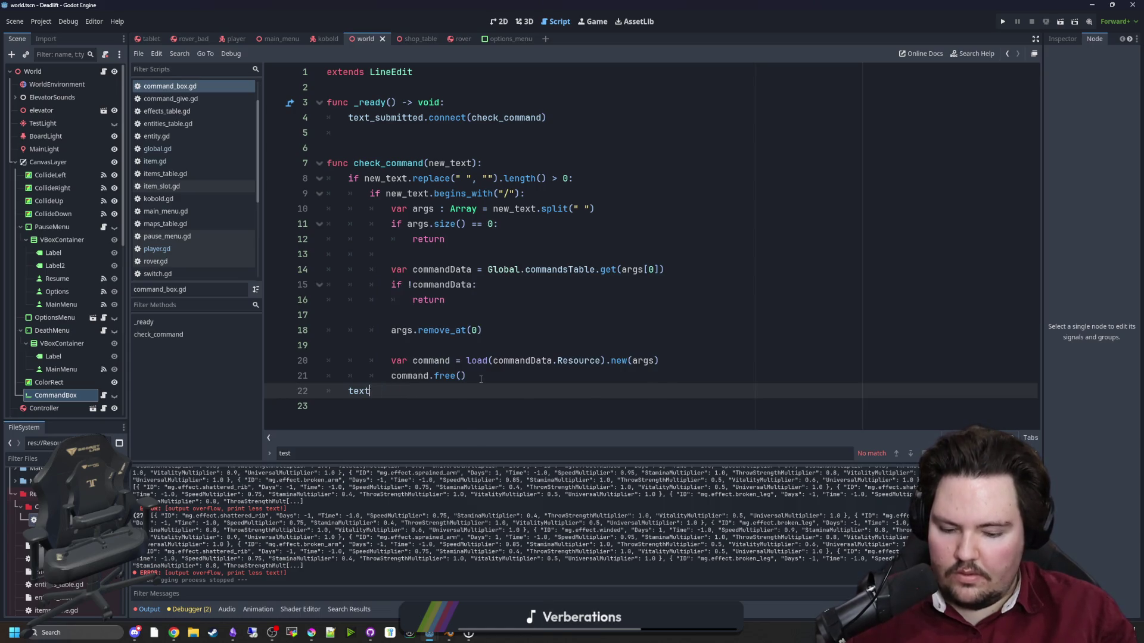
key("BackSpace")
key("BackSpace")
key("BackSpace")
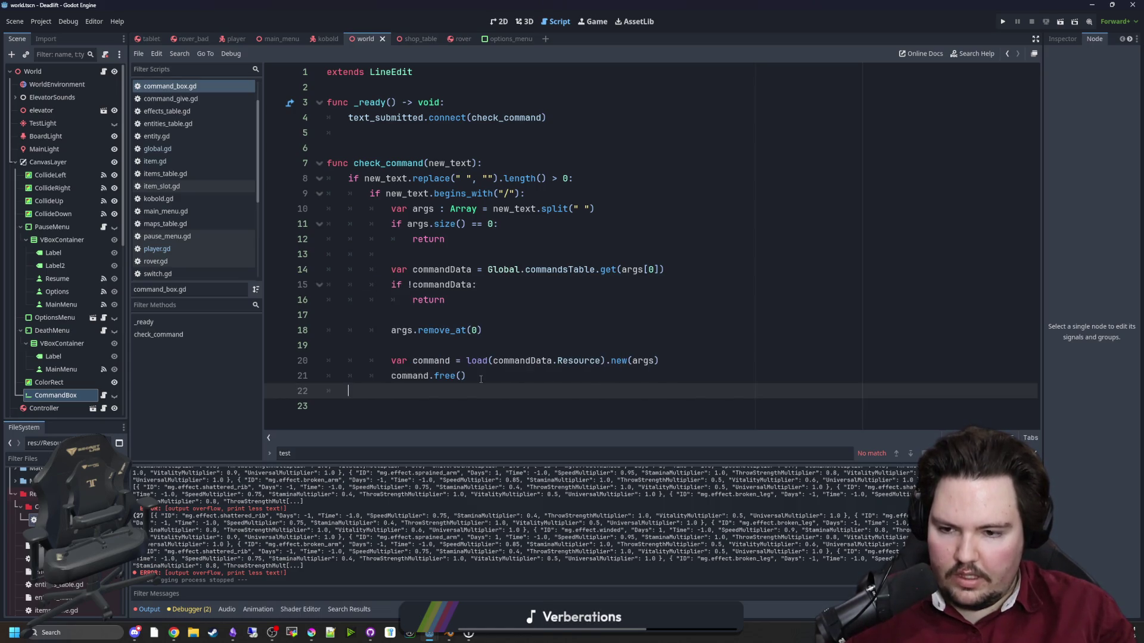
type("clear")
key("Return")
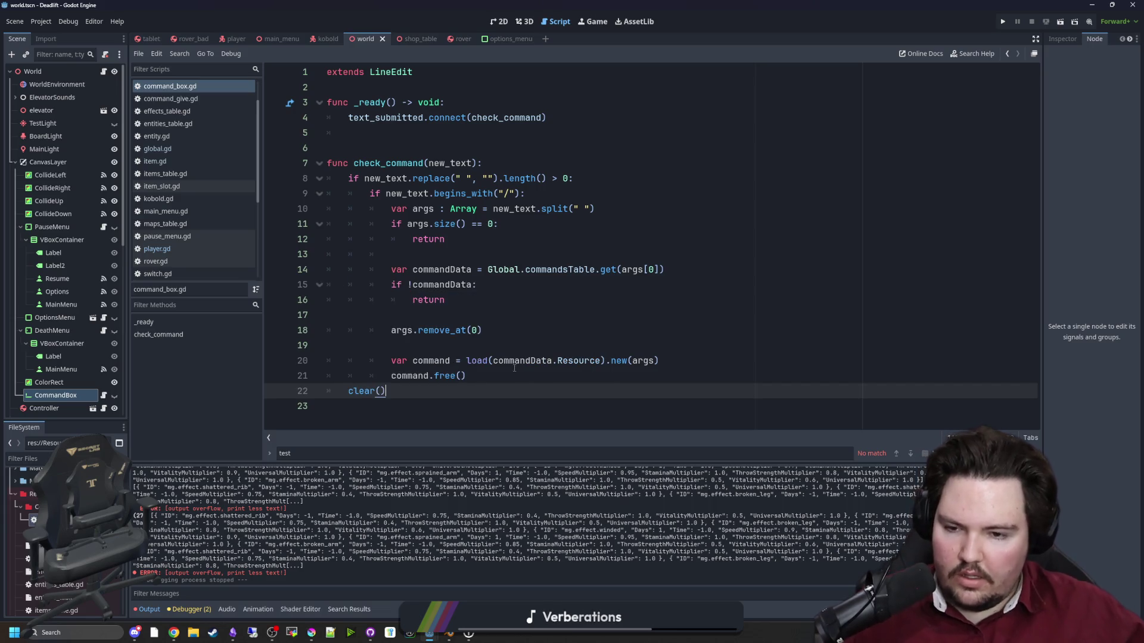
left_click(484, 376)
key("Return")
Add a new line 5 in _ready and remove extra blank lines before check_command.
left_click(473, 310)
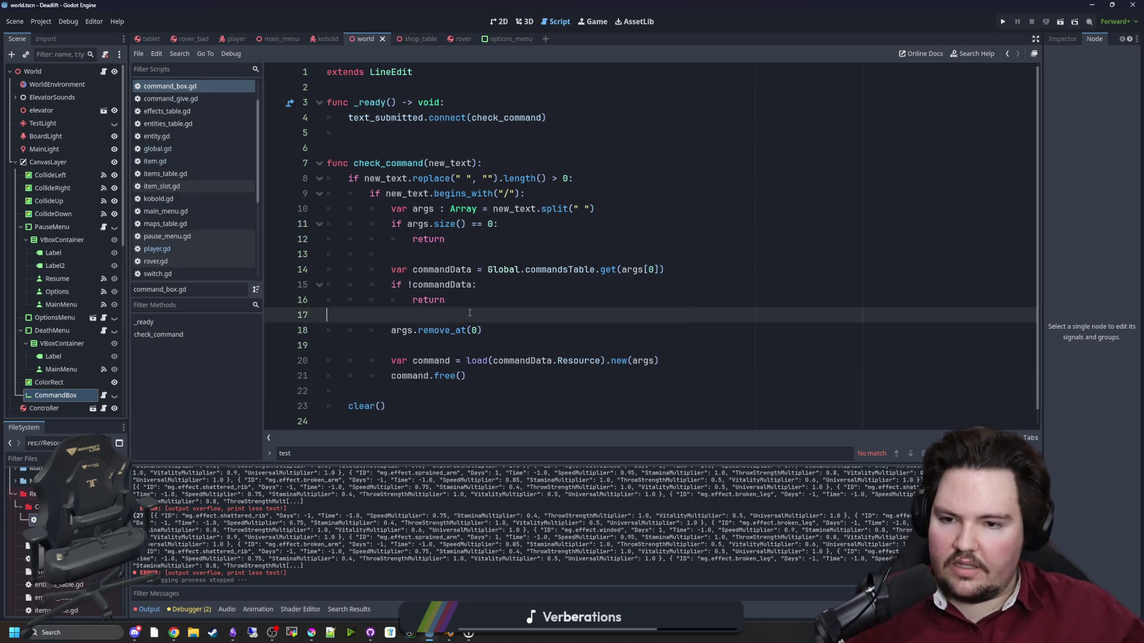
left_click(588, 117)
key("Return")
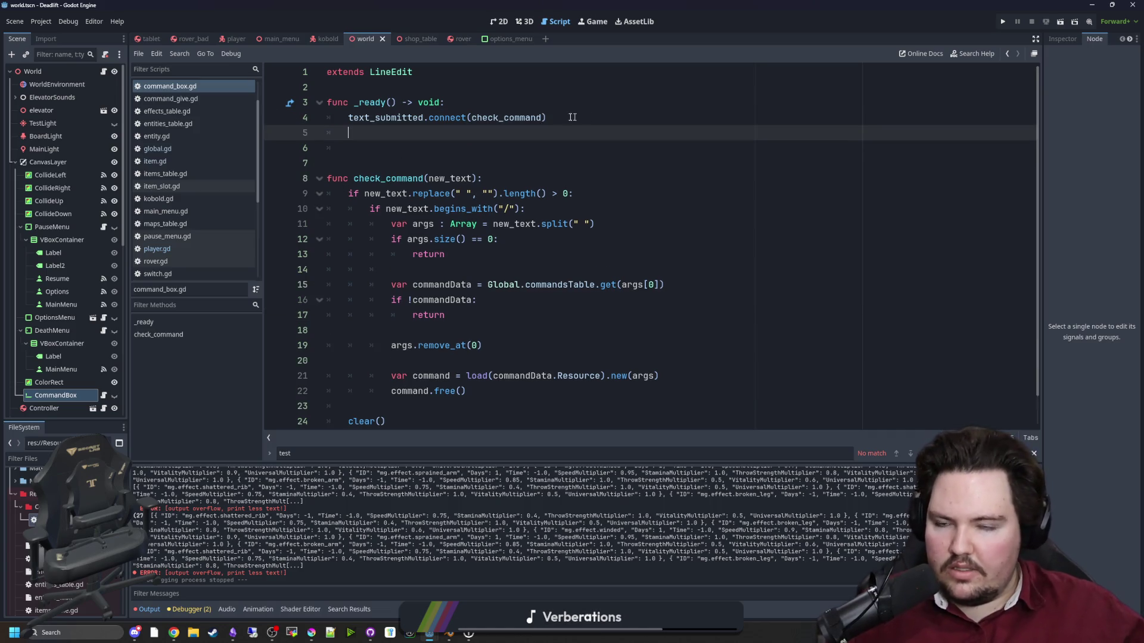
left_click(367, 143)
key("BackSpace")
key("BackSpace")
key("Delete")
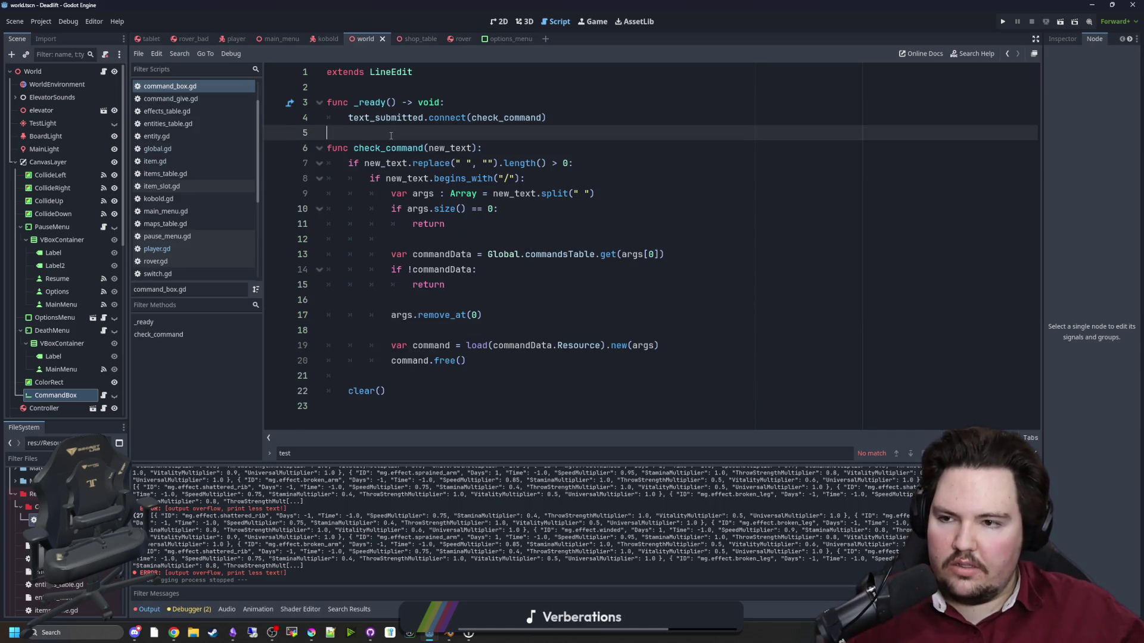
Write visibility_changed.connect(func(): grab_click_focus()) on line 5 and save.
type("on_visi")
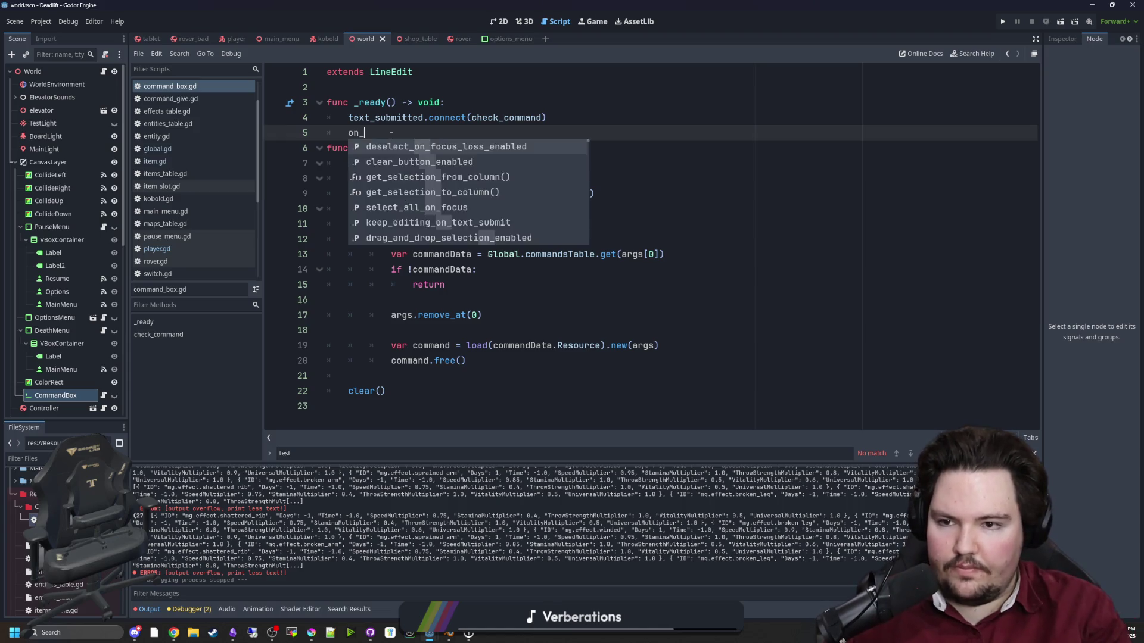
key("BackSpace")
key("BackSpace")
key("BackSpace")
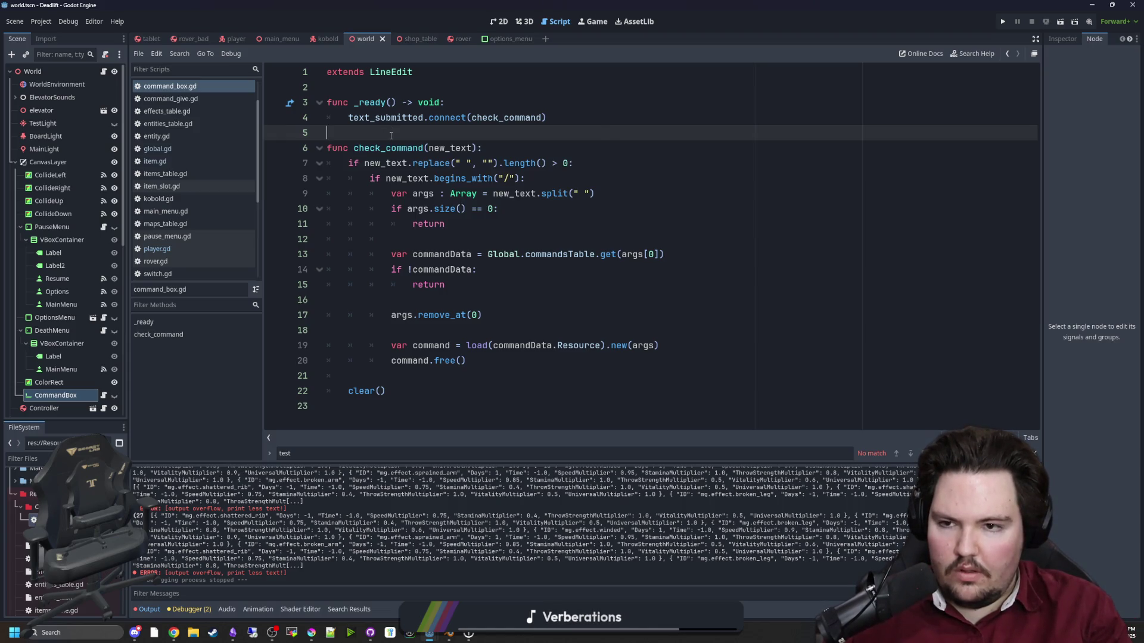
type("visib")
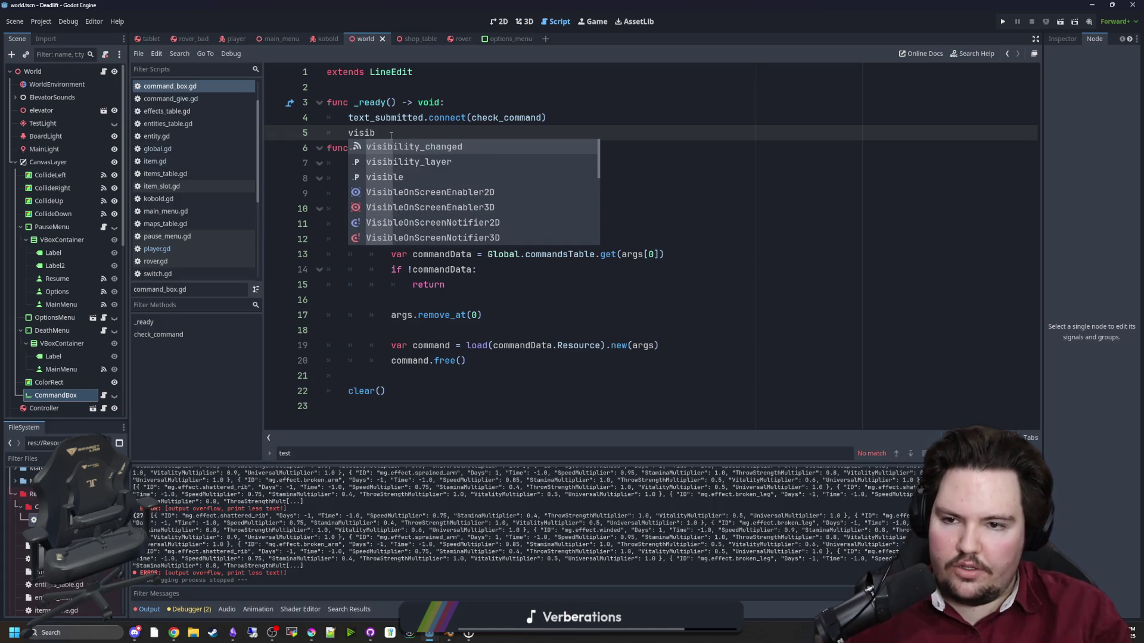
key("Return")
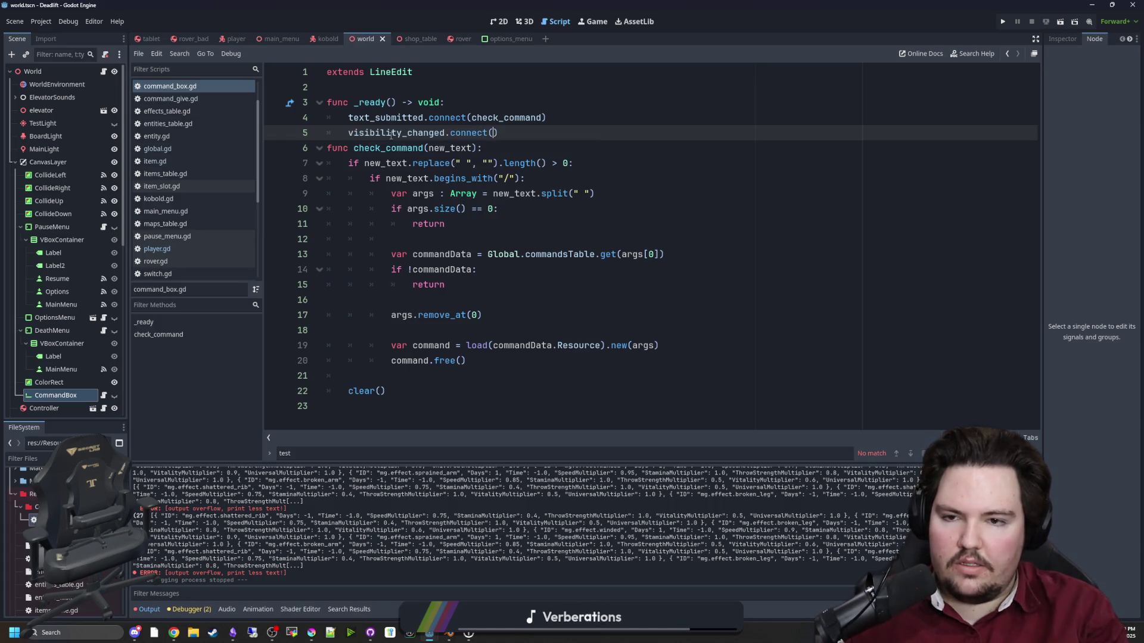
key("BackSpace")
key("BackSpace")
key("BackSpace")
type("func()L:")
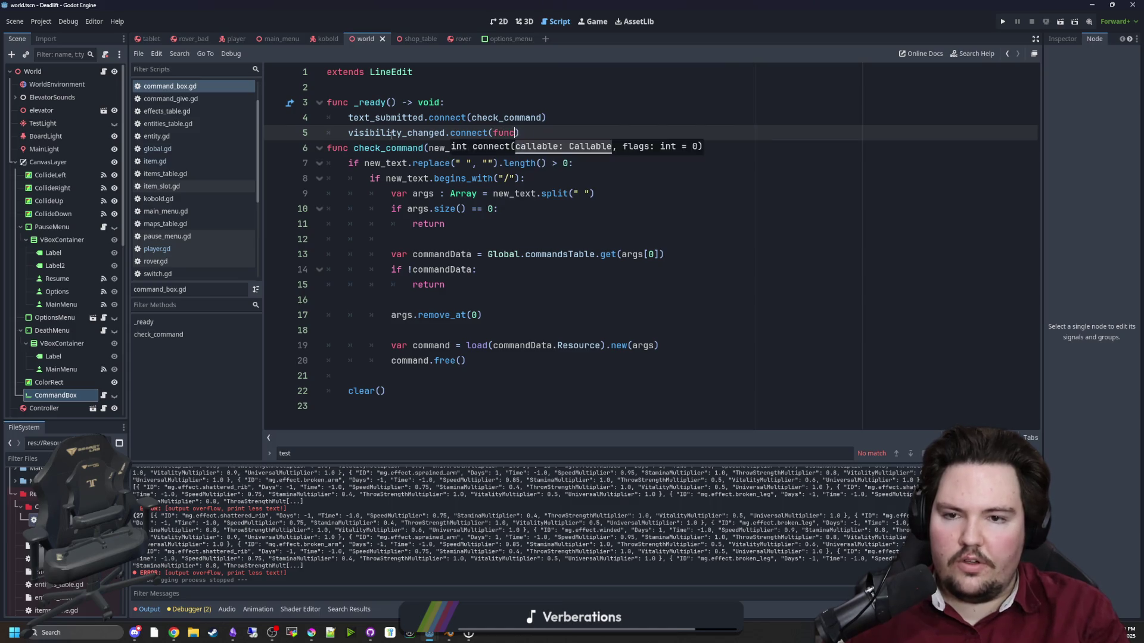
type("grab_f")
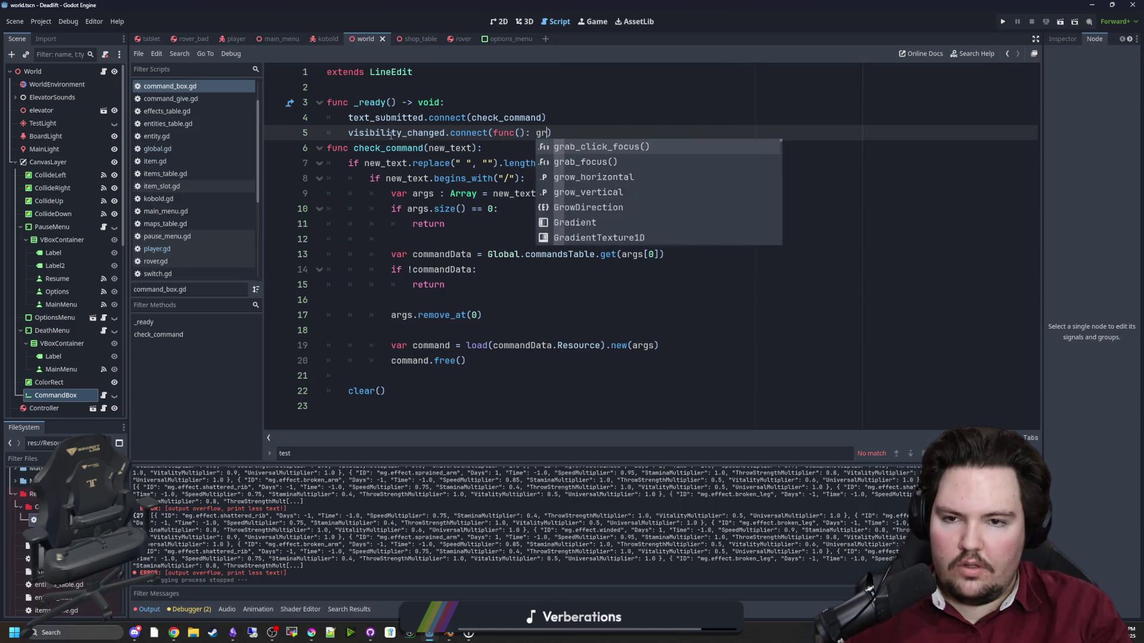
key("Return")
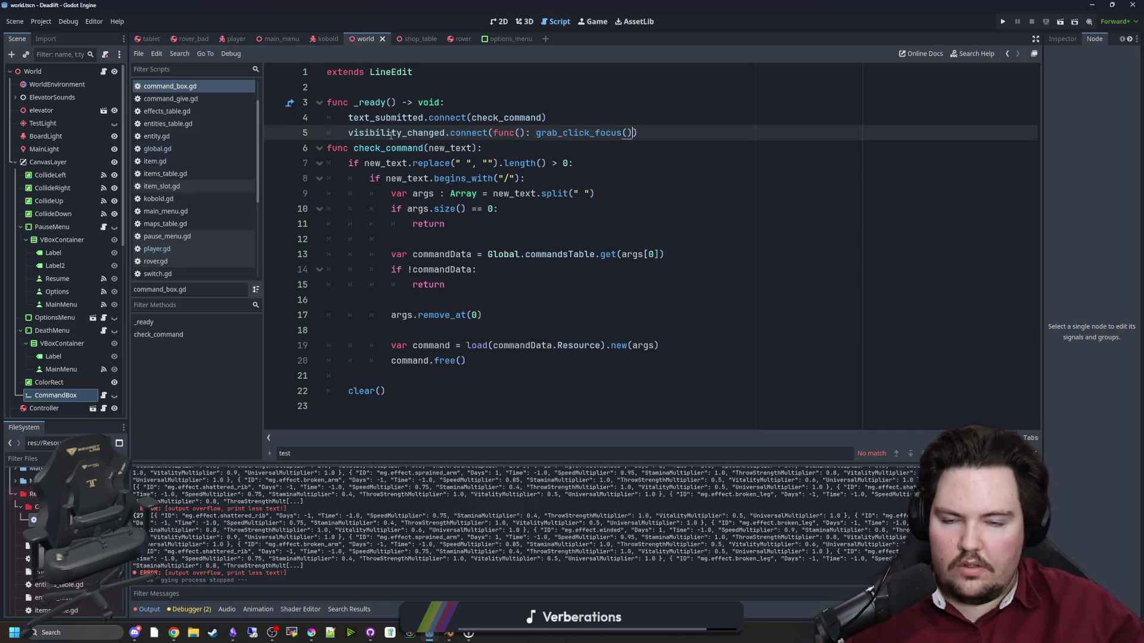
key("Return")
key("Return")
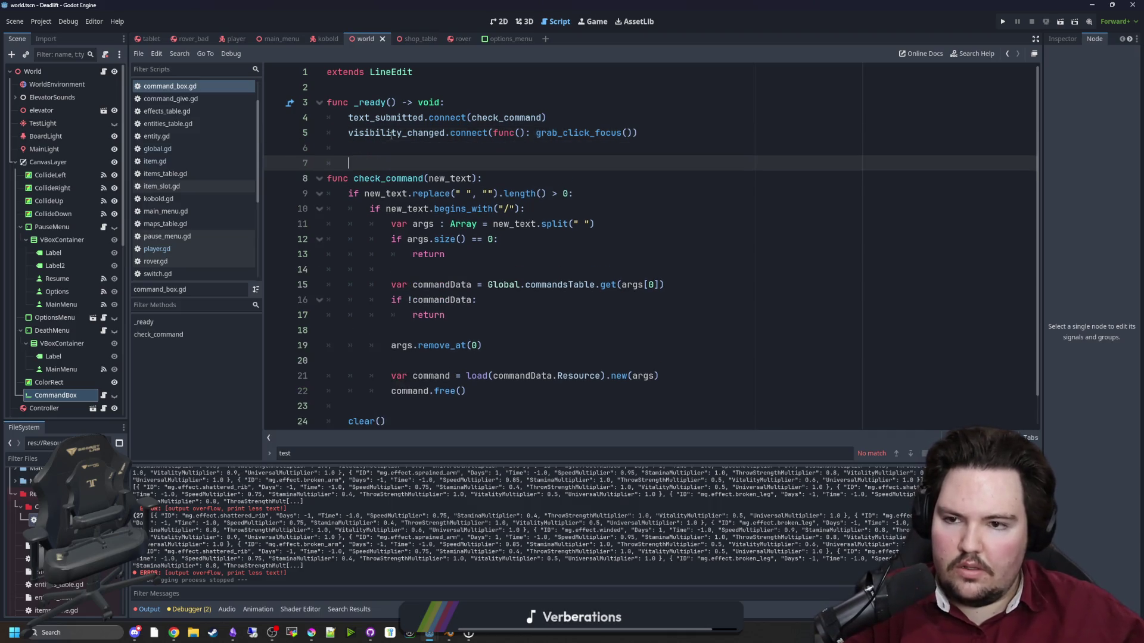
key("ctrl+s")
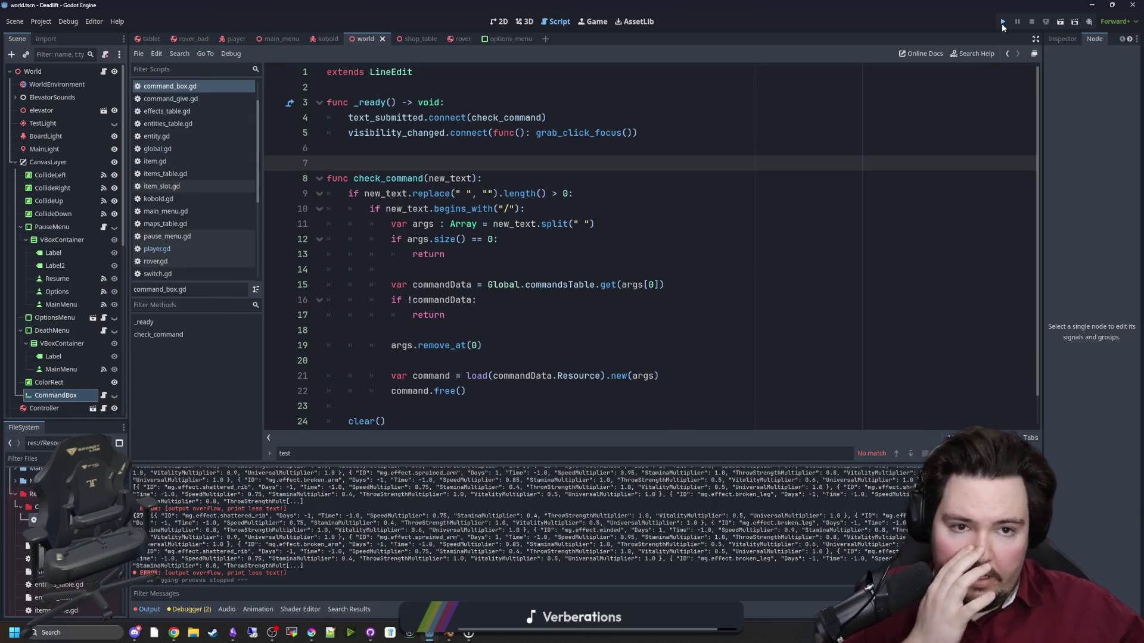
Run the game, try typing 'dwasd' into the command box, then stop it.
left_click(1002, 23)
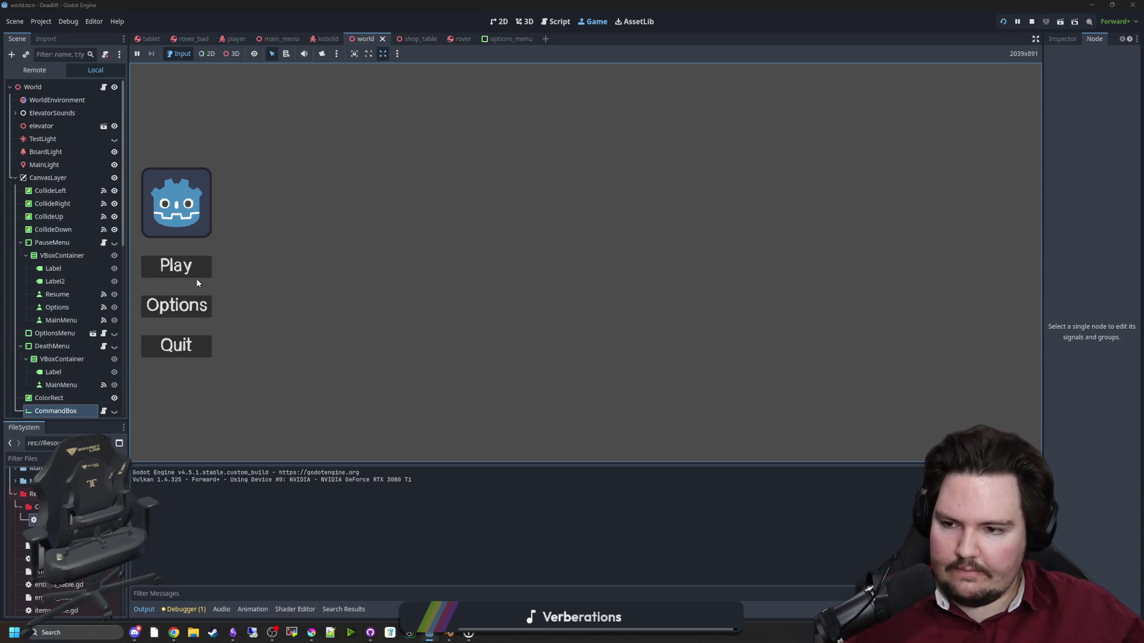
left_click(194, 273)
key("grave")
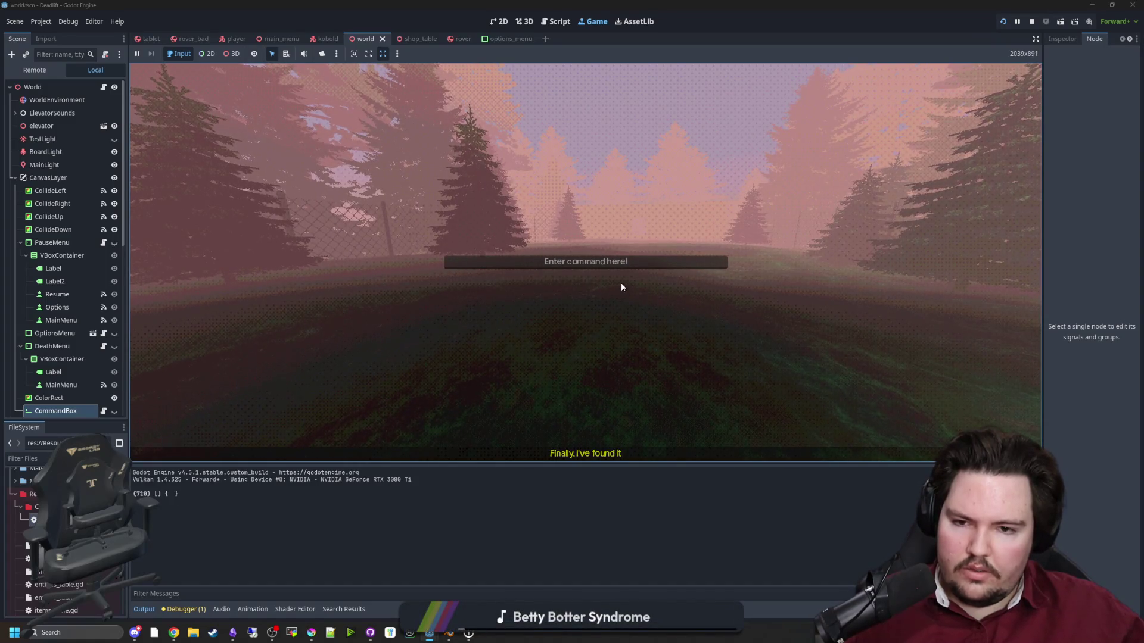
left_click(614, 266)
type("dwasd")
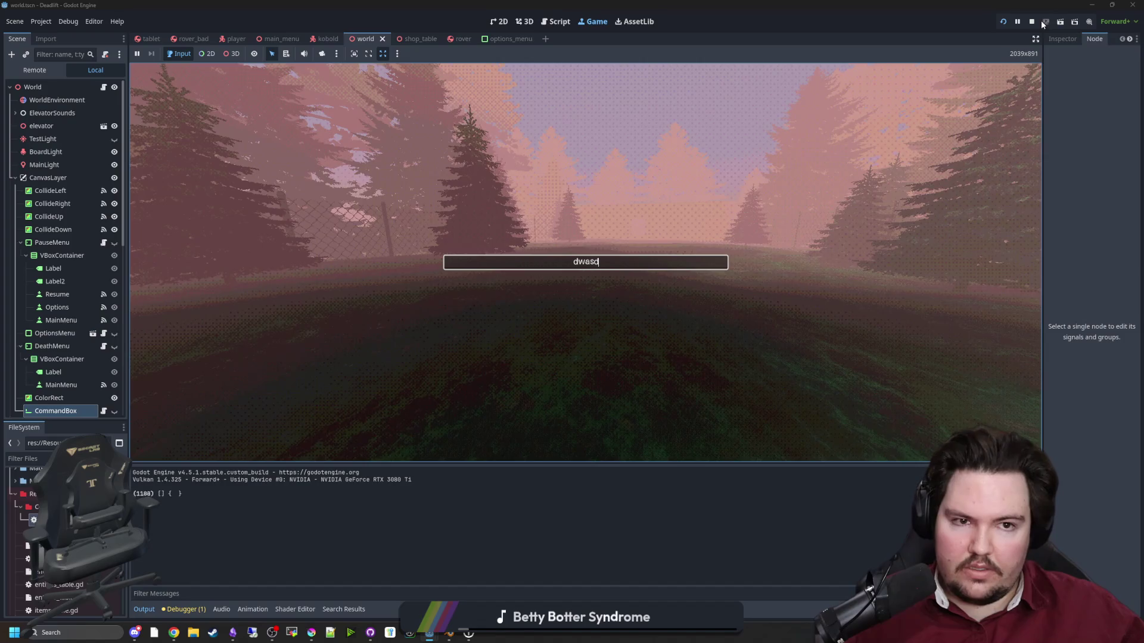
key("F8")
Change line 5 to call grab_focus() instead of grab_click_focus(), then relaunch the game.
left_click_drag(635, 132, 571, 134)
key("BackSpace")
type("focus")
key("ctrl+z")
key("ctrl+z")
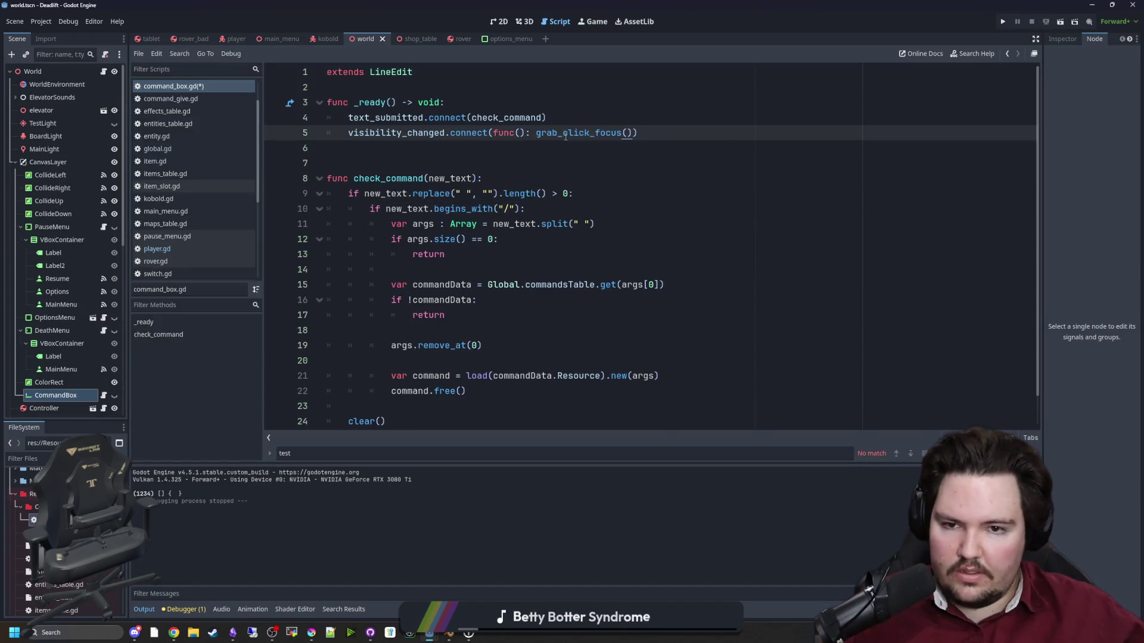
key("BackSpace")
key("Up")
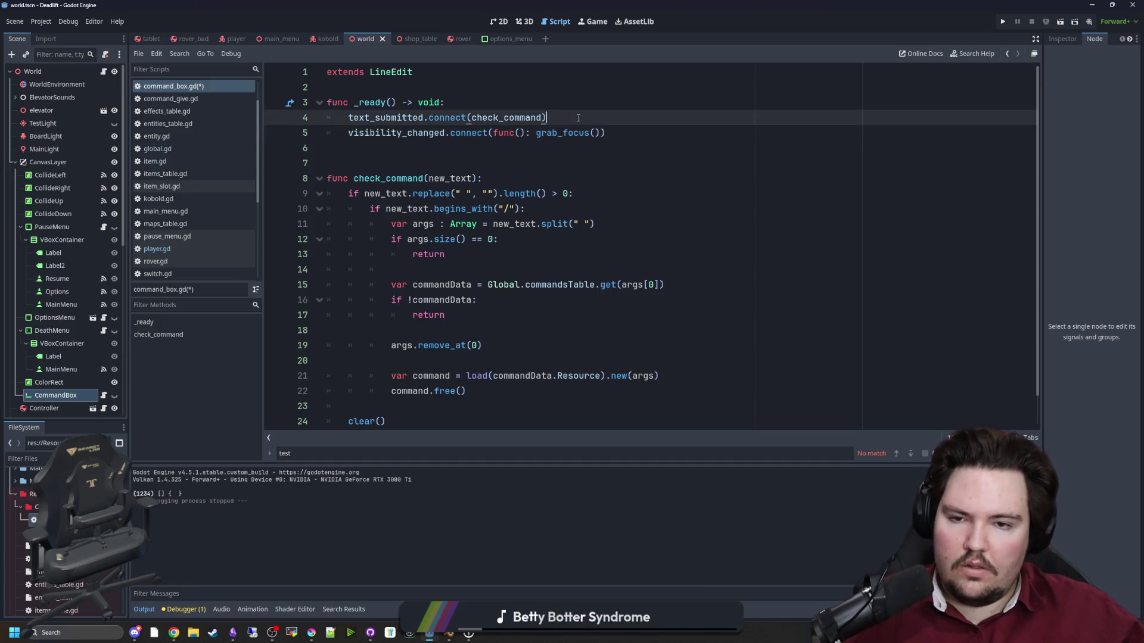
left_click(1002, 23)
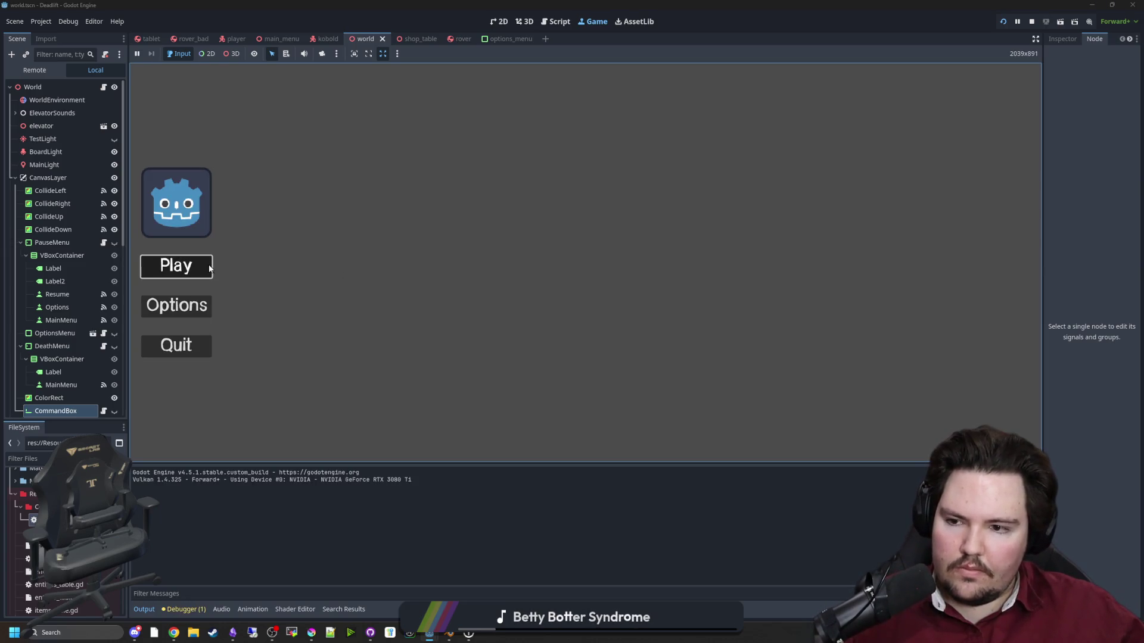
In the game, clear the test text, submit /give wood_log, then stop the run.
key("Return")
key("slash")
type("d")
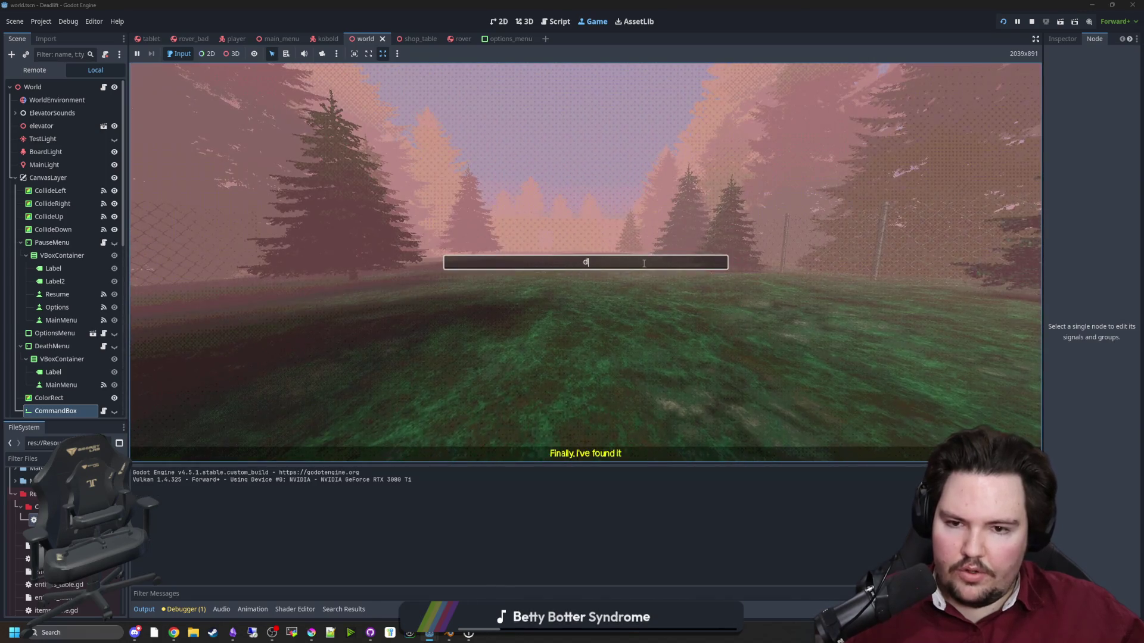
key("BackSpace")
type("/giv")
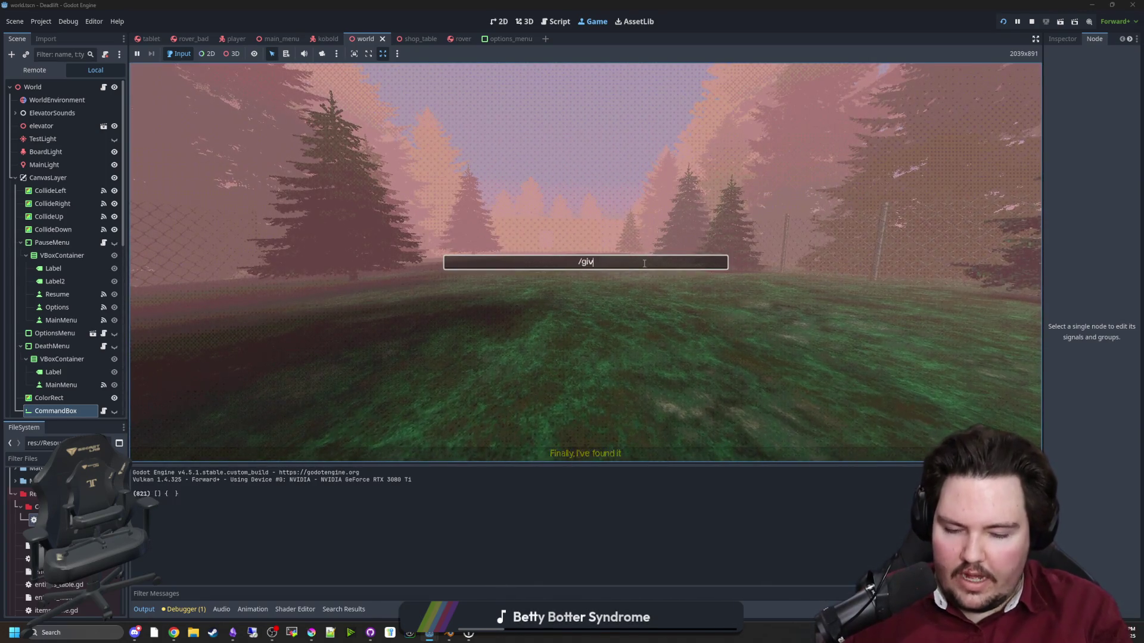
type("e wood_log")
key("Return")
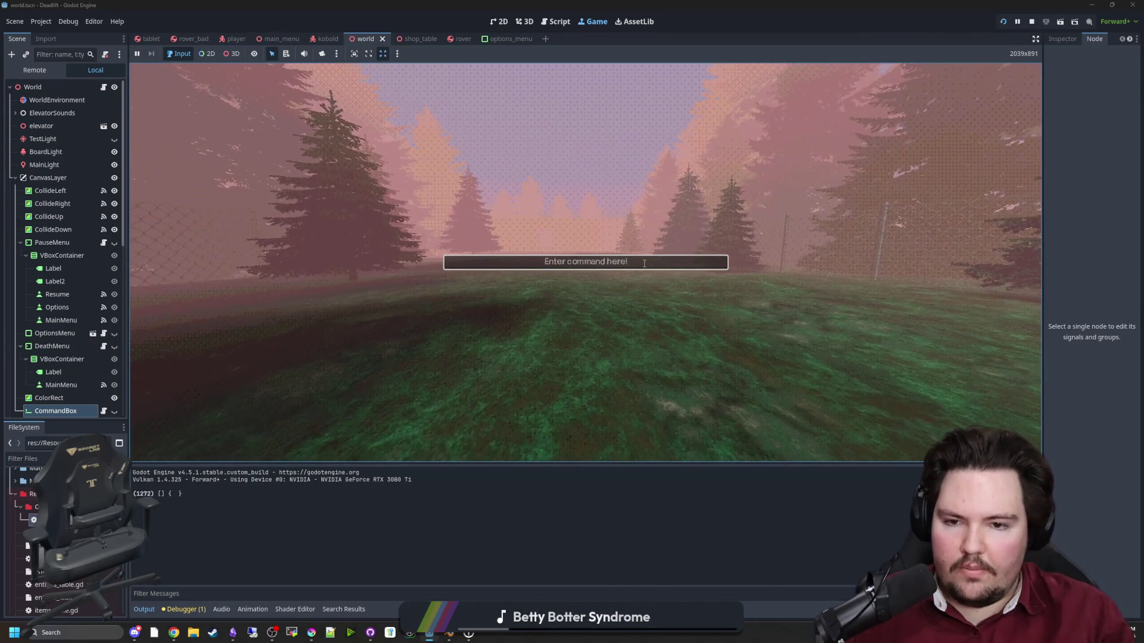
key("Escape")
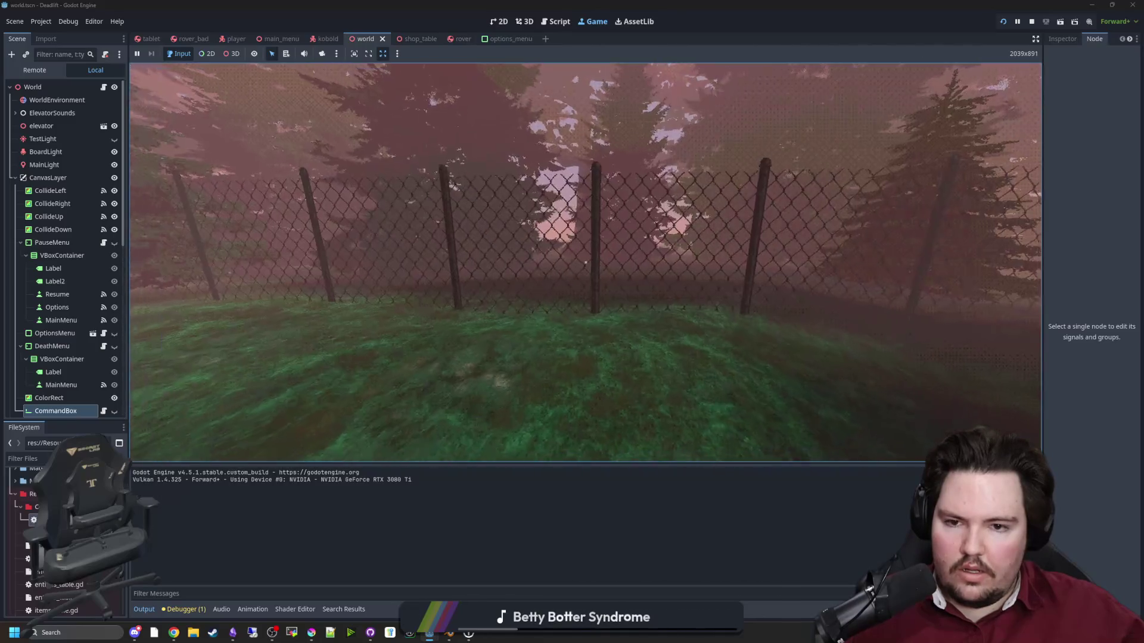
key("super")
key("F8")
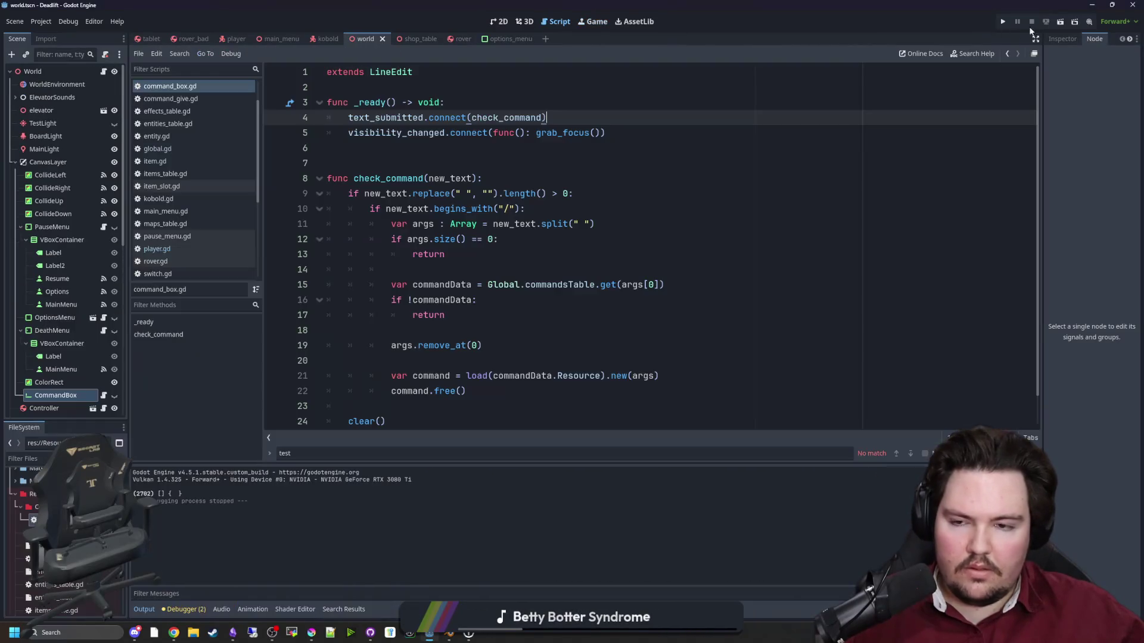
Add print("Item Created!") after create_item in command_give.gd, save, and rerun the game.
left_click(503, 285, "ctrl")
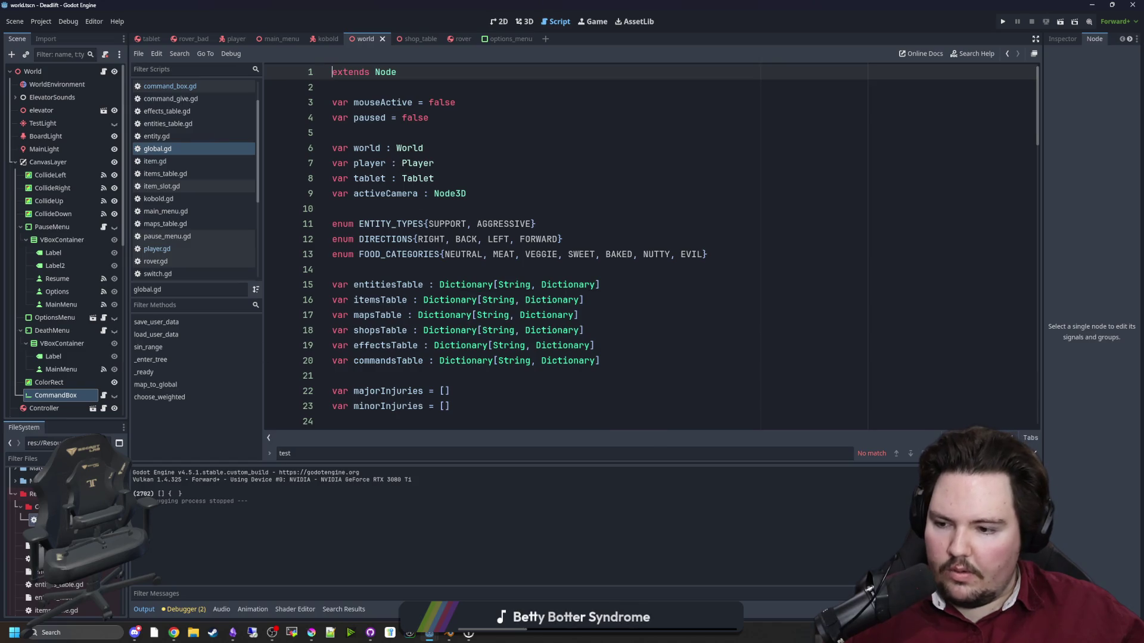
left_click(170, 99)
left_click(430, 265)
left_click(439, 159)
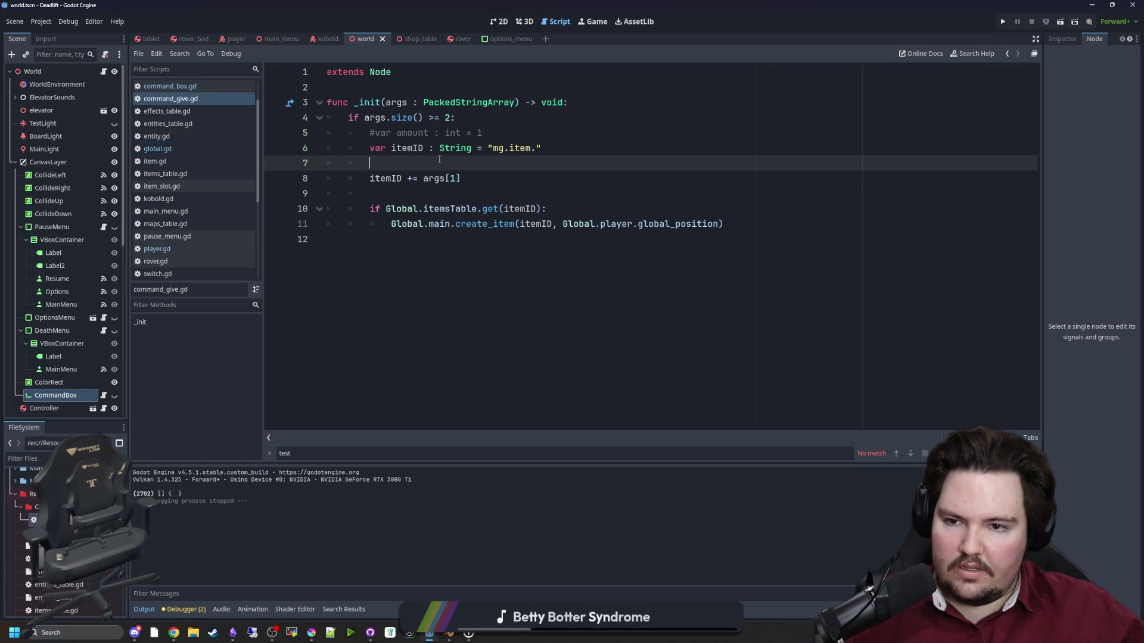
left_click(747, 224)
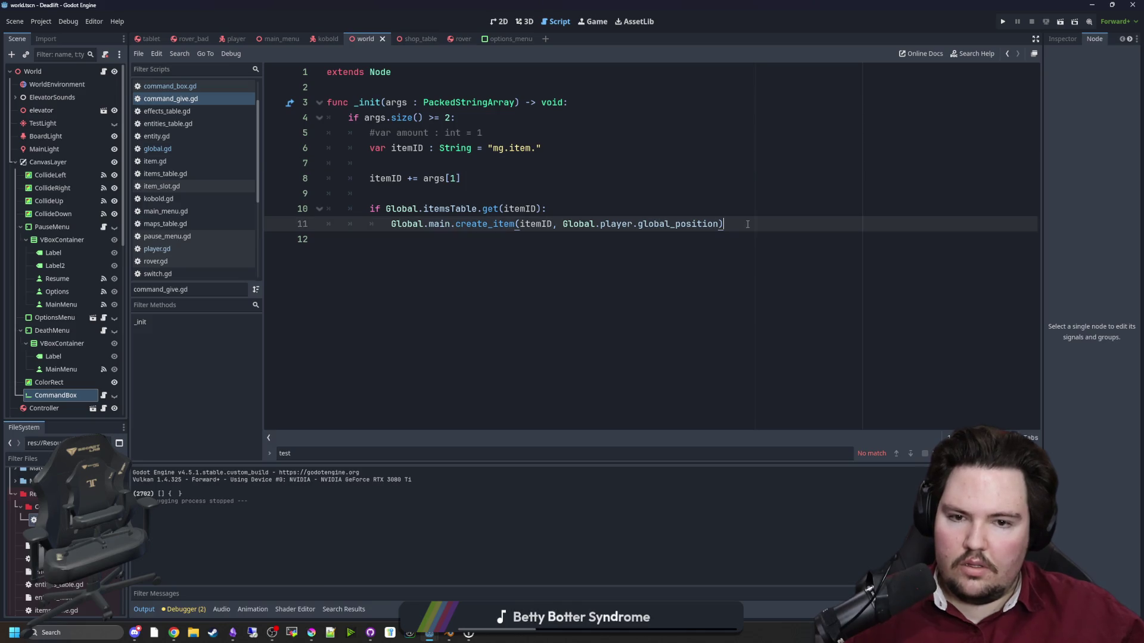
key("Return")
type("print(")
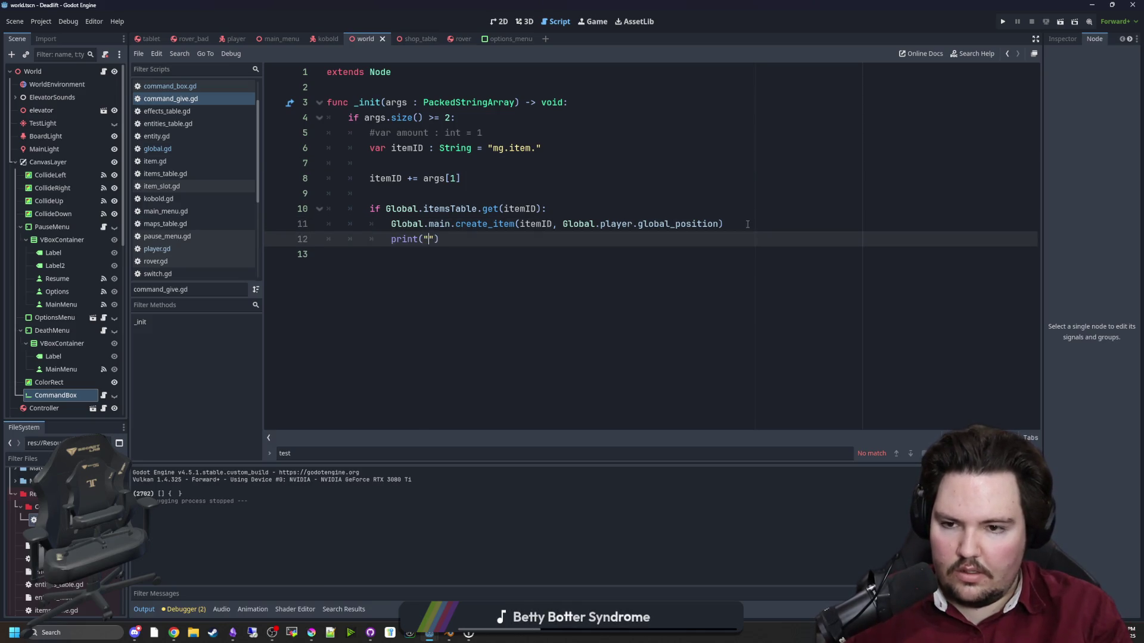
type("Item Created!")
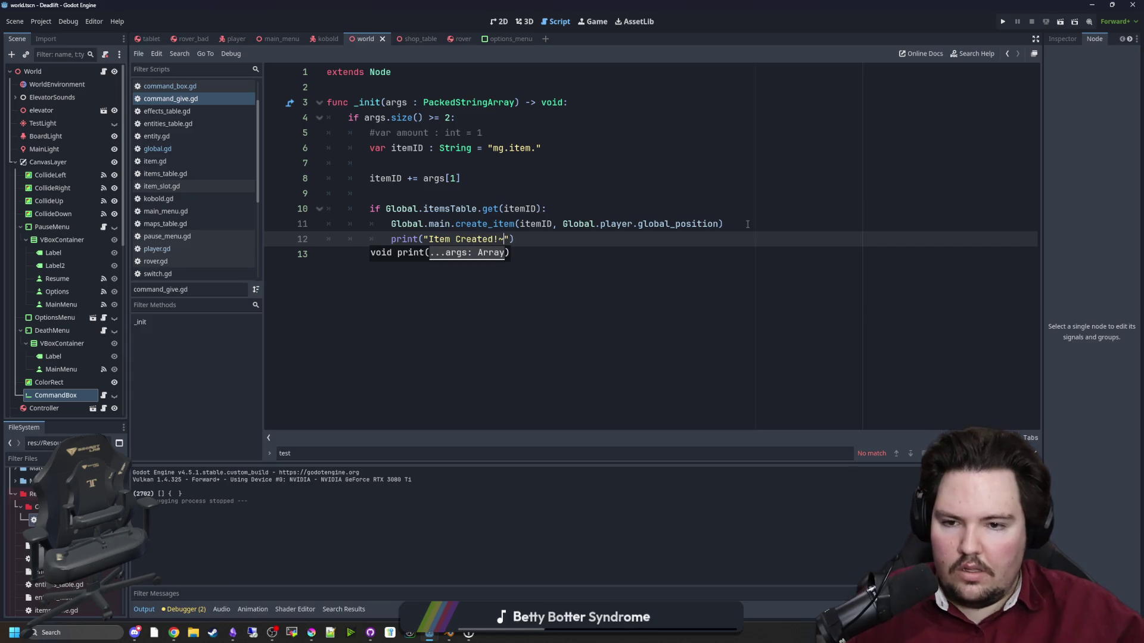
left_click(747, 224)
key("ctrl+s")
left_click(999, 23)
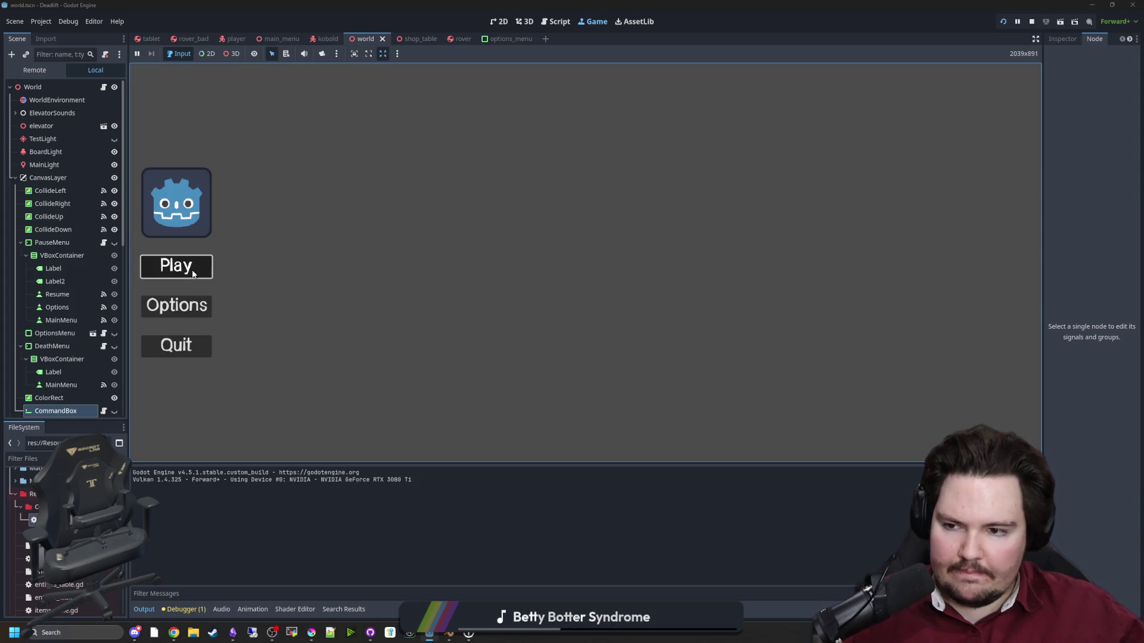
Submit /give iater_bottle 1 and /give _sword 1 in the game, then stop the run.
left_click(190, 267)
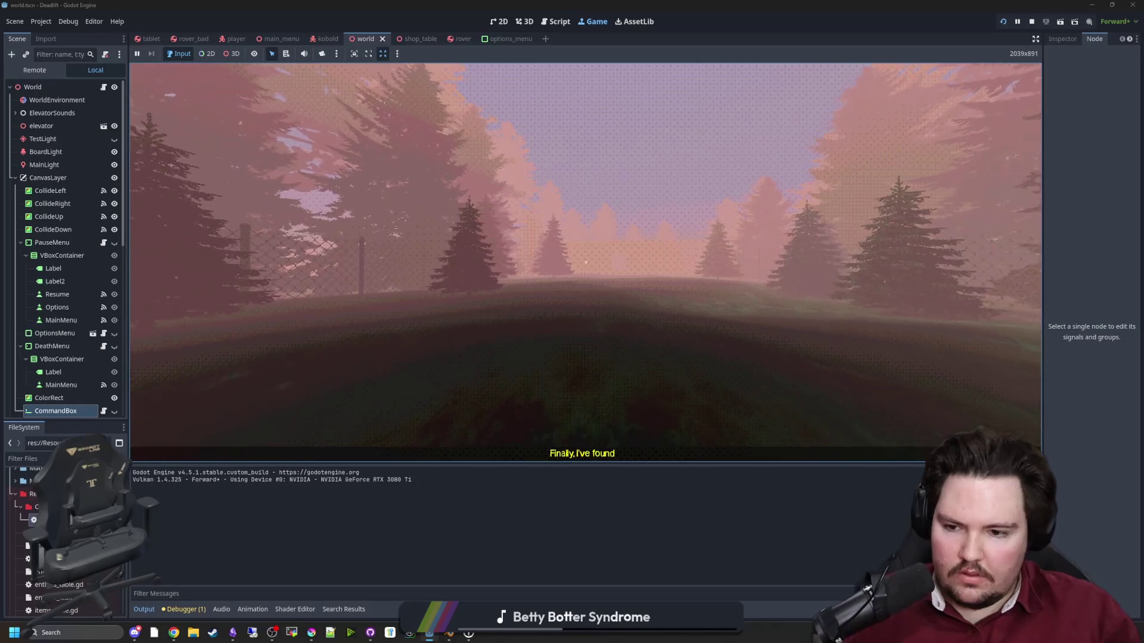
type("/g")
type("ive i")
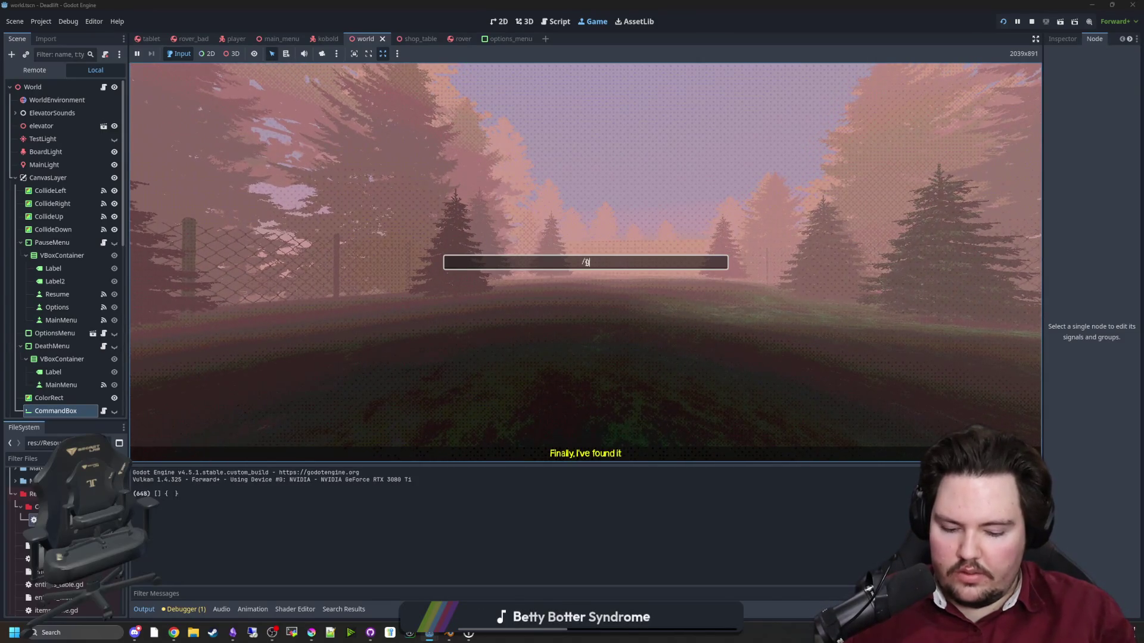
type("ater_bottle 1")
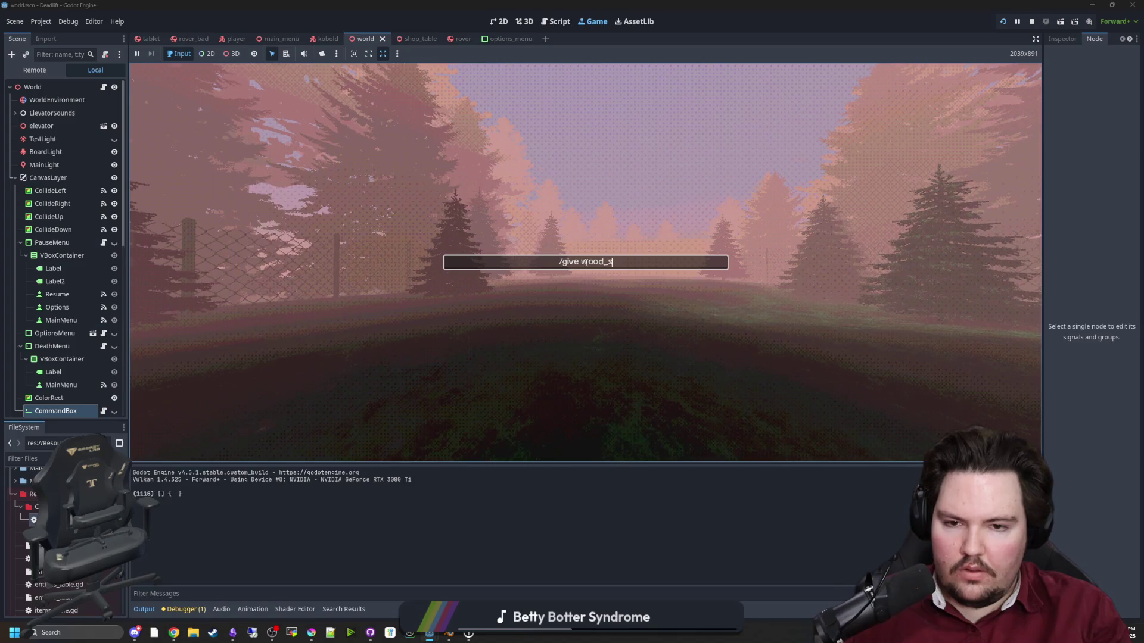
key("Return")
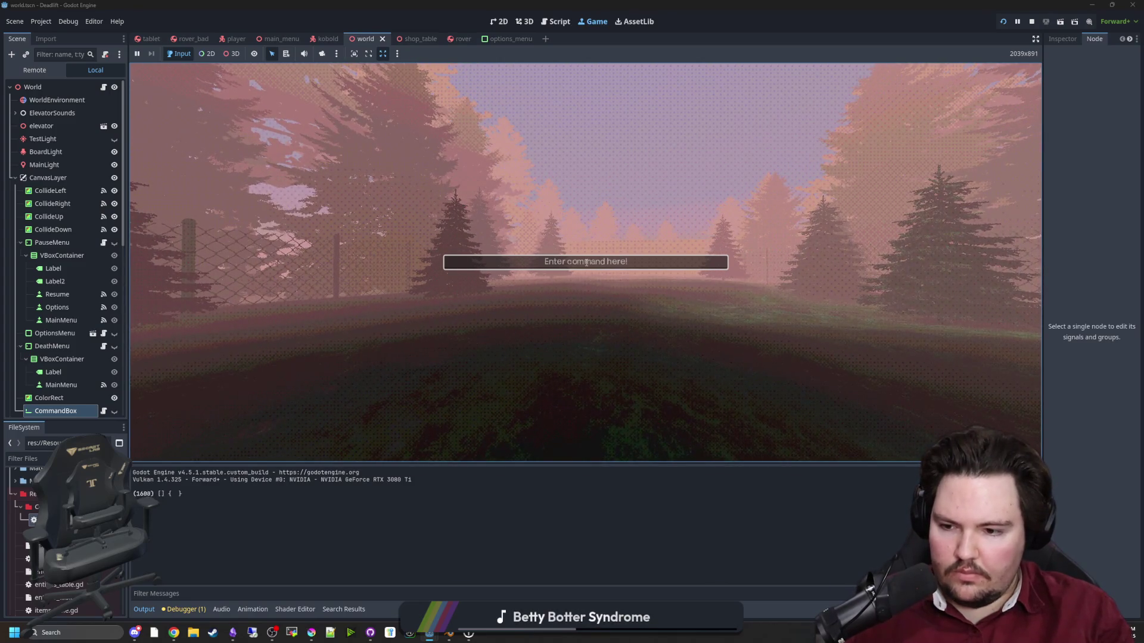
type("/give ")
type("_sword 1")
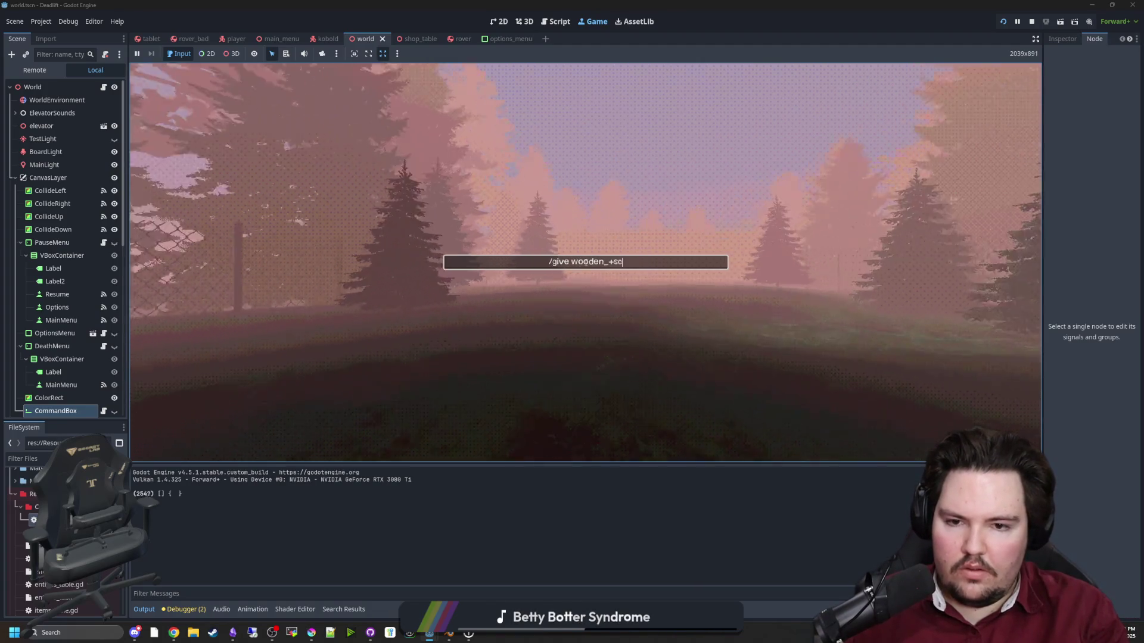
key("Return")
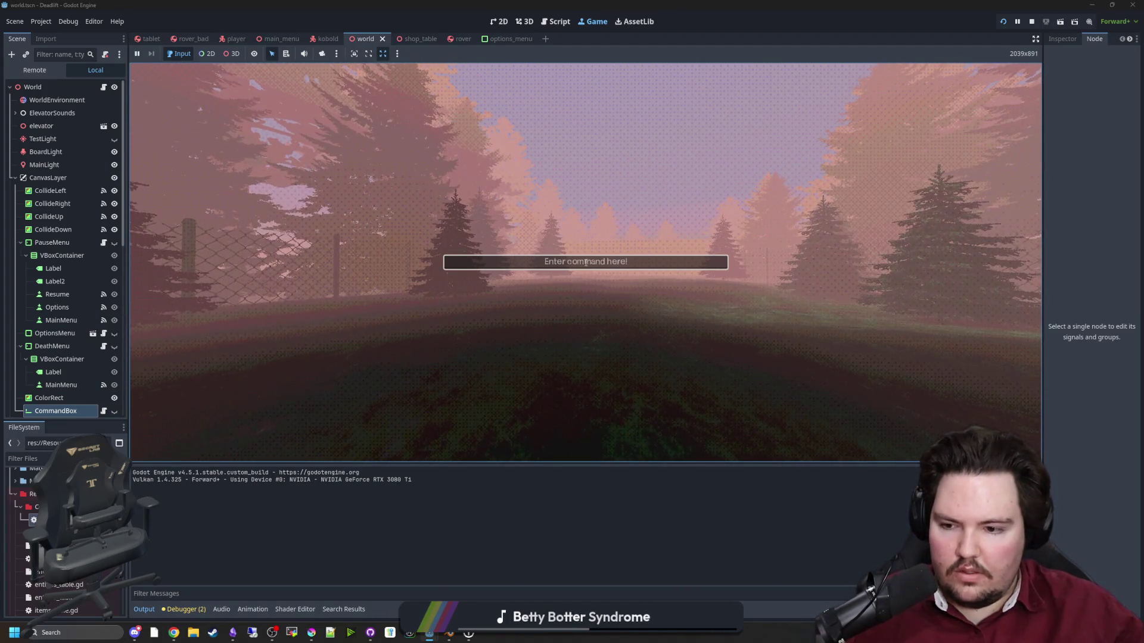
key("Escape")
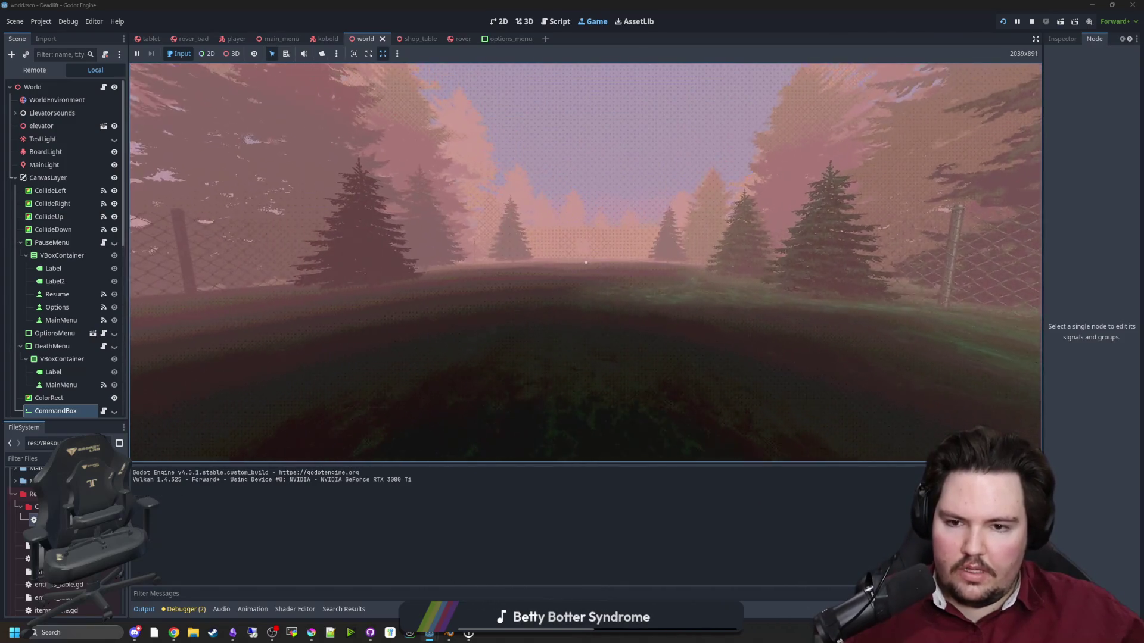
key("super")
key("super")
left_click(1032, 21)
left_click(577, 279)
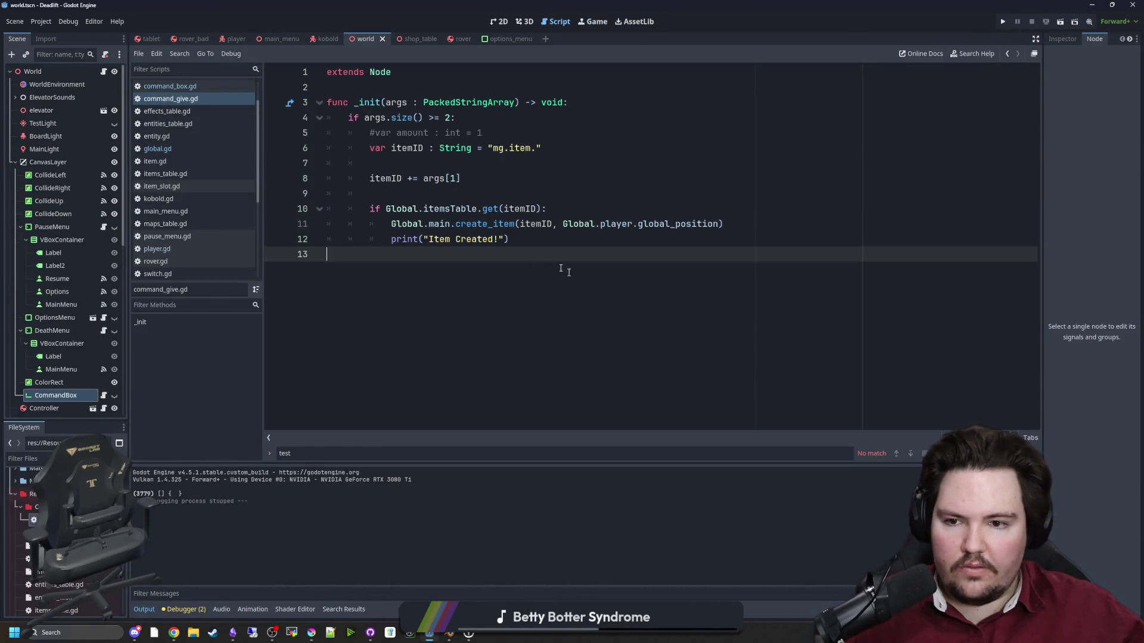
Select the 2 in line 4's args.size() check, then save and run the game.
left_click_drag(508, 239, 392, 239)
left_click(392, 240)
left_click_drag(508, 239, 392, 241)
left_click(439, 189)
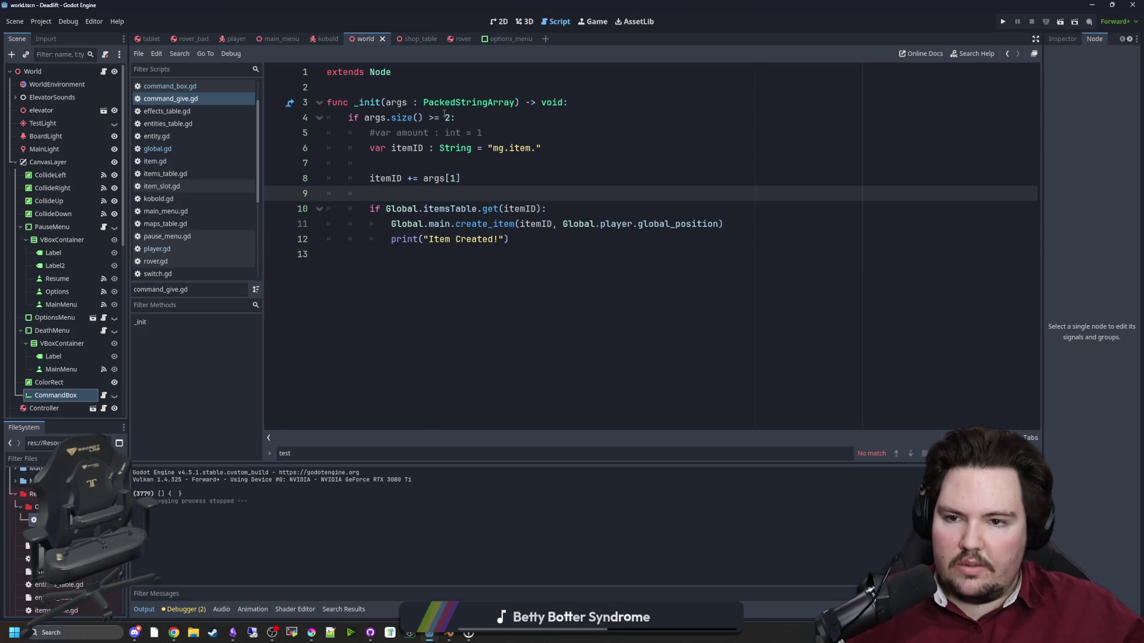
left_click_drag(451, 117, 438, 116)
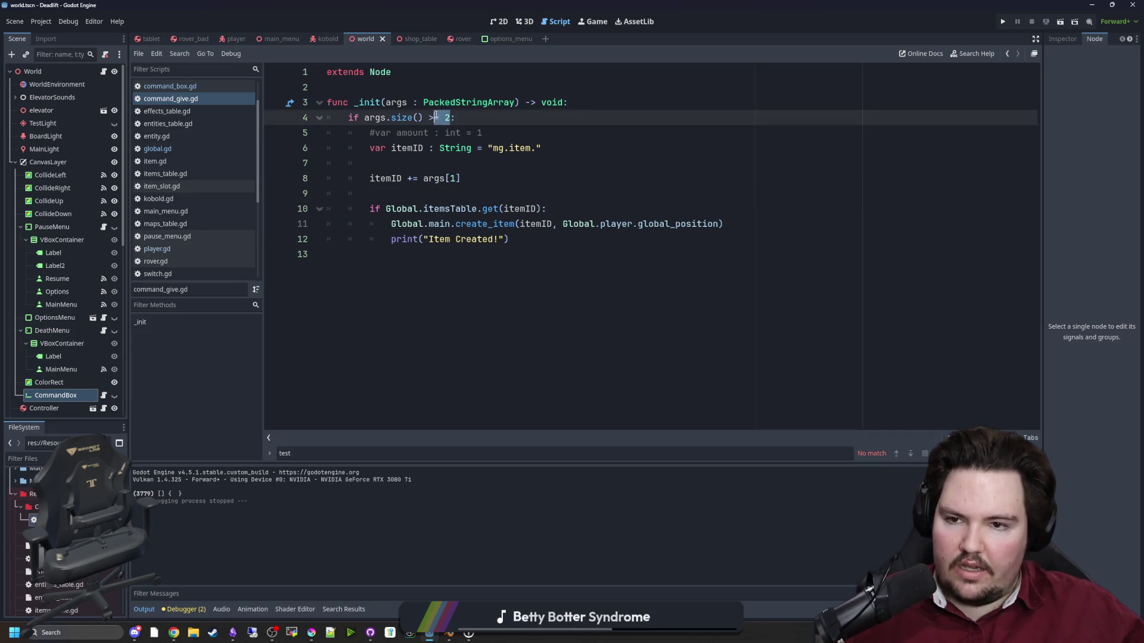
type("1")
left_click(1001, 22)
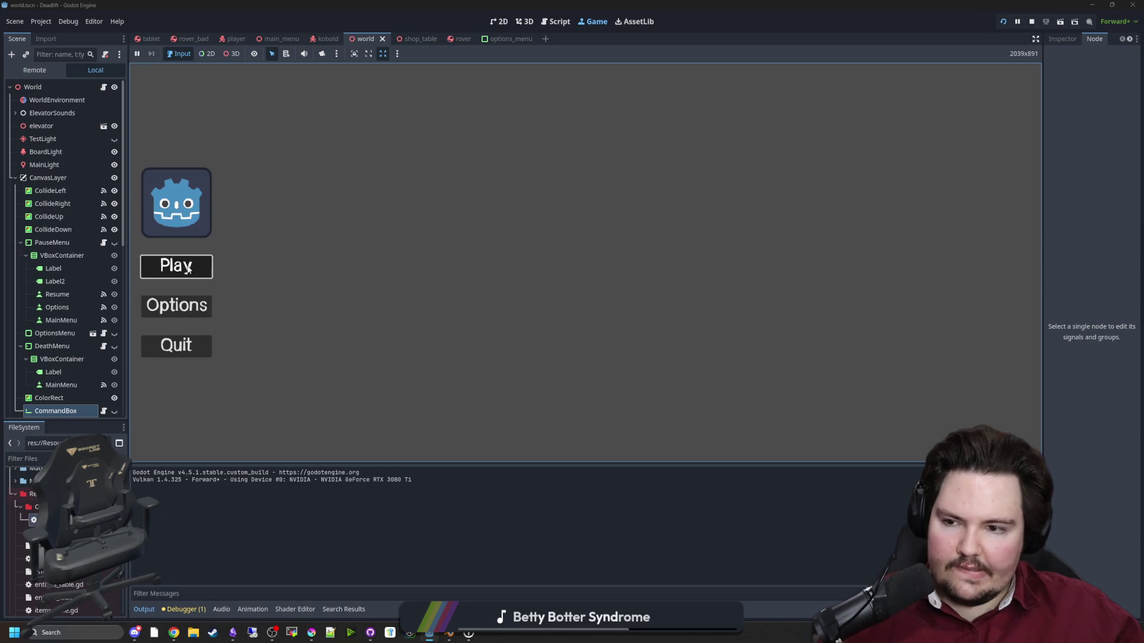
Enter the game and submit /give scrap_metal, which breaks on line 8.
left_click(186, 268)
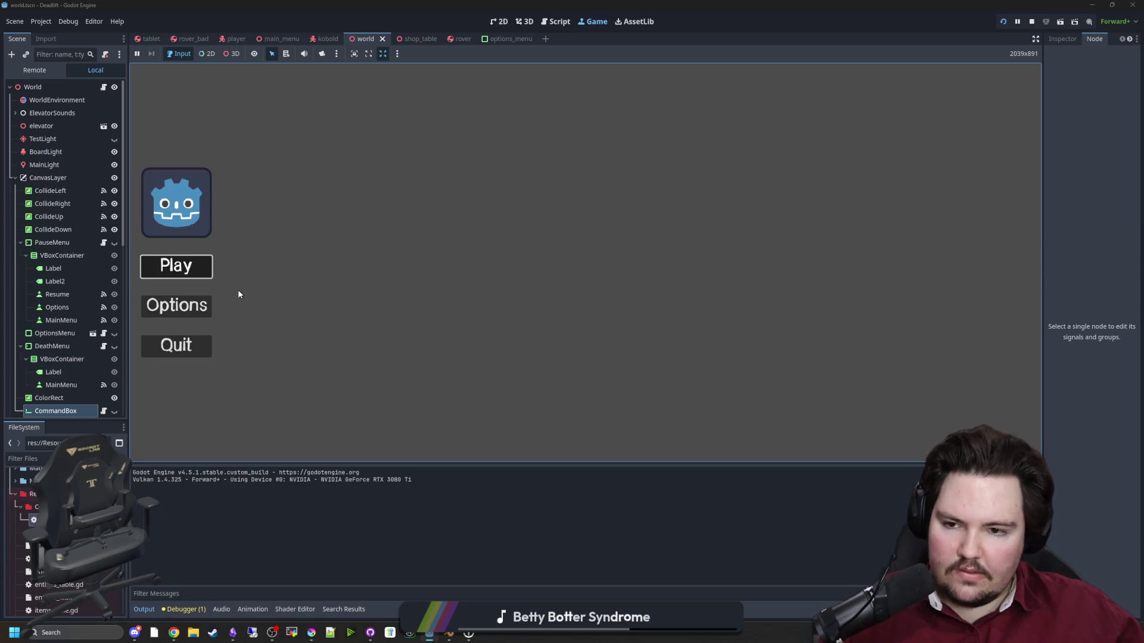
type("/giv")
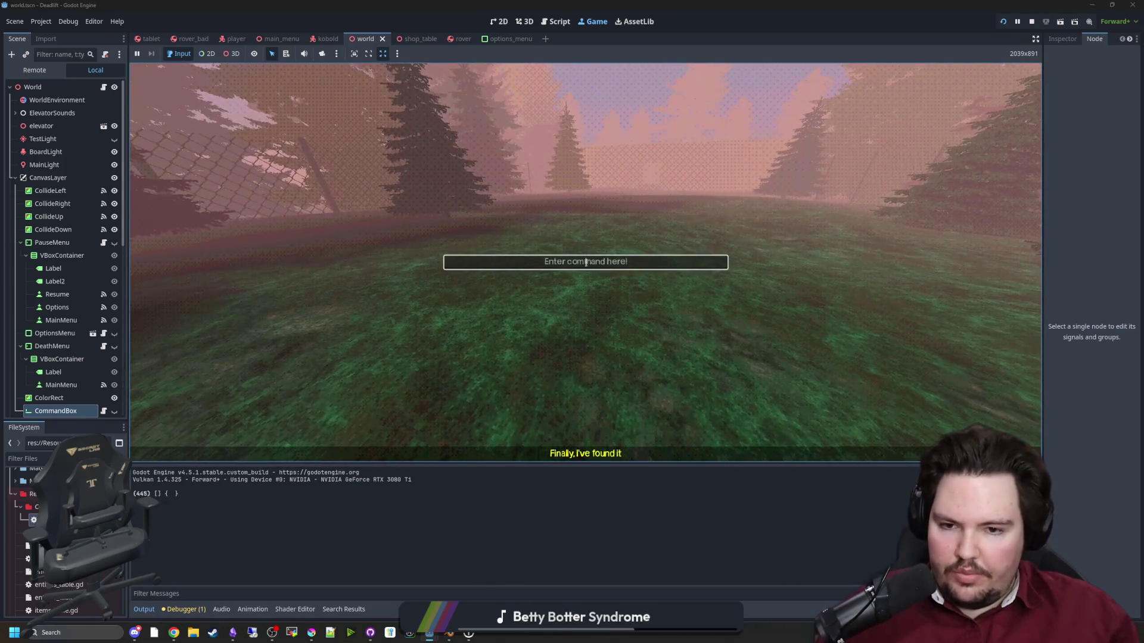
type("e scrap_metal")
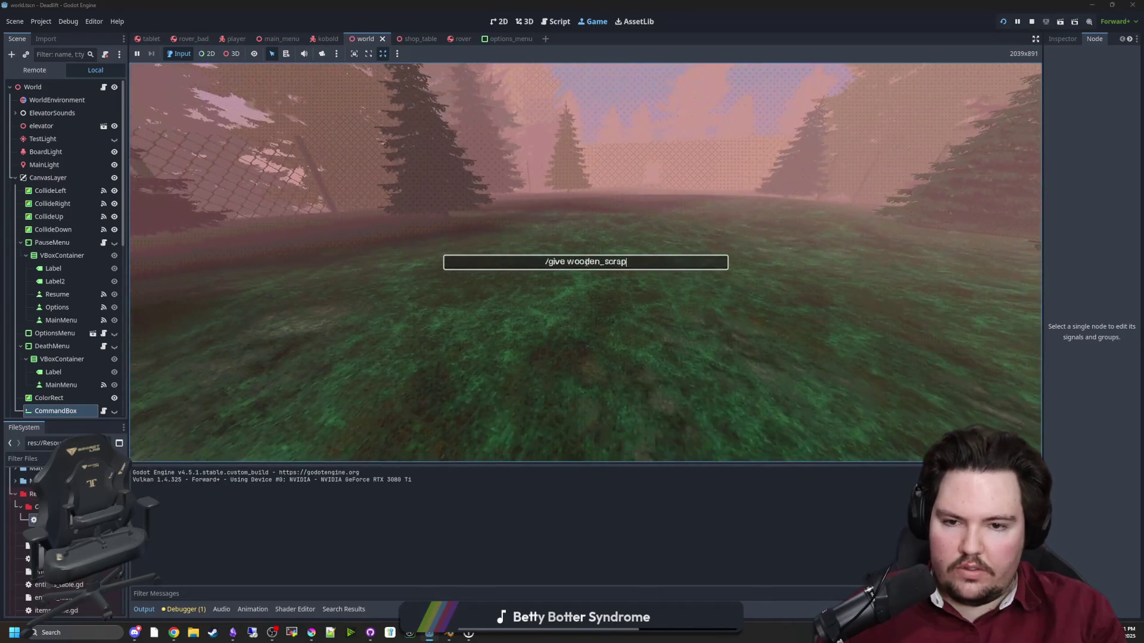
key("Return")
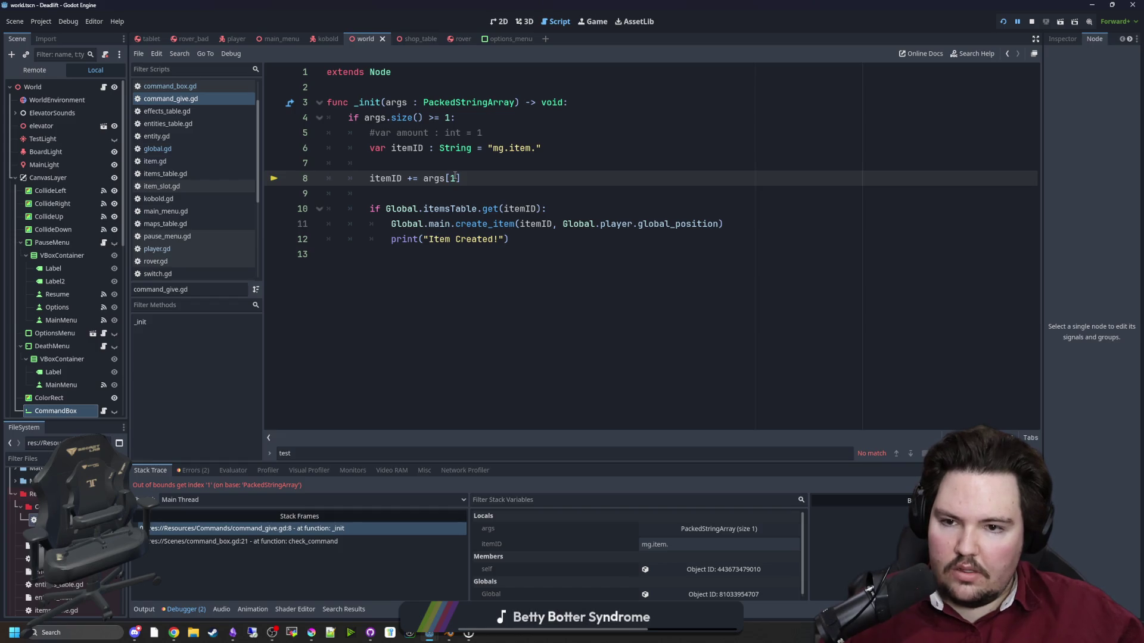
Change args[1] to args[0] on line 8, resume, and submit /give wooden_sword.
key("BackSpace")
type("0")
key("Up")
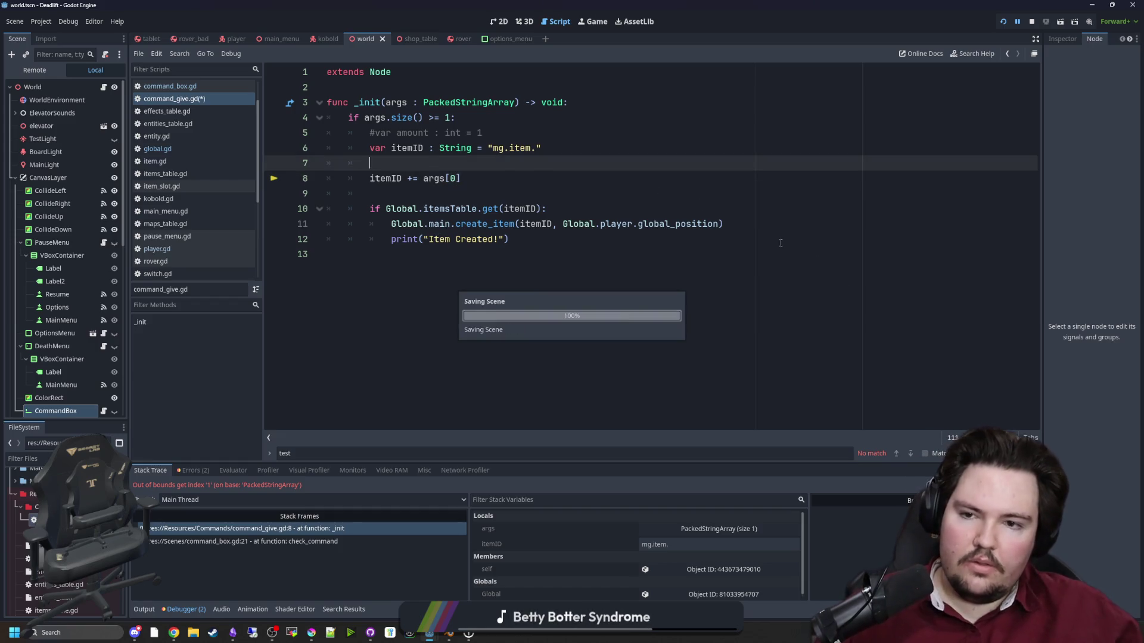
key("F12")
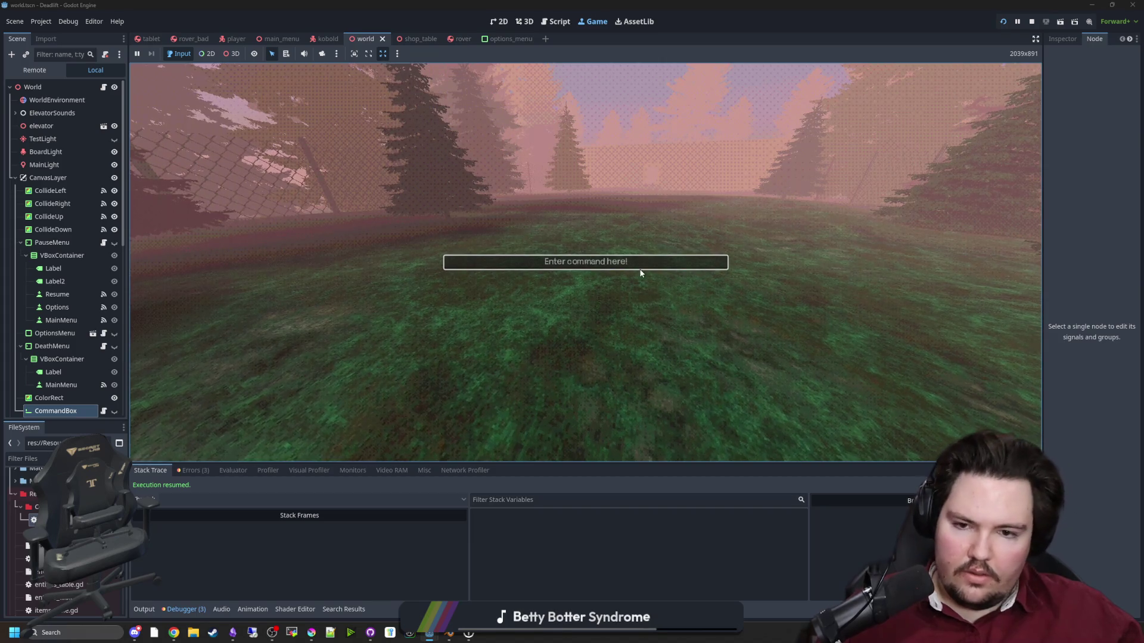
type("/give wooden")
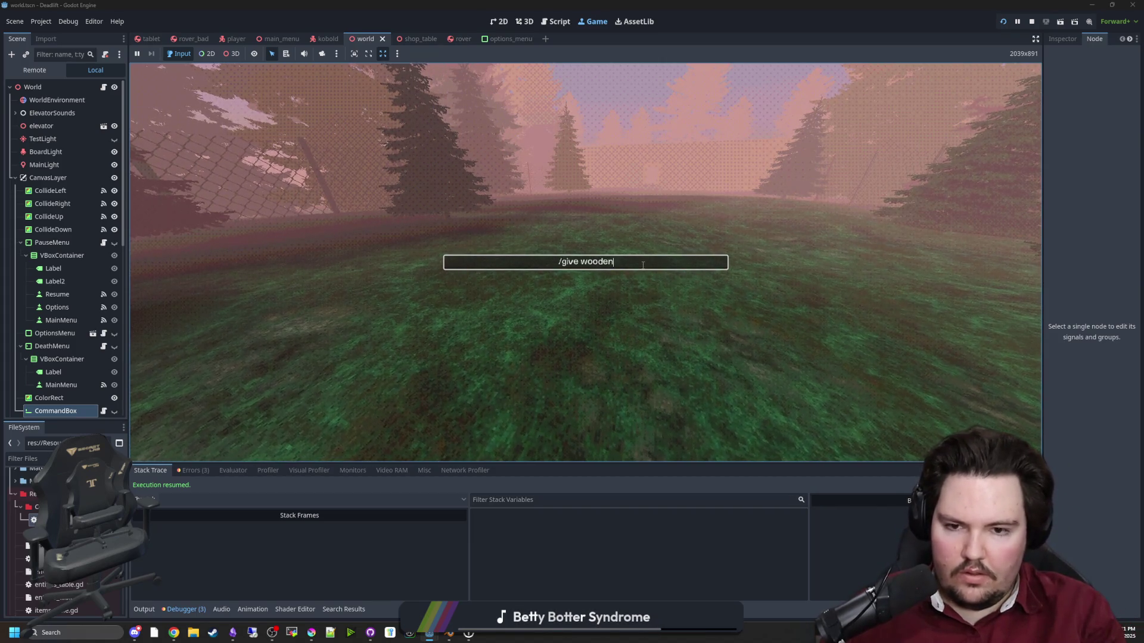
type("_sword")
key("Return")
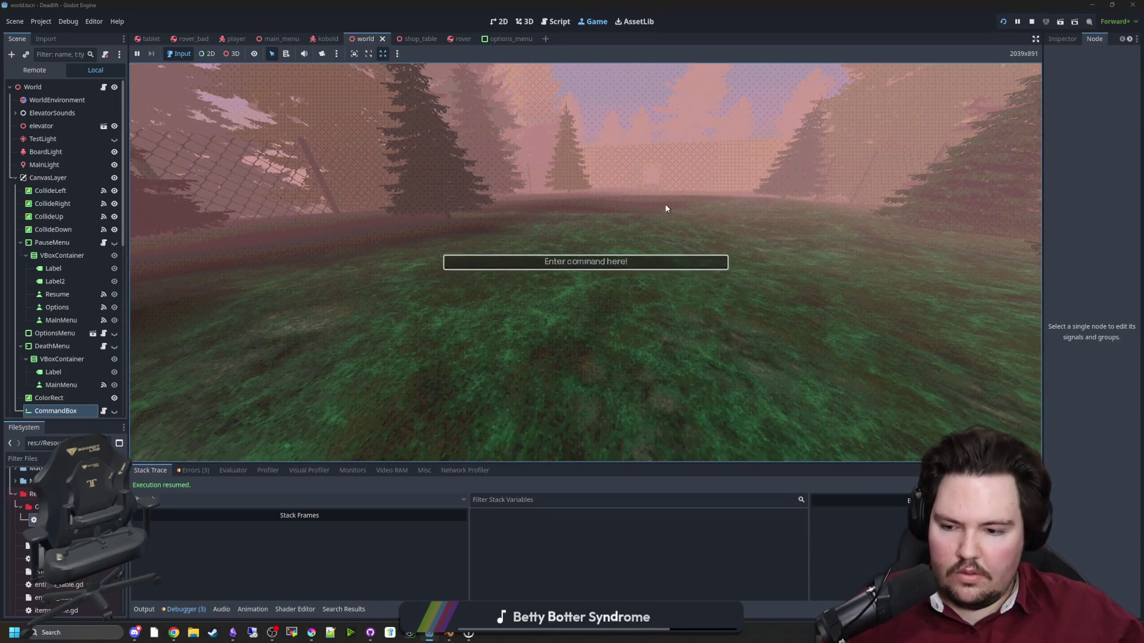
Check the output log from the game's pause menu, then stop the game.
key("super")
key("Escape")
left_click(416, 352)
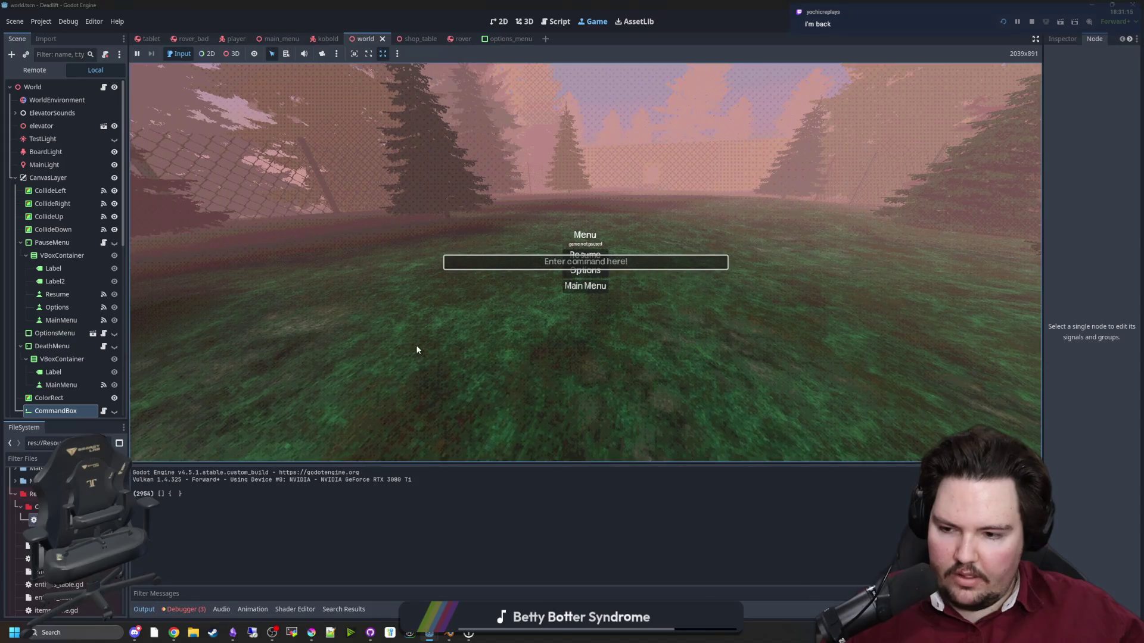
key("Escape")
key("Escape")
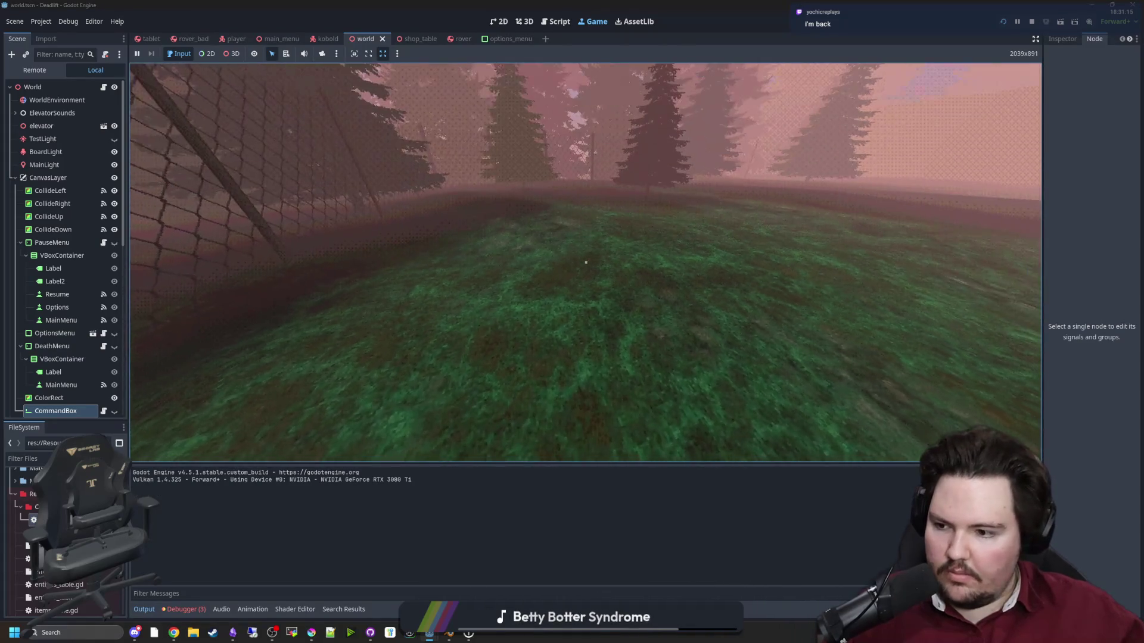
key("Escape")
left_click(1033, 22)
left_click(440, 165)
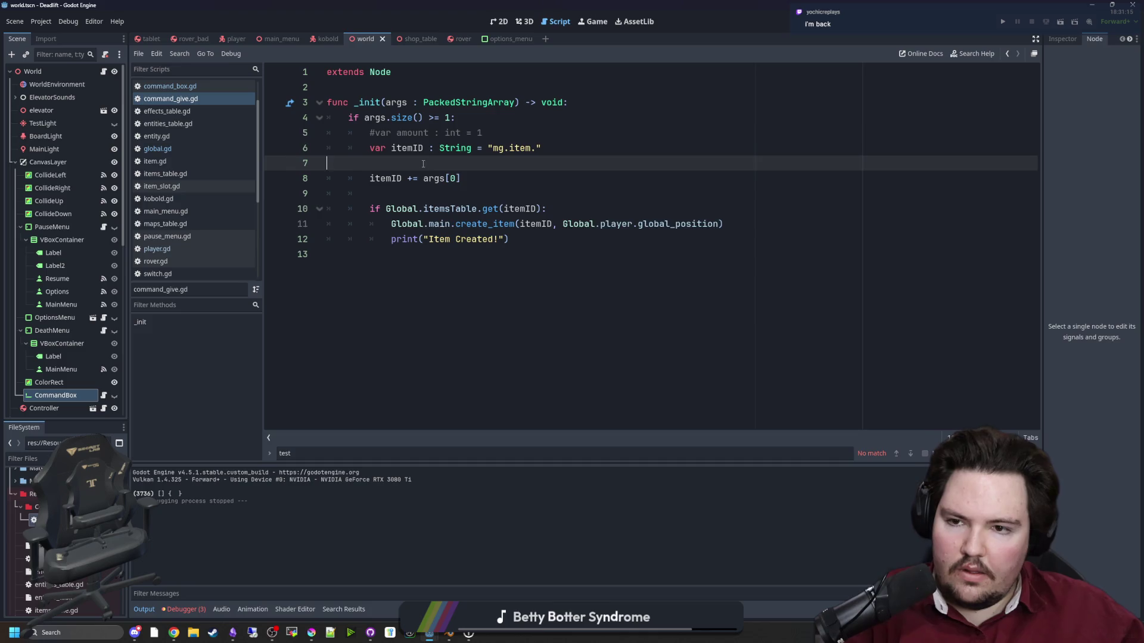
Remove the stray empty lines in command_give.gd.
key("BackSpace")
left_click(444, 190)
left_click(440, 182)
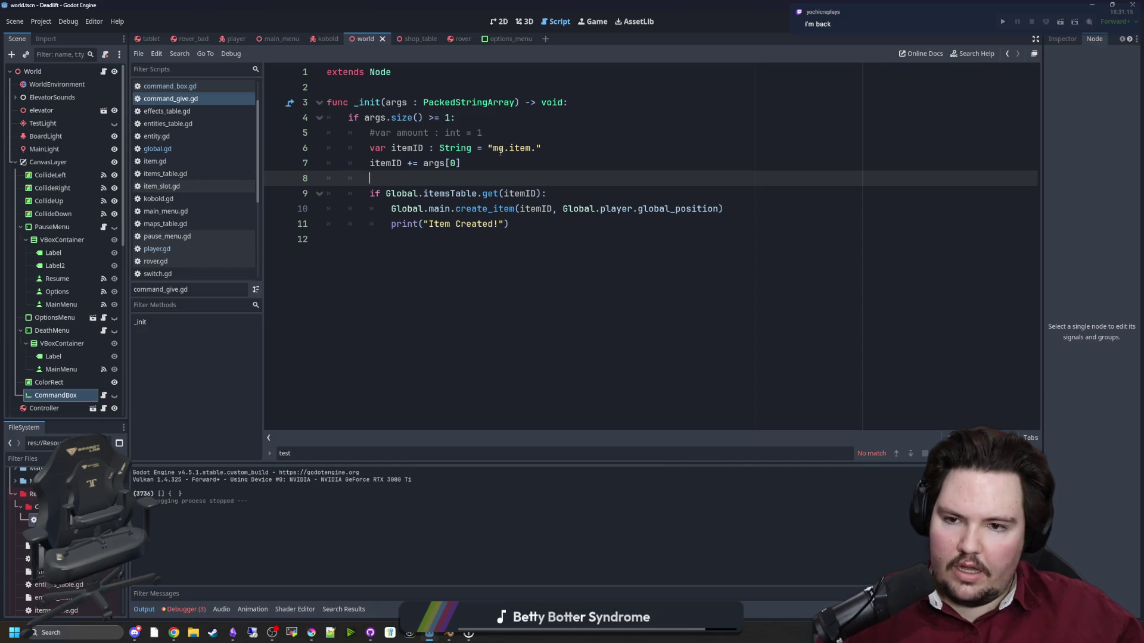
Add an else branch printing "Item {0} not found!".format(itemID) and save the script.
left_click(535, 221)
key("Return")
type("else:")
key("Return")
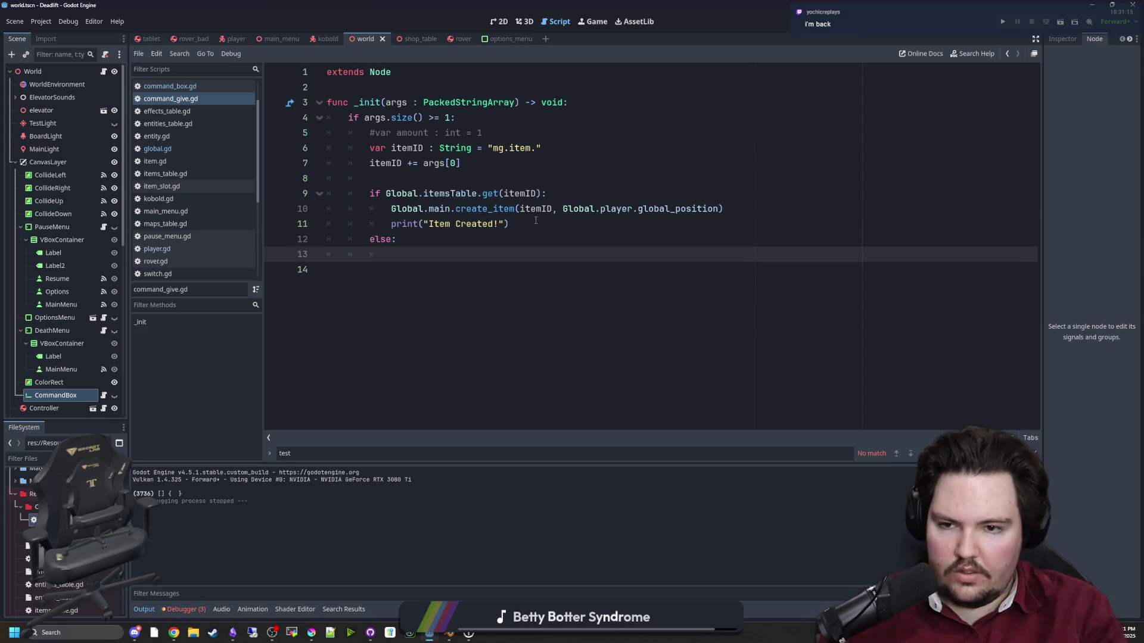
type("print(\"Item")
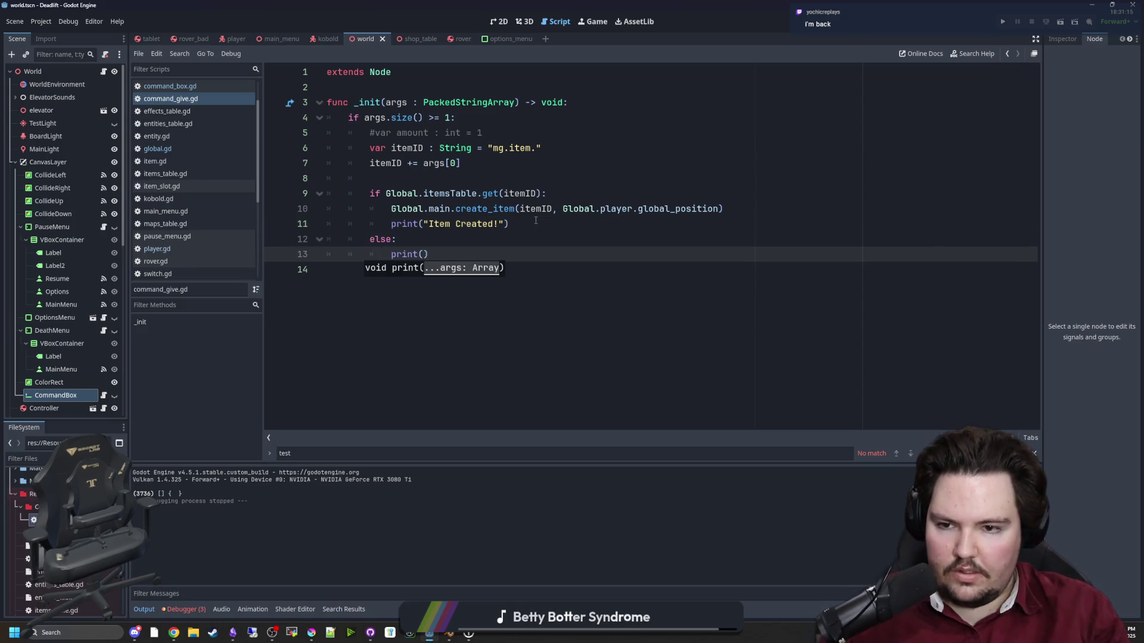
type(" {0} n")
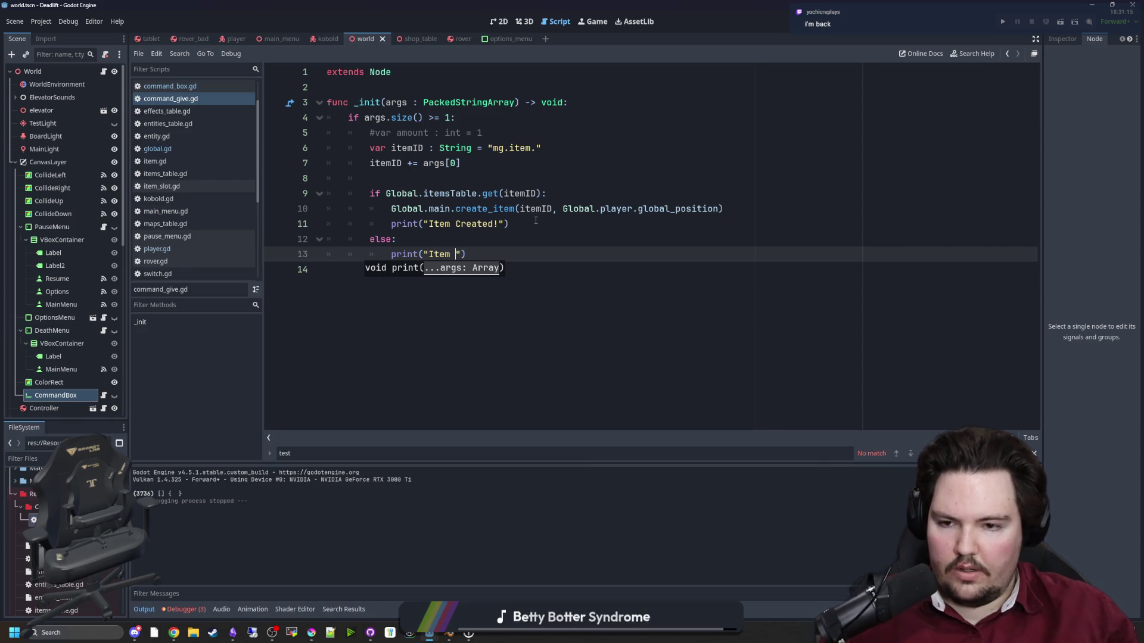
type("ot found!\".format(itemI")
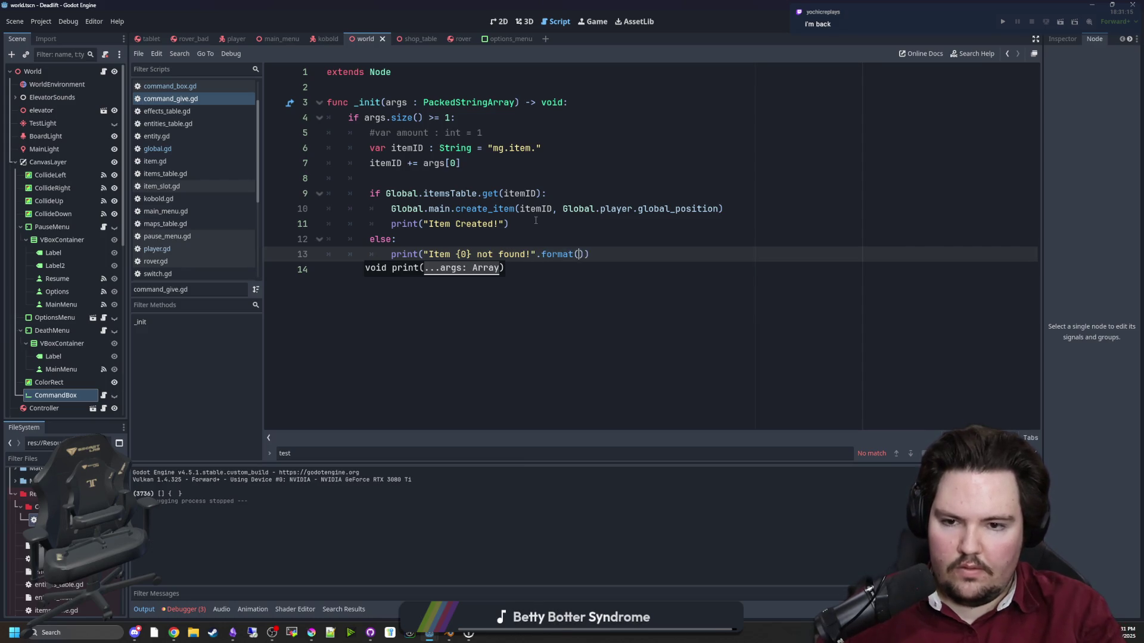
type("D")
left_click(535, 224)
key("ctrl+s")
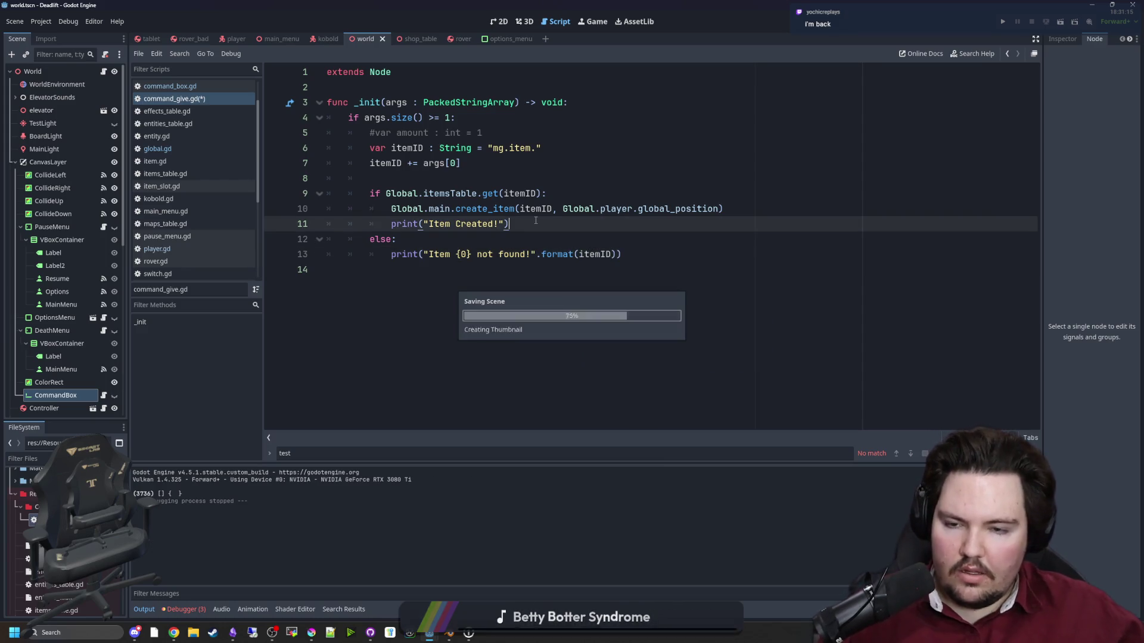
left_click(505, 241)
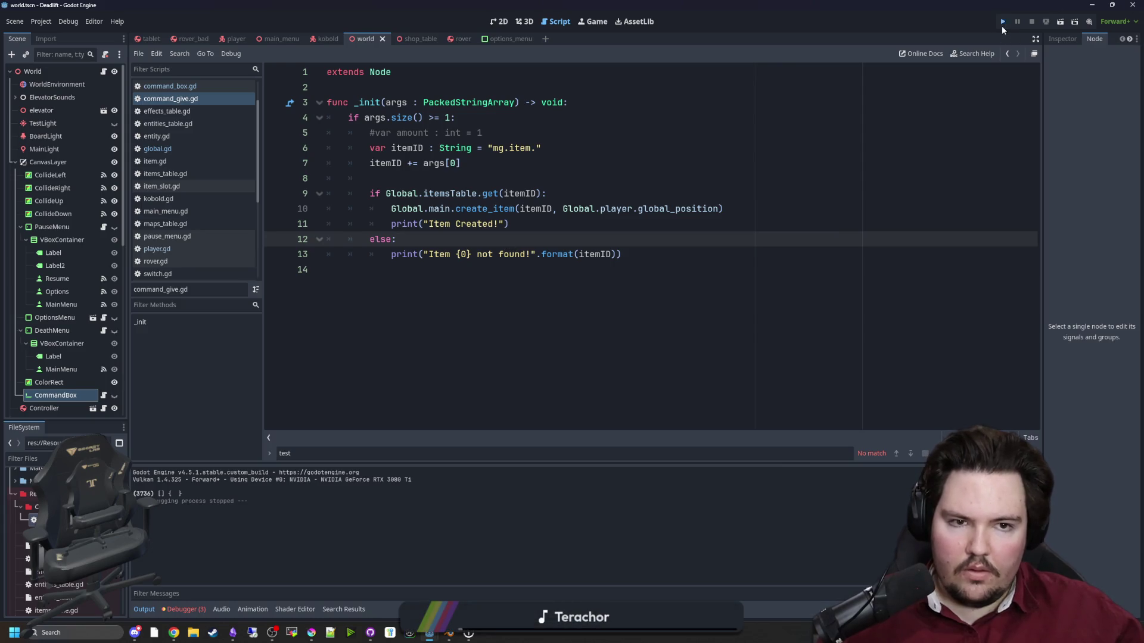
Run the game and try /give wood and /give wood_scrap in the command box.
left_click(1002, 27)
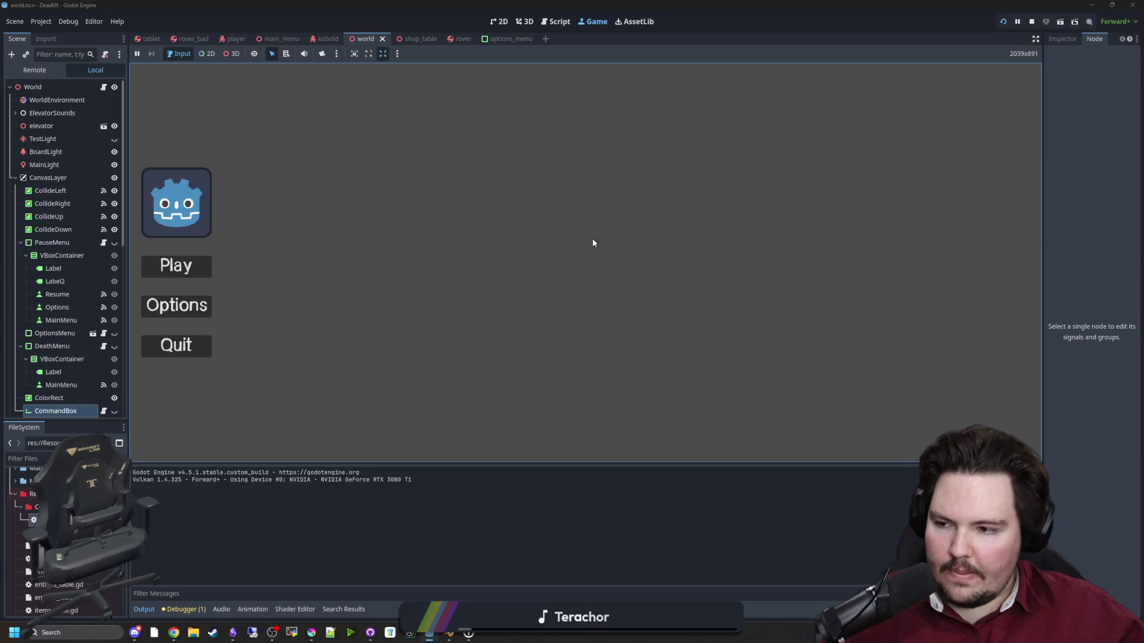
left_click(206, 265)
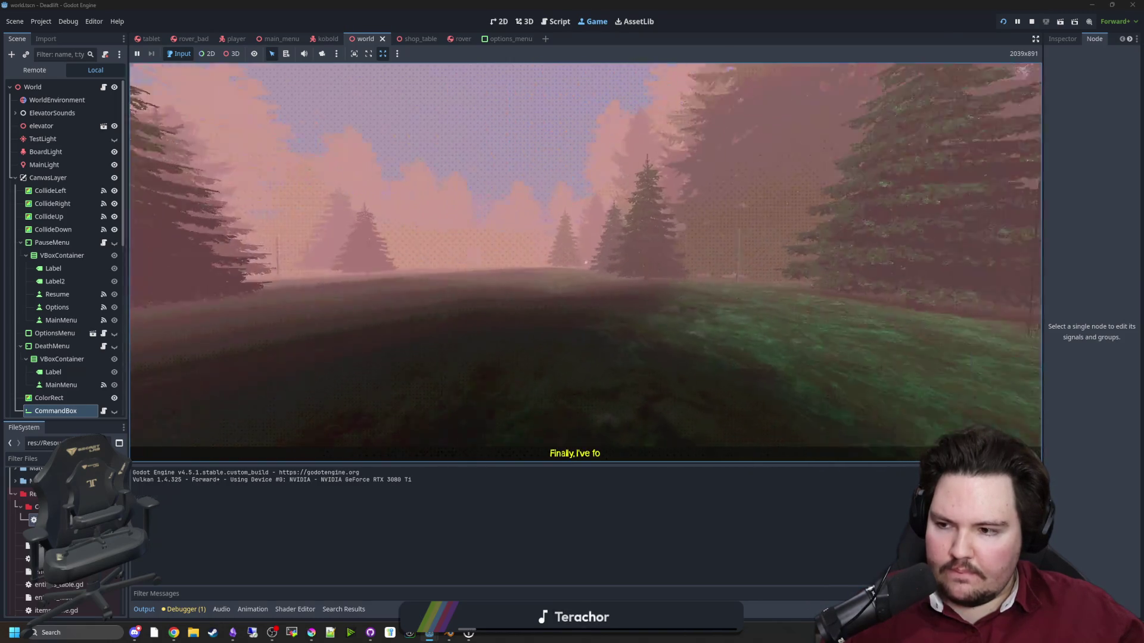
key("grave")
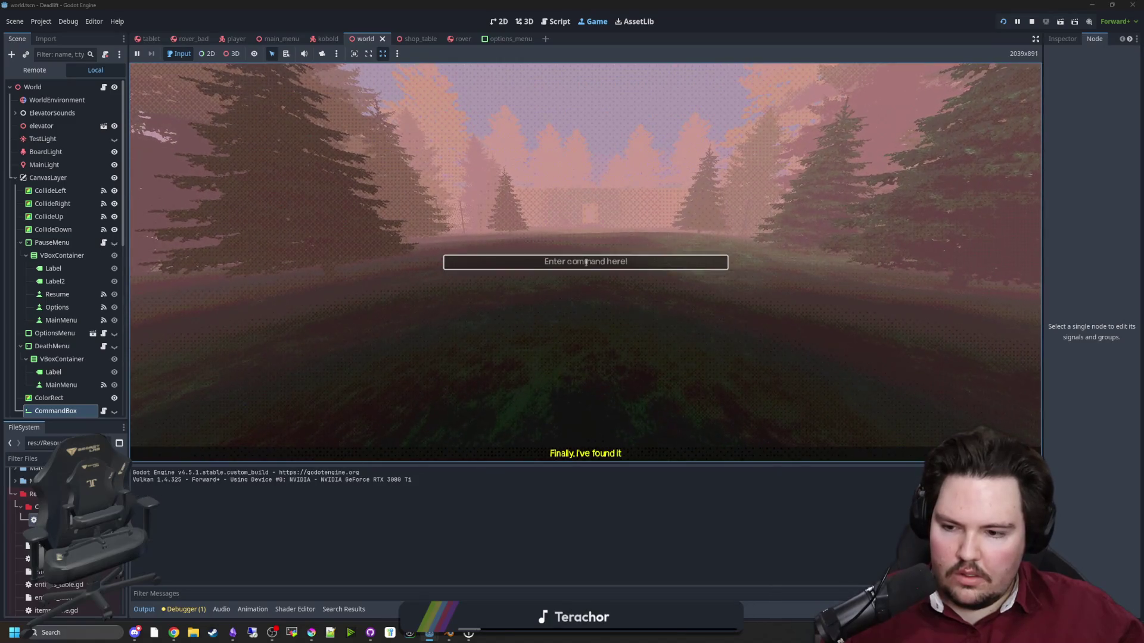
type("/give wood")
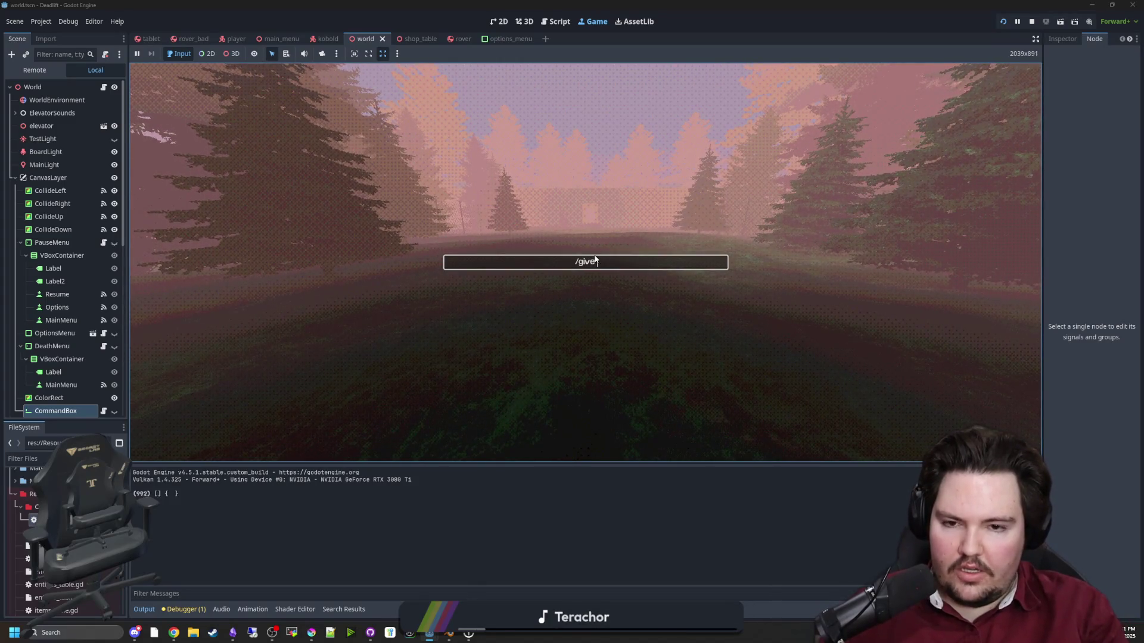
key("Return")
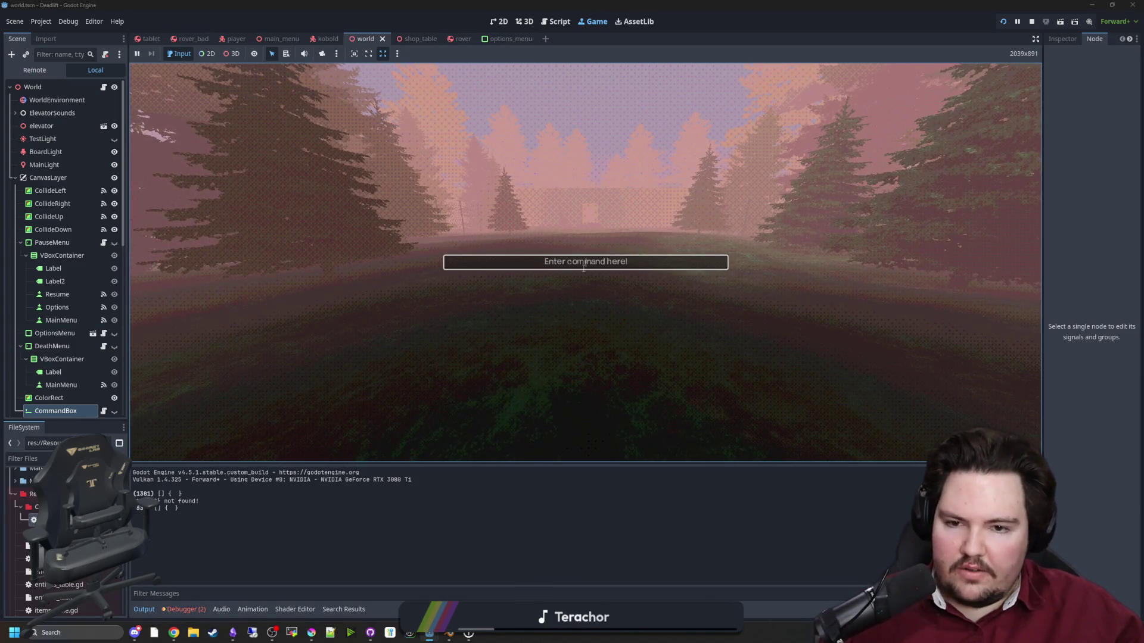
type("/give wood_scrap")
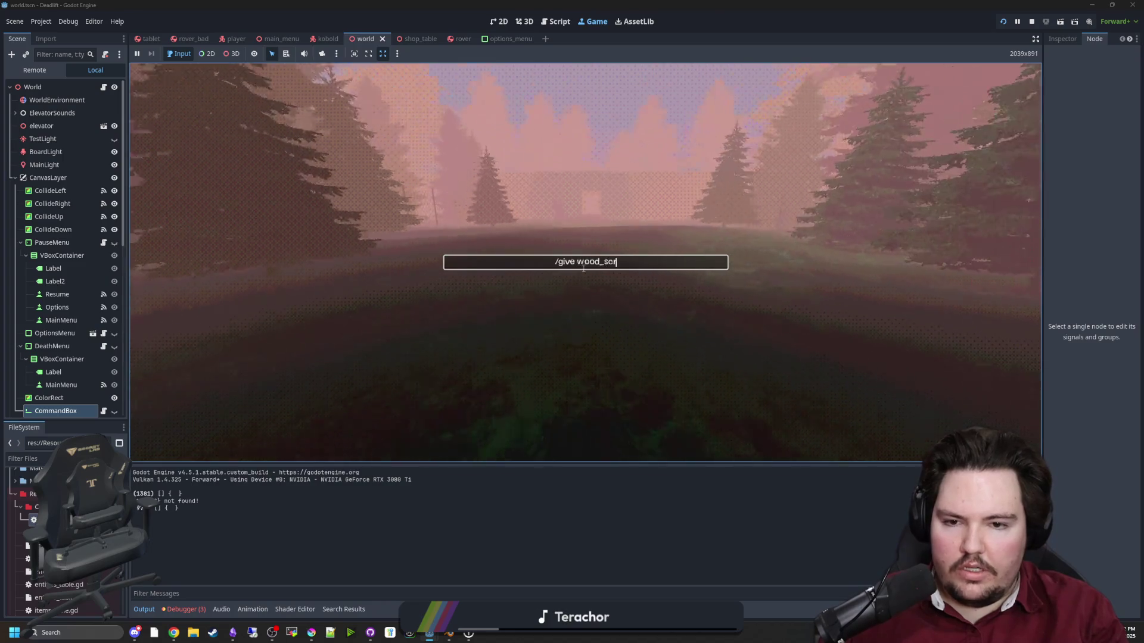
key("Return")
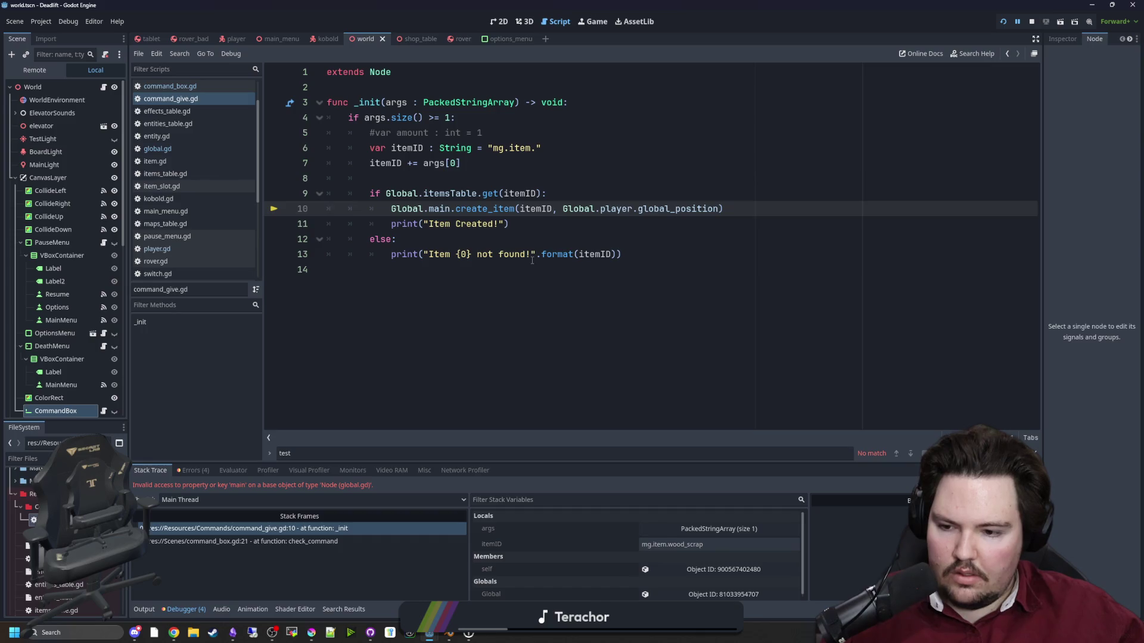
Change 'main' to 'world' on line 10, wrap itemID in brackets in format, and restart the game.
double_click(436, 209)
type("world")
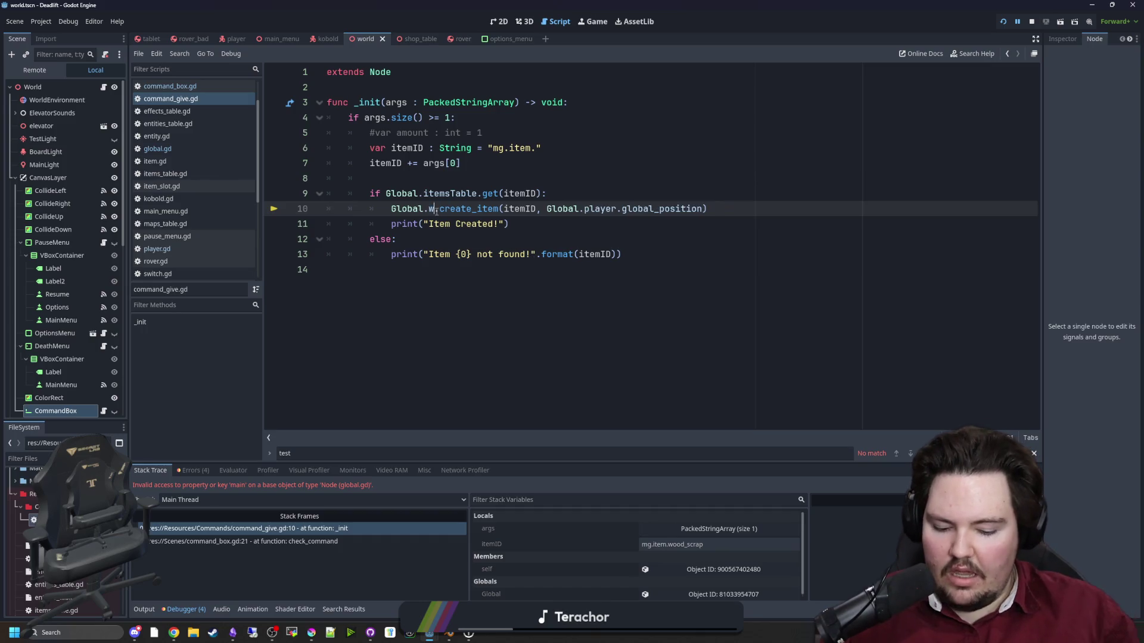
left_click(496, 245)
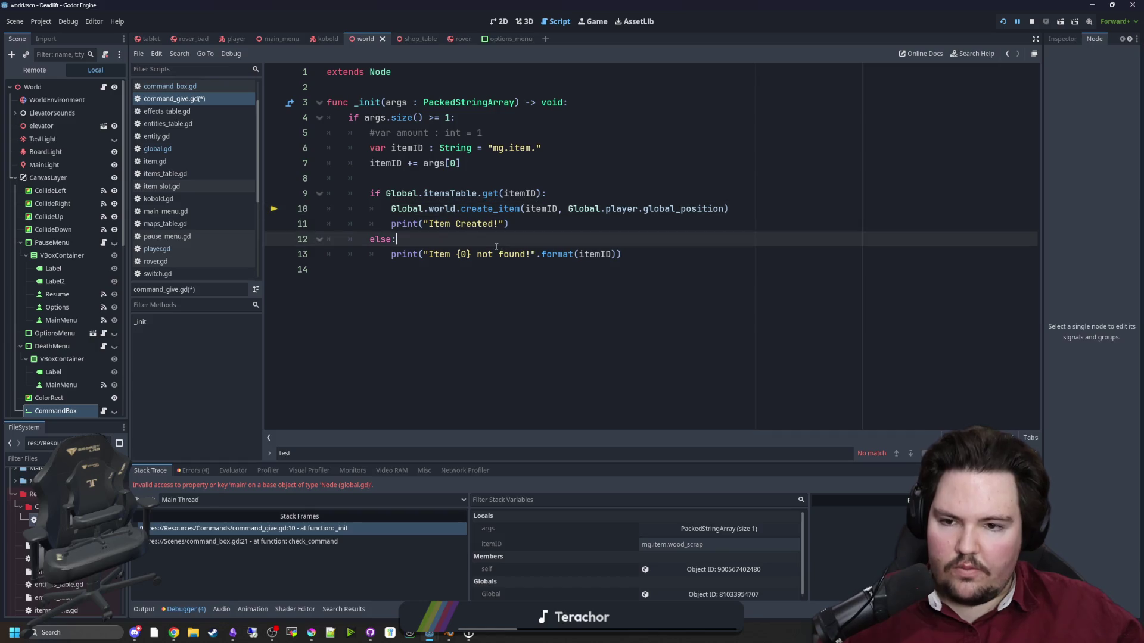
left_click(579, 254)
type("]")
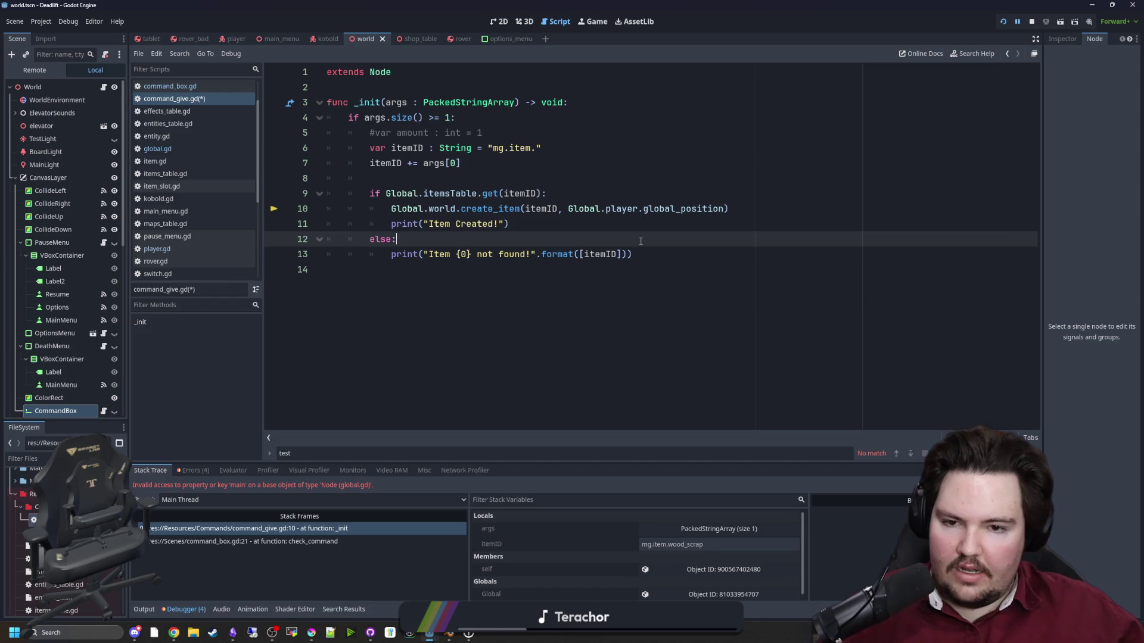
left_click(1001, 21)
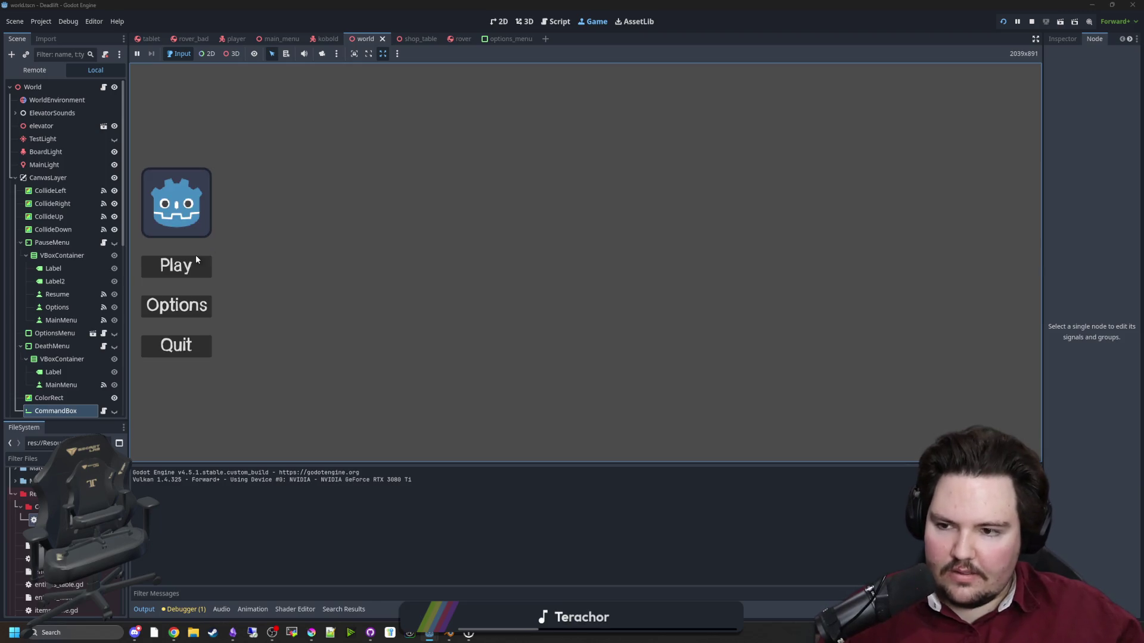
Start playing and spawn a log pile with the /give command.
left_click(195, 260)
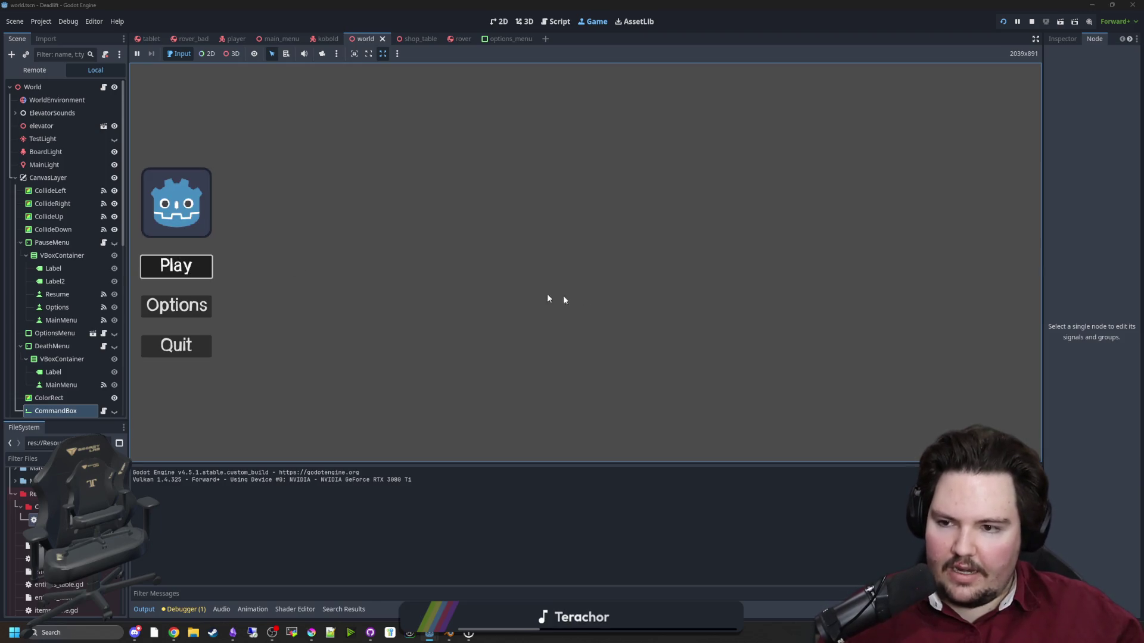
key("grave")
type("/give wood_sc")
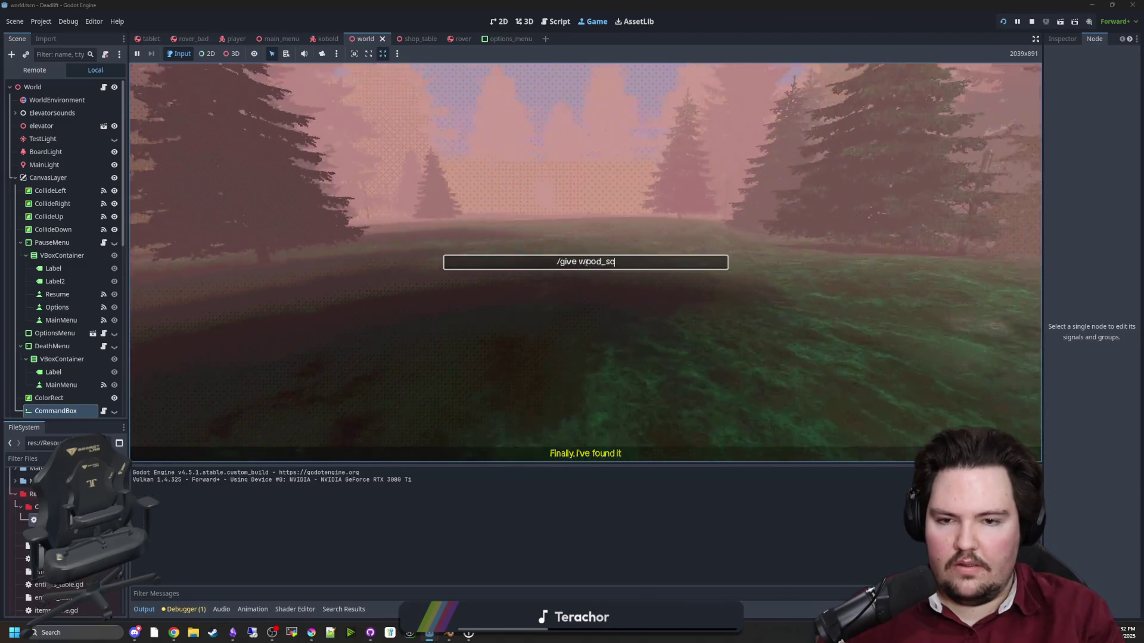
key("Return")
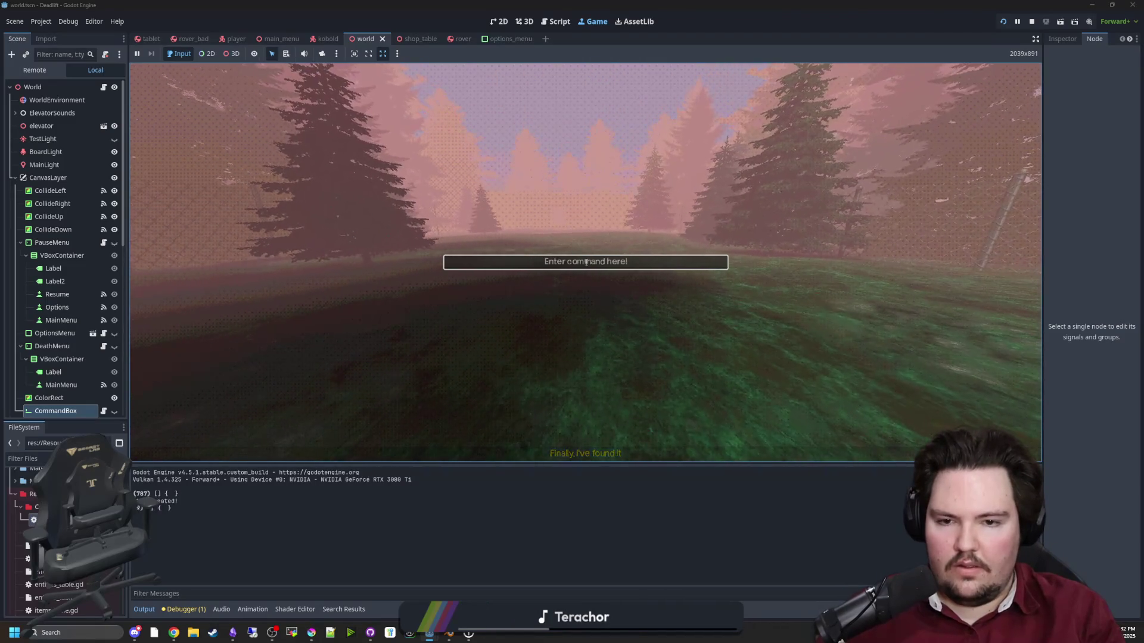
key("grave")
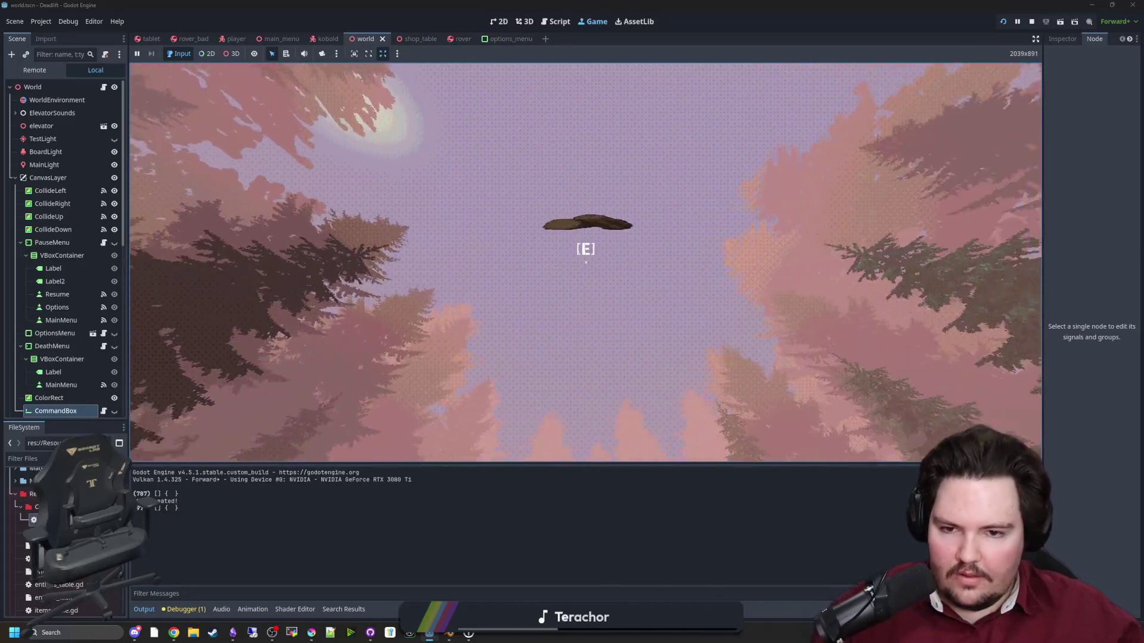
Pick up and throw the logs, then give the rover with a /give command.
key("w")
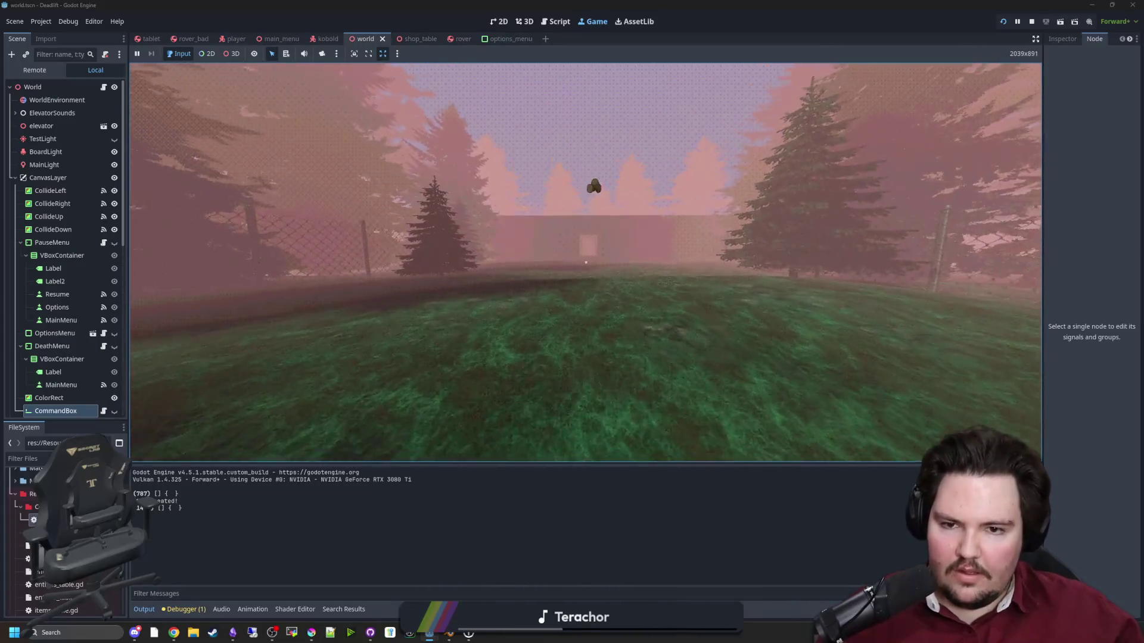
key("e")
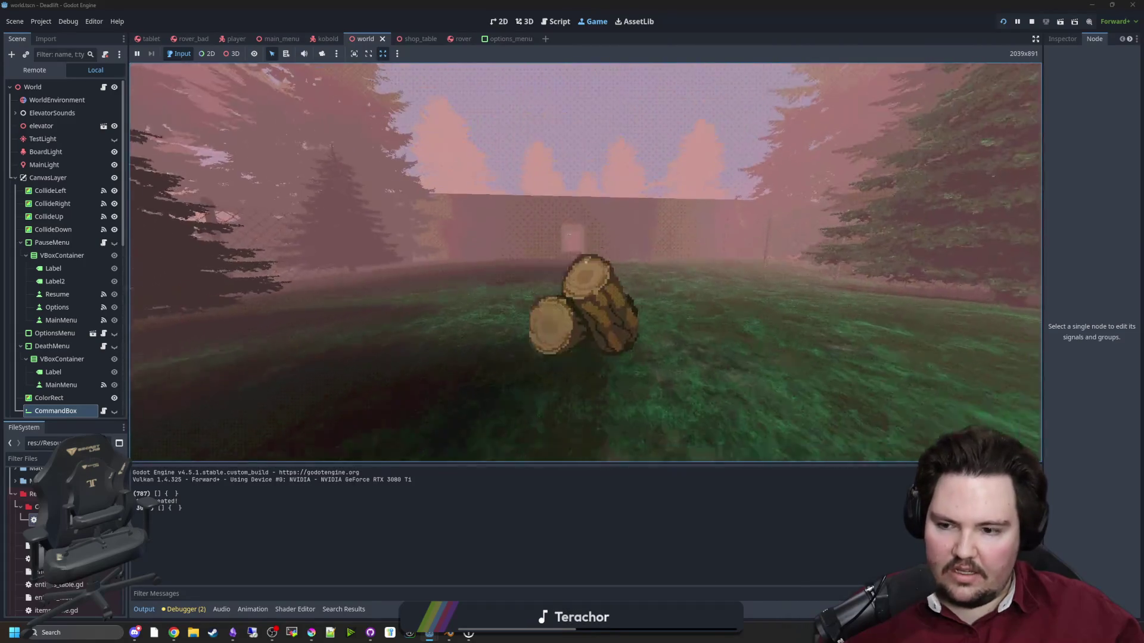
key("e")
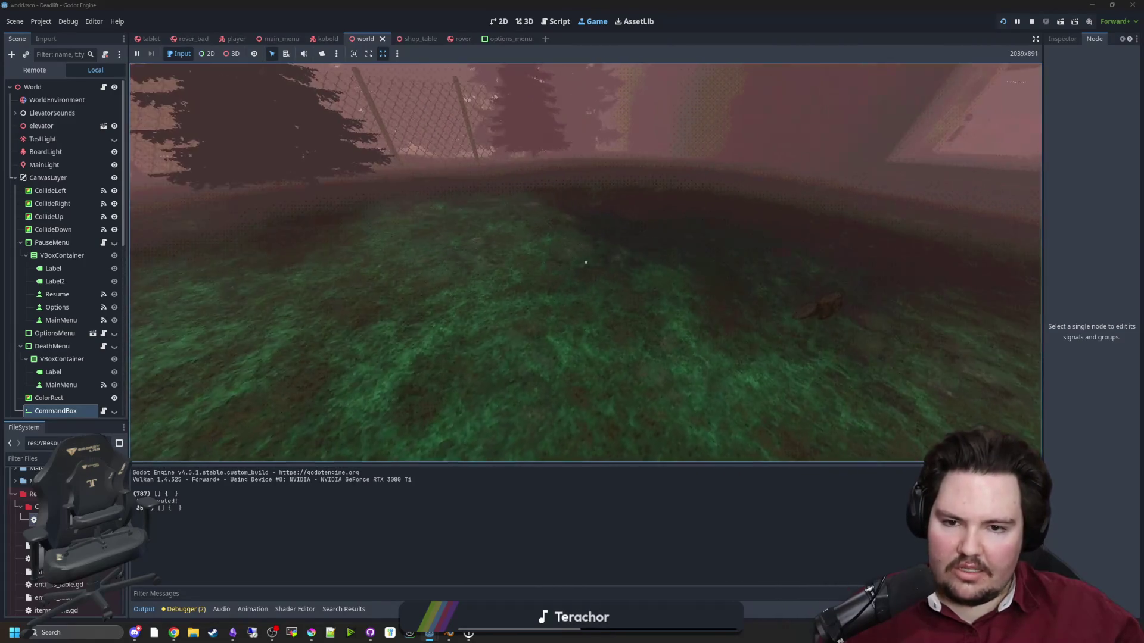
type("/")
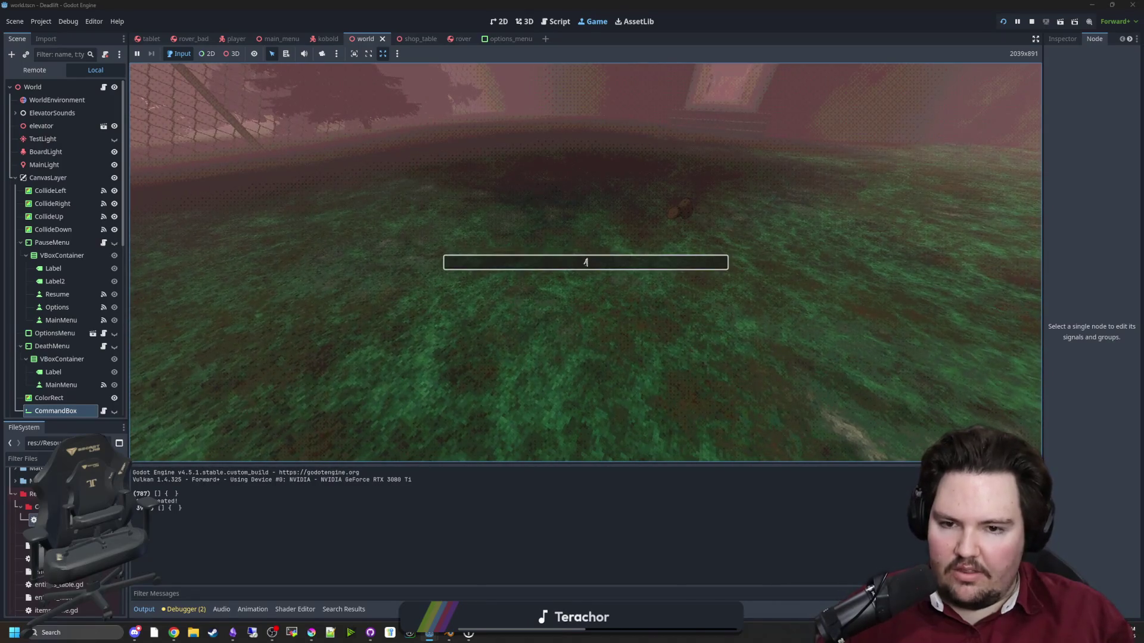
type("give er")
key("Return")
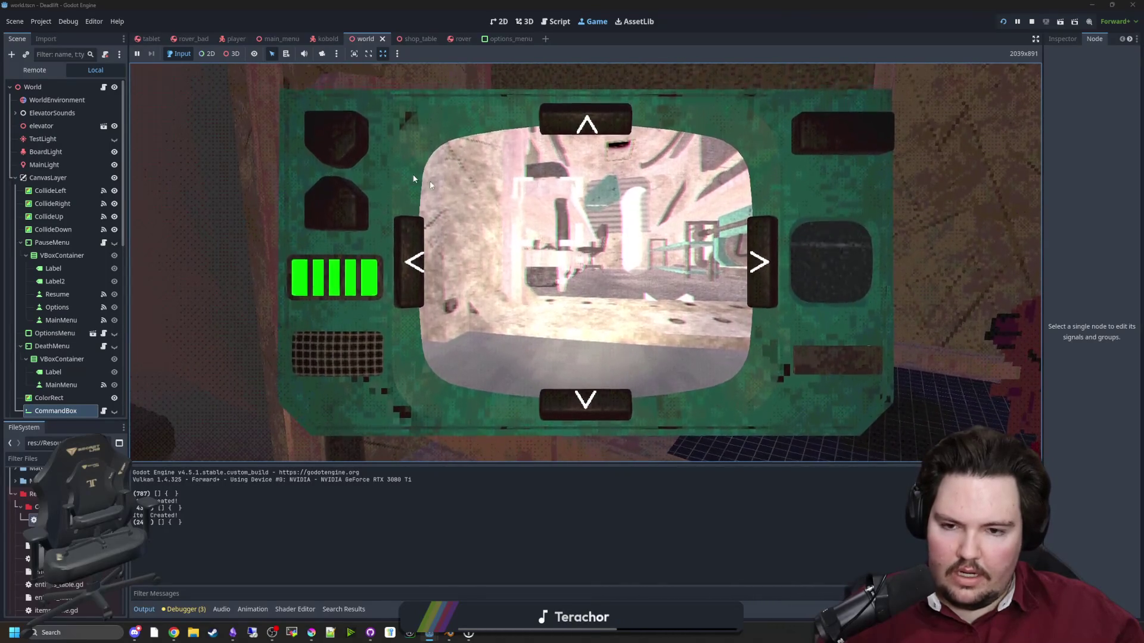
Close the tablet, walk to the rover, and load the logs into its item slot.
key("e")
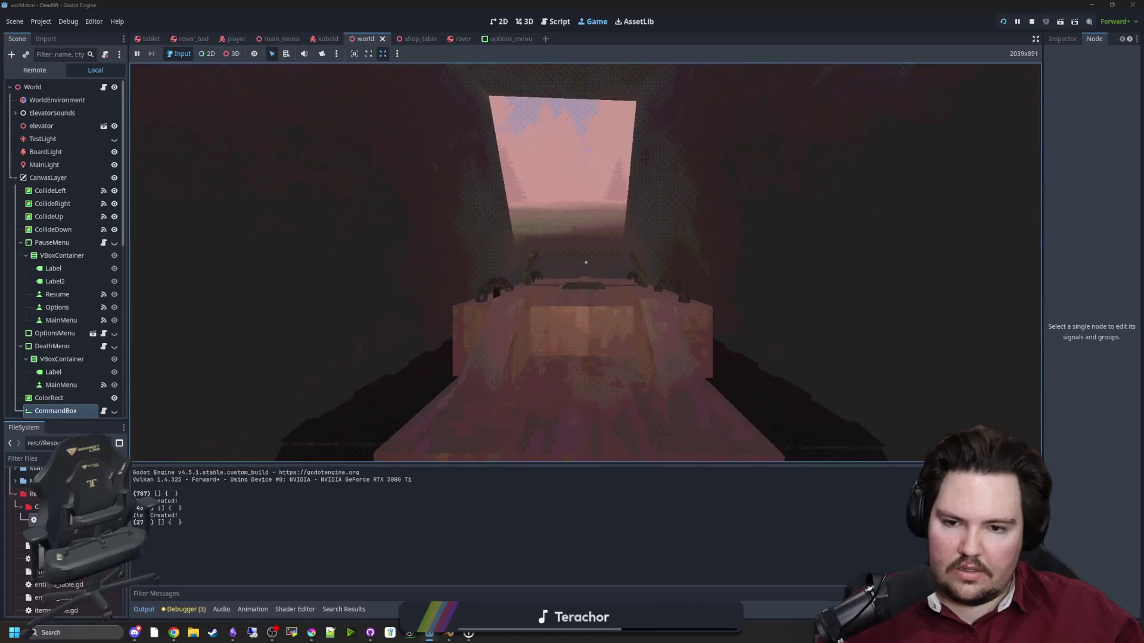
key("w")
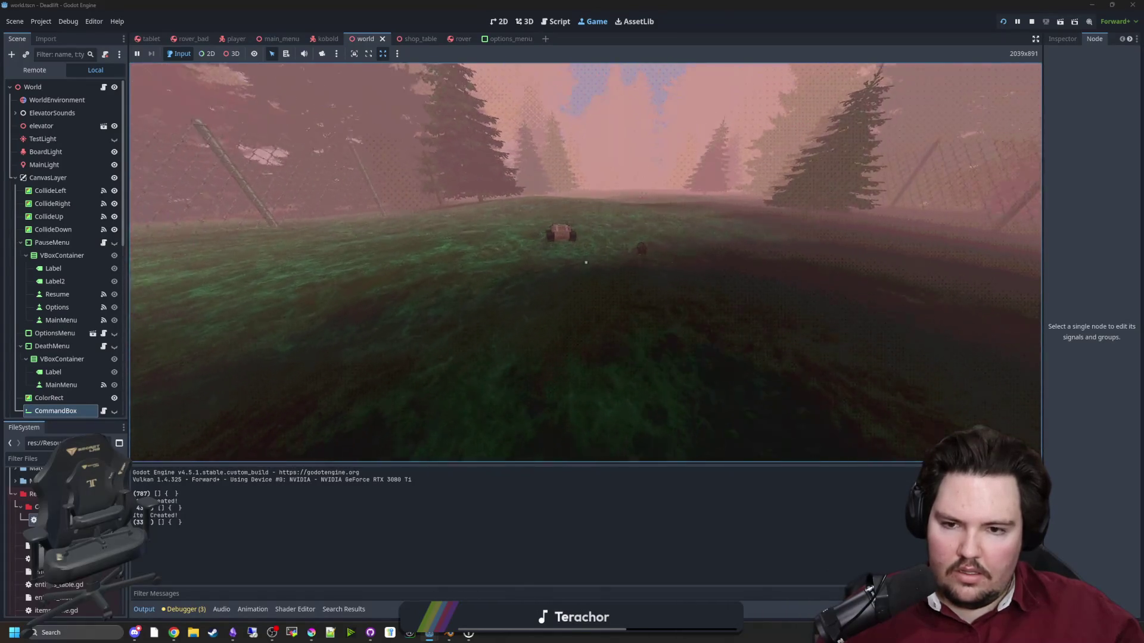
key("w")
key("w")
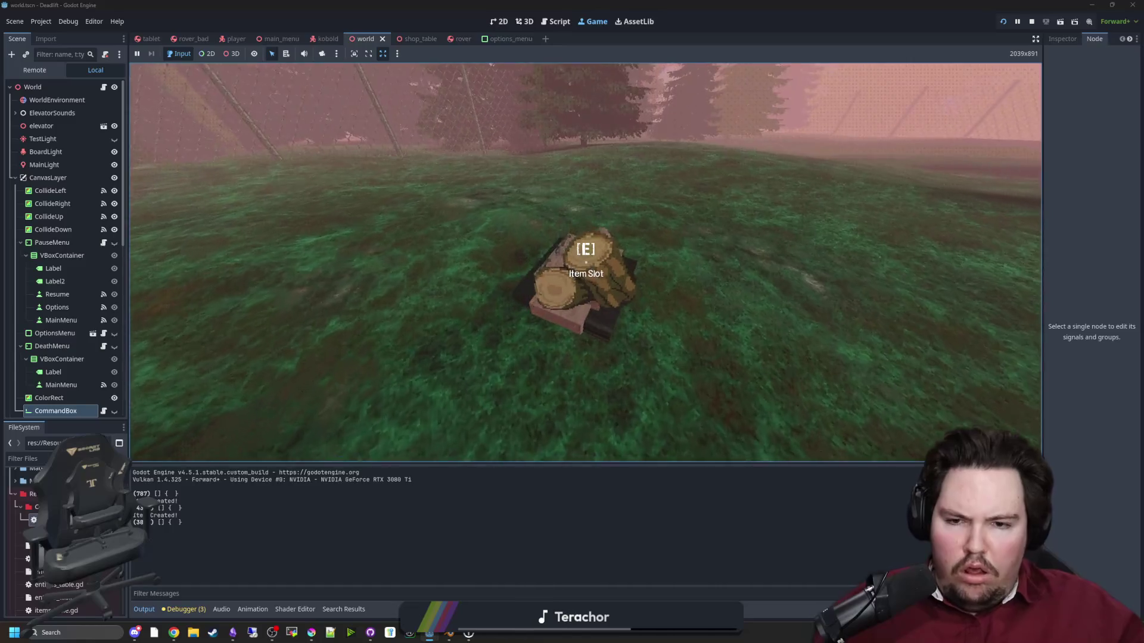
key("e")
key("s")
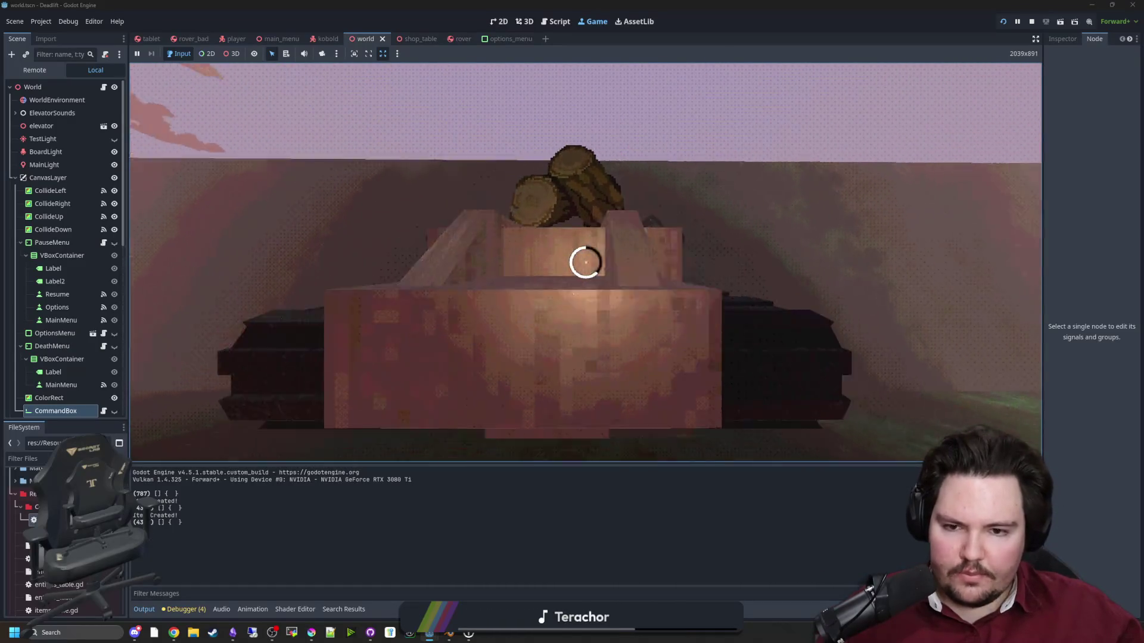
key("w")
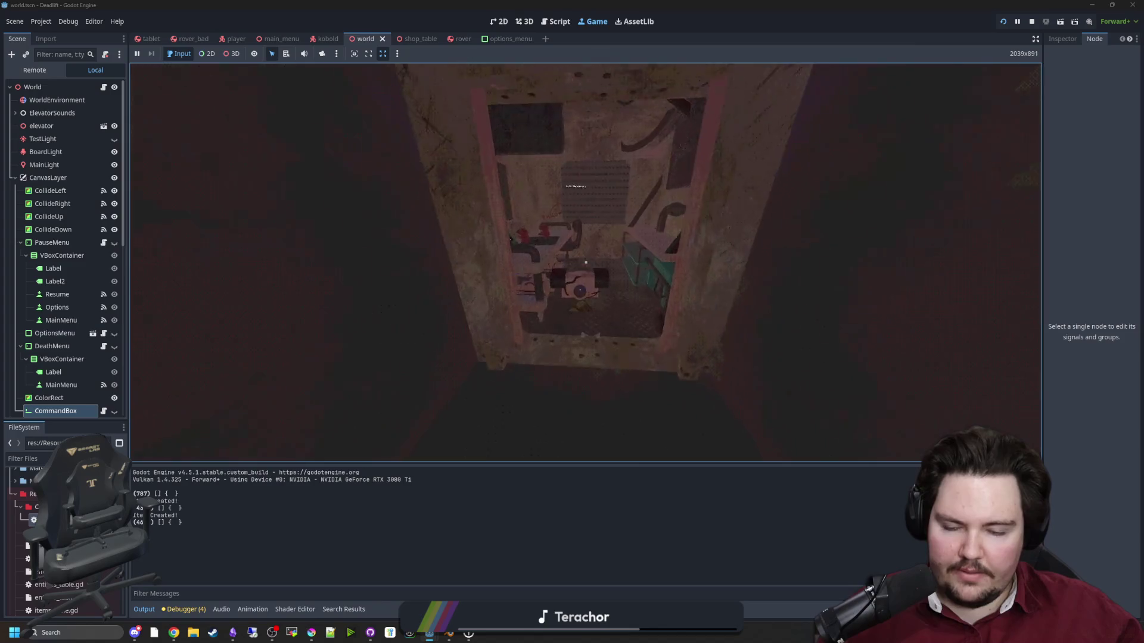
key("e")
key("s")
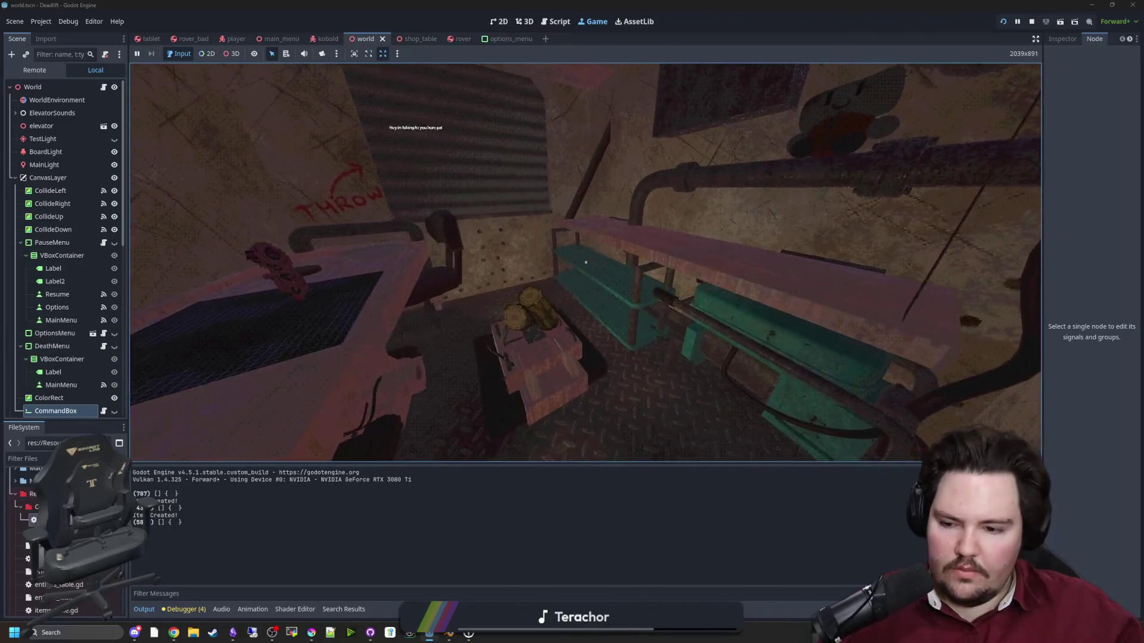
Test the command box by typing and erasing junk text like 'dwasdwasdwas' and 'okokoko'.
key("slash")
type("dwasdwasdwas")
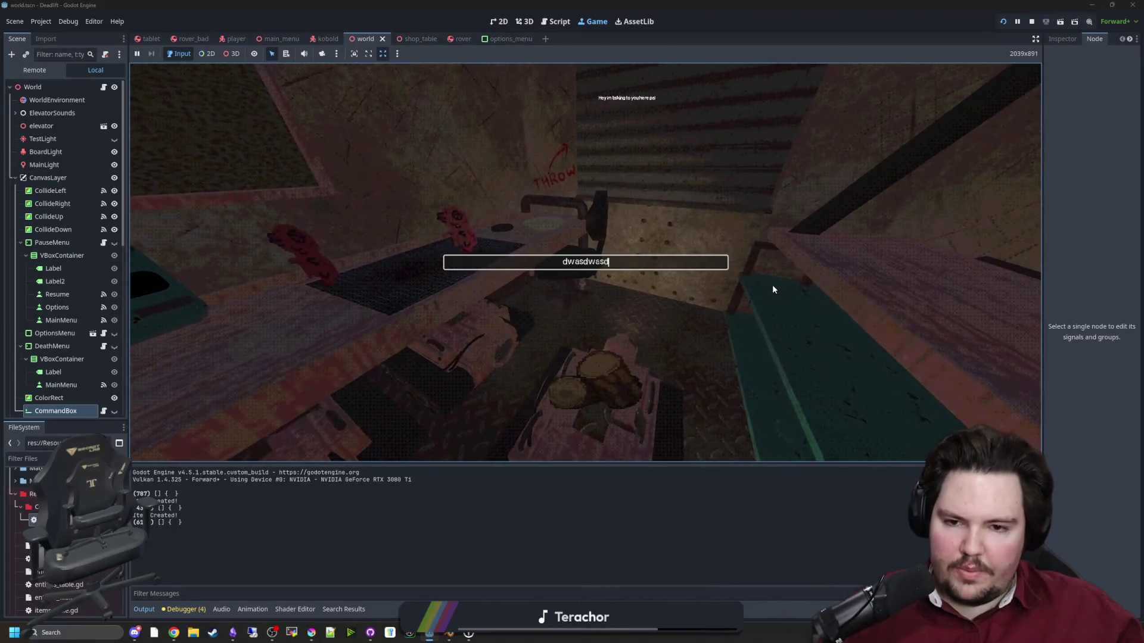
key("BackSpace")
key("BackSpace")
key("BackSpace")
type("dwas")
key("BackSpace")
key("BackSpace")
key("BackSpace")
type("okokoko")
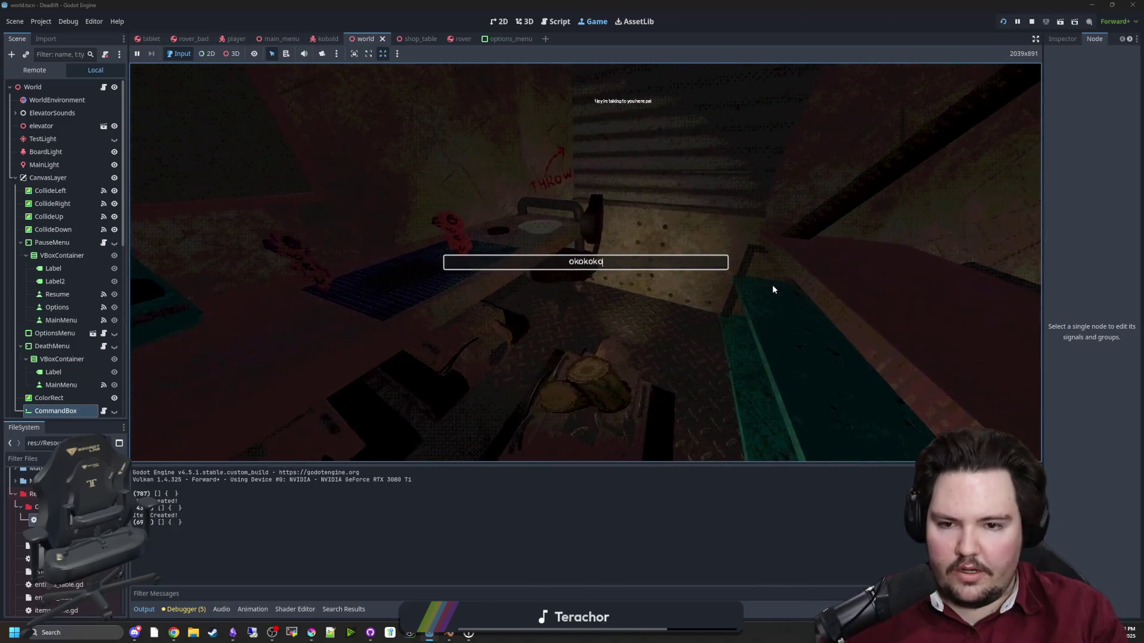
key("BackSpace")
key("BackSpace")
key("BackSpace")
key("Escape")
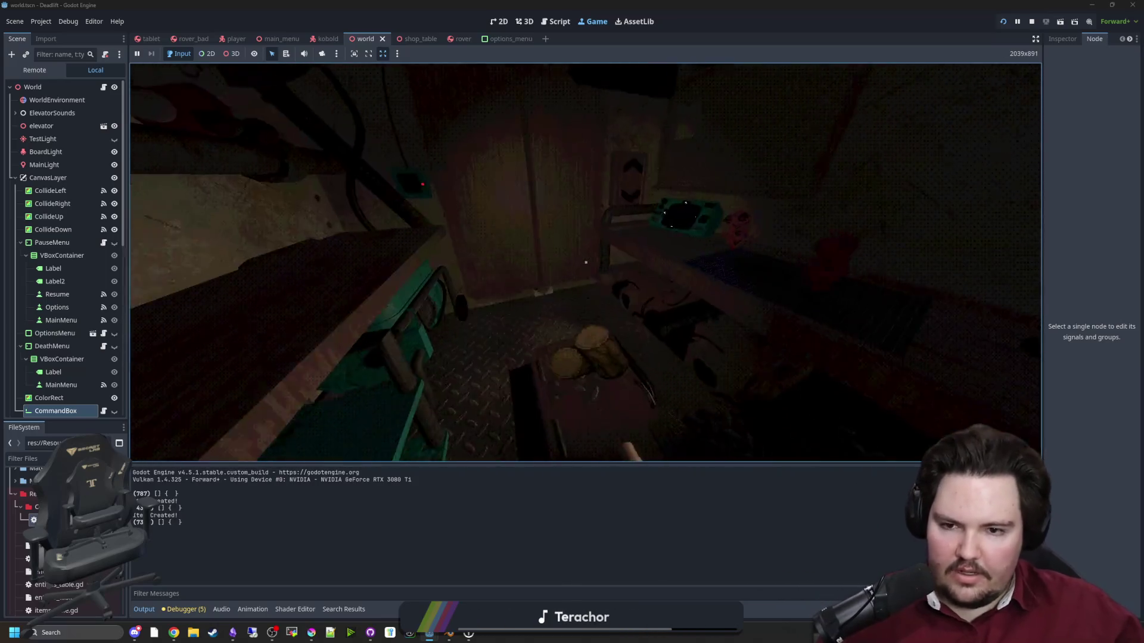
Pause the game and open the command_box.gd script for editing.
key("super")
key("Escape")
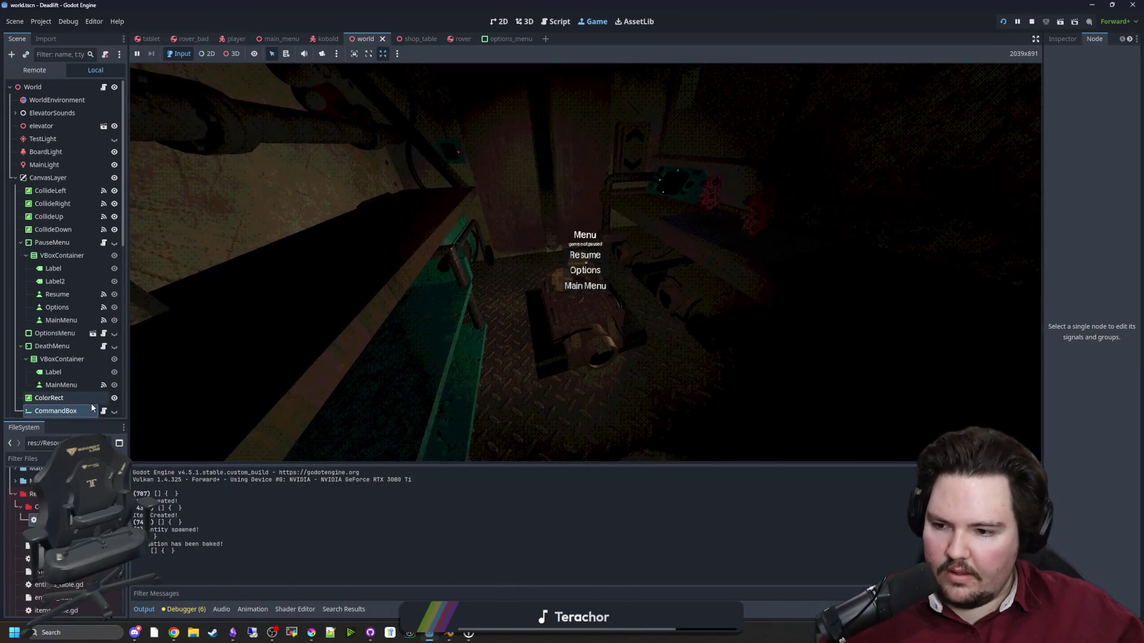
key("grave")
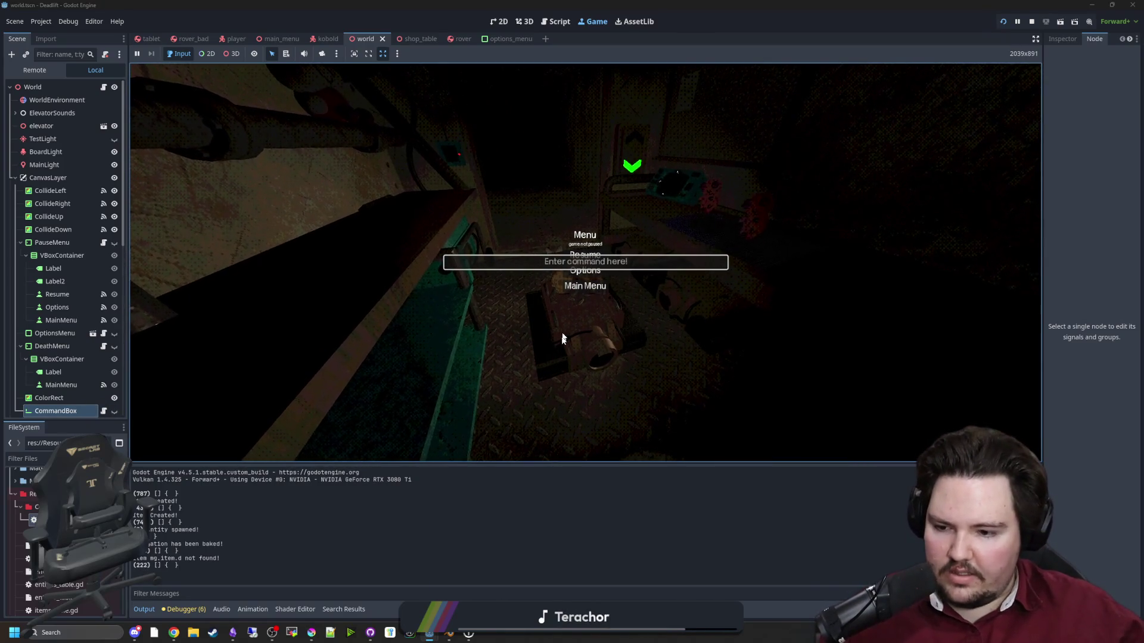
left_click(104, 411)
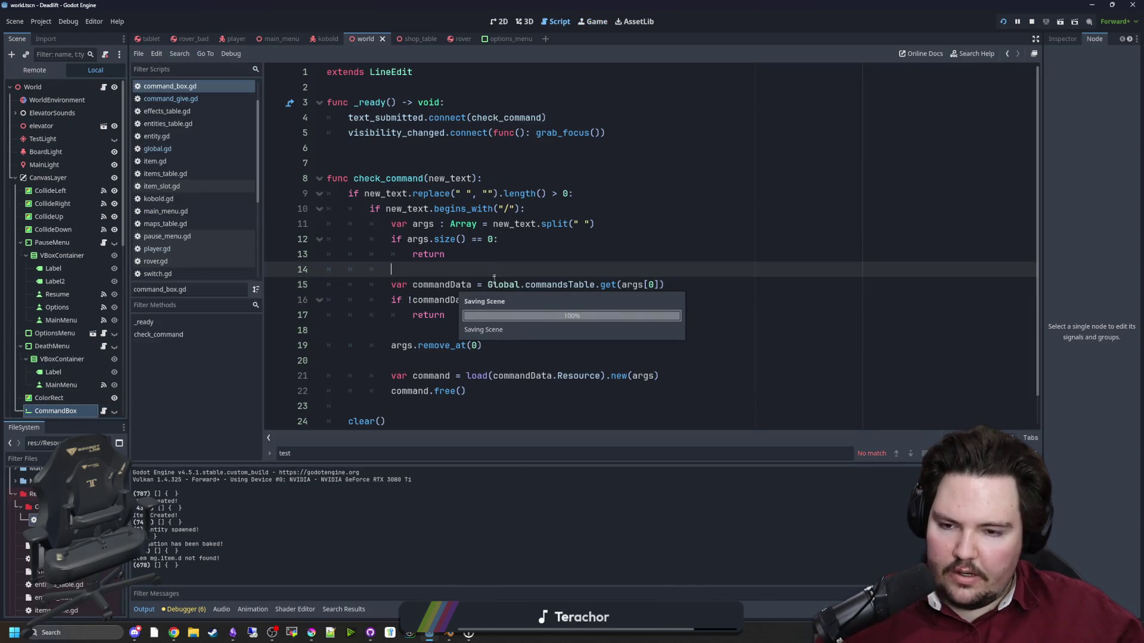